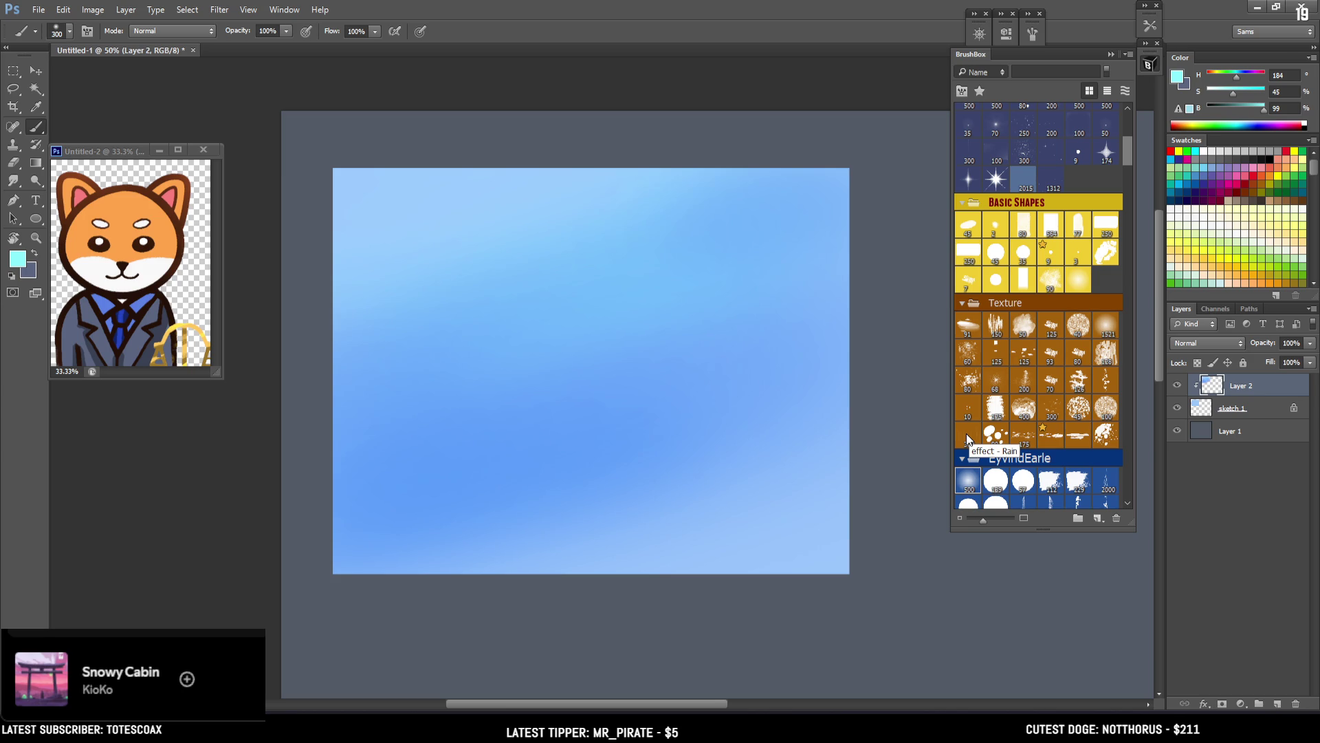
Step: Rename the gradient layer to 'sky'
{"action": "double_click", "coordinate": [1242, 386]}
{"action": "key", "text": "ctrl+a"}
{"action": "key", "text": "BackSpace"}
{"action": "type", "text": "sky"}
{"action": "key", "text": "Return"}
Step: Add a new empty layer clipped onto sky and begin choosing a foreground colour
{"action": "left_click", "coordinate": [1277, 705]}
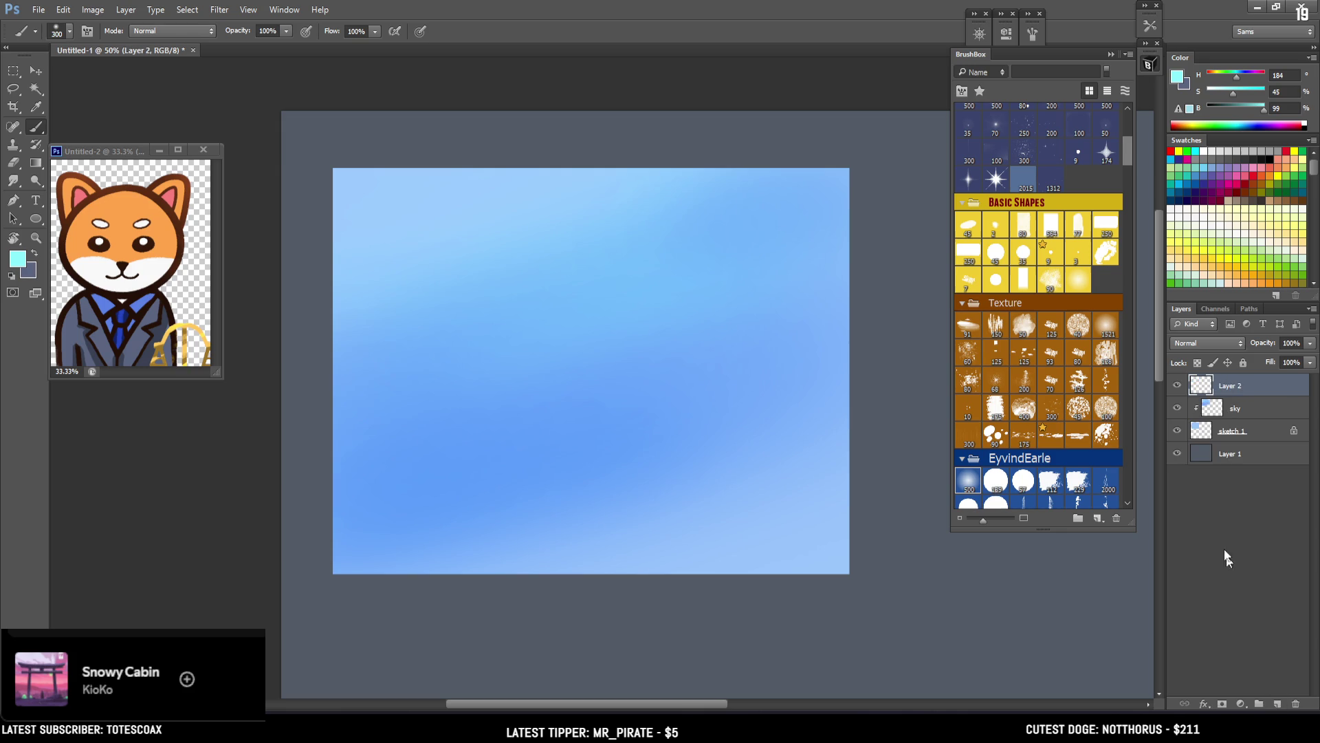
{"action": "left_click", "coordinate": [1250, 396], "text": "alt"}
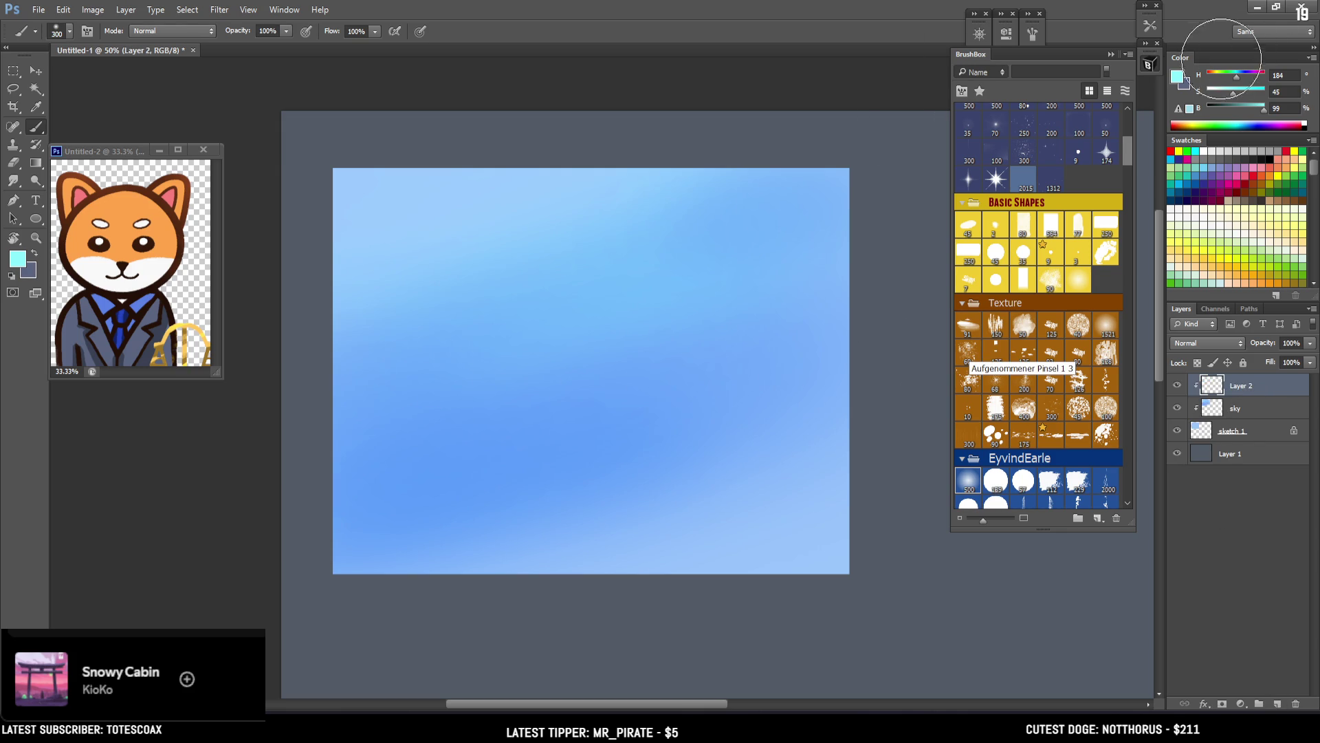
{"action": "left_click", "coordinate": [1177, 77]}
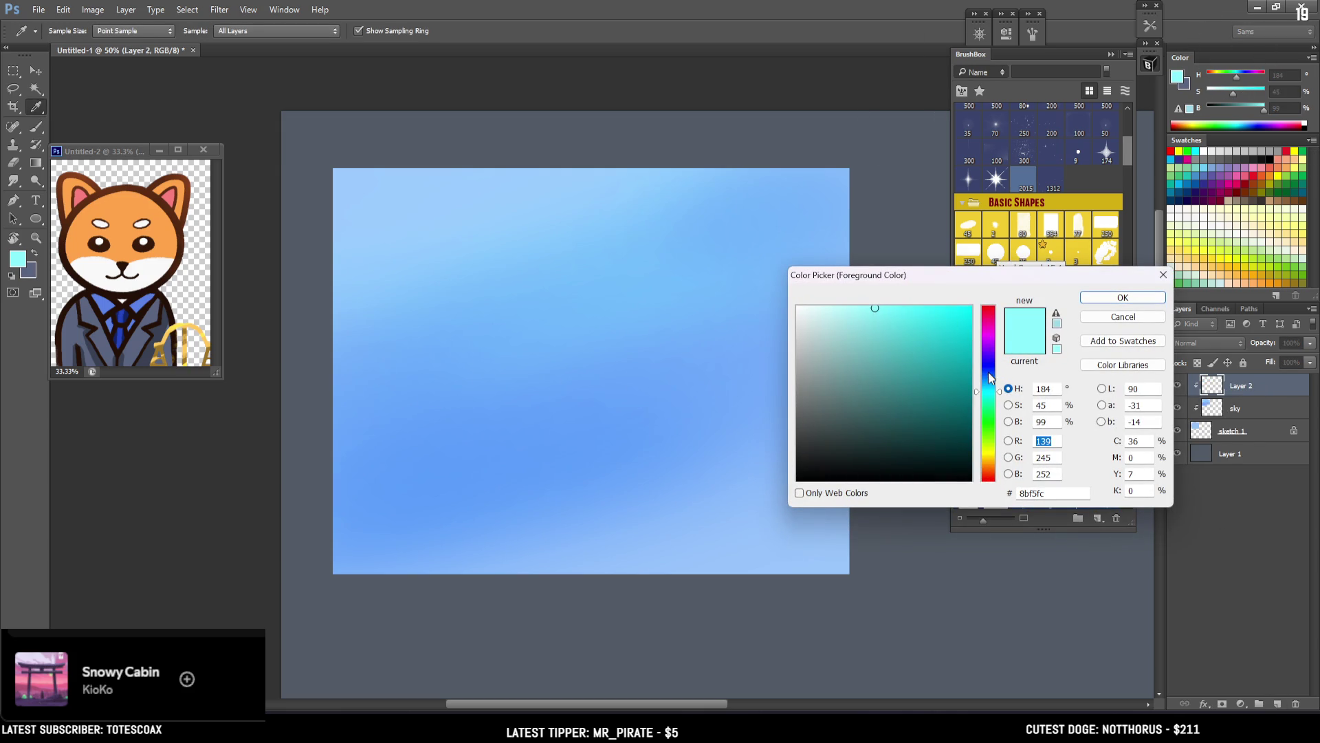
Step: Set the foreground colour to a pale periwinkle blue
{"action": "left_click", "coordinate": [988, 376]}
{"action": "left_click_drag", "start_coordinate": [942, 377], "coordinate": [874, 360]}
{"action": "left_click_drag", "start_coordinate": [989, 376], "coordinate": [988, 373]}
{"action": "left_click", "coordinate": [888, 354]}
{"action": "left_click_drag", "start_coordinate": [888, 353], "coordinate": [869, 338]}
{"action": "left_click", "coordinate": [1111, 297]}
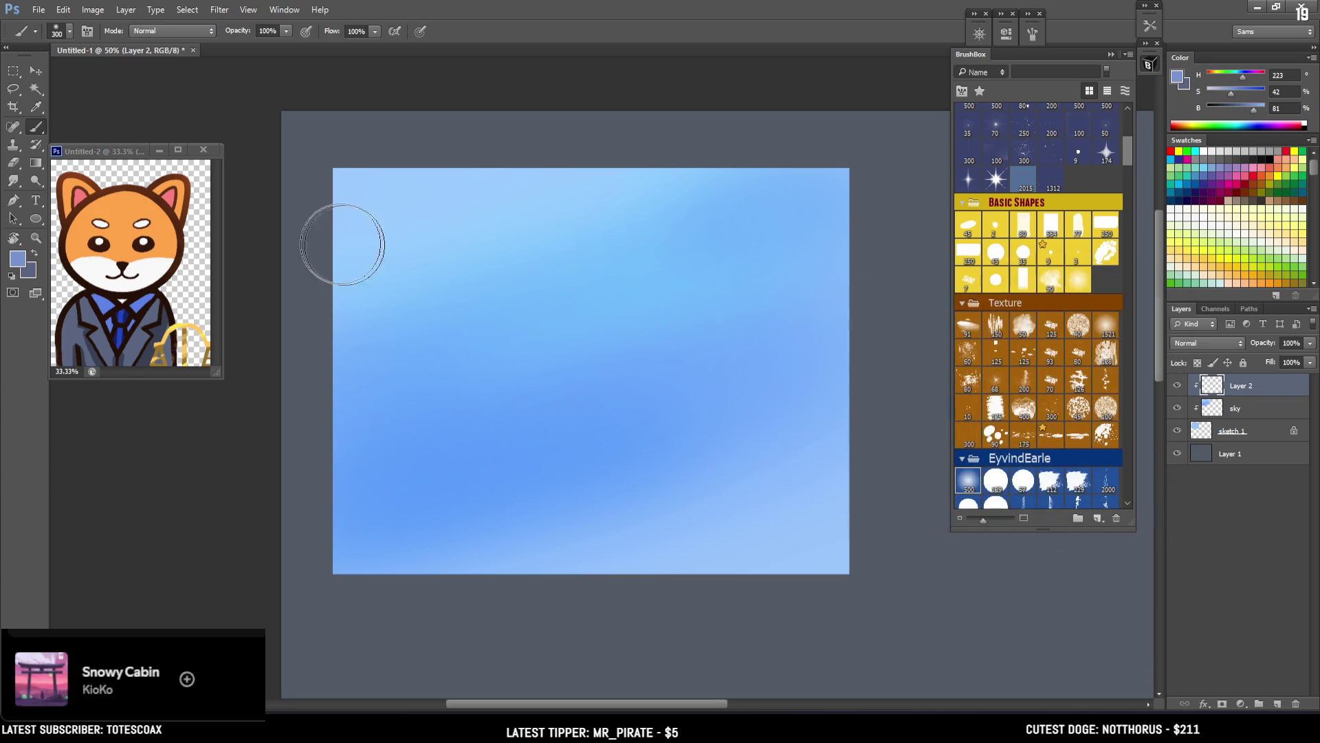
Step: Choose the Rocky Block brush at a smaller size and undo a thin test stroke
{"action": "left_click", "coordinate": [962, 254]}
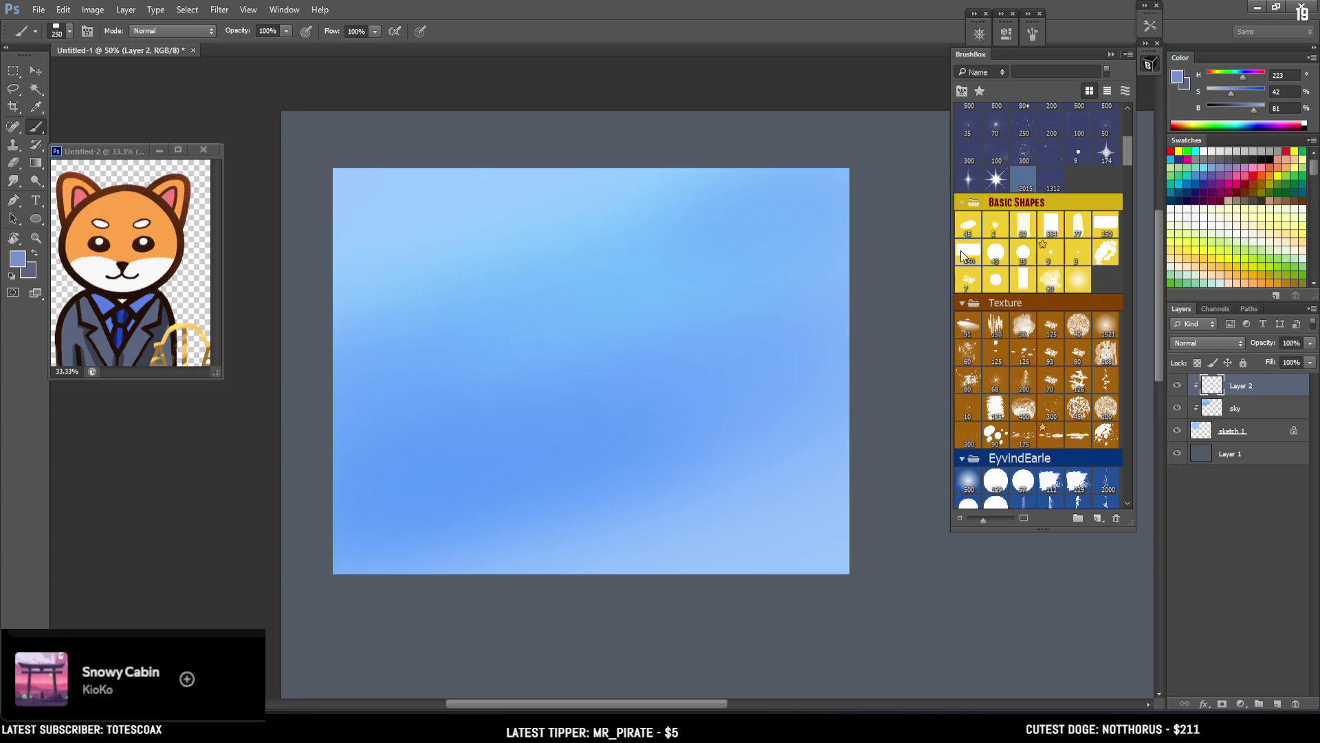
{"action": "key", "text": "bracketleft"}
{"action": "key", "text": "bracketleft"}
{"action": "key", "text": "bracketleft"}
{"action": "mouse_move", "coordinate": [509, 473]}
{"action": "left_mouse_down"}
{"action": "mouse_move", "coordinate": [252, 465]}
{"action": "mouse_move", "coordinate": [766, 456]}
{"action": "left_mouse_up"}
{"action": "key", "text": "ctrl+z"}
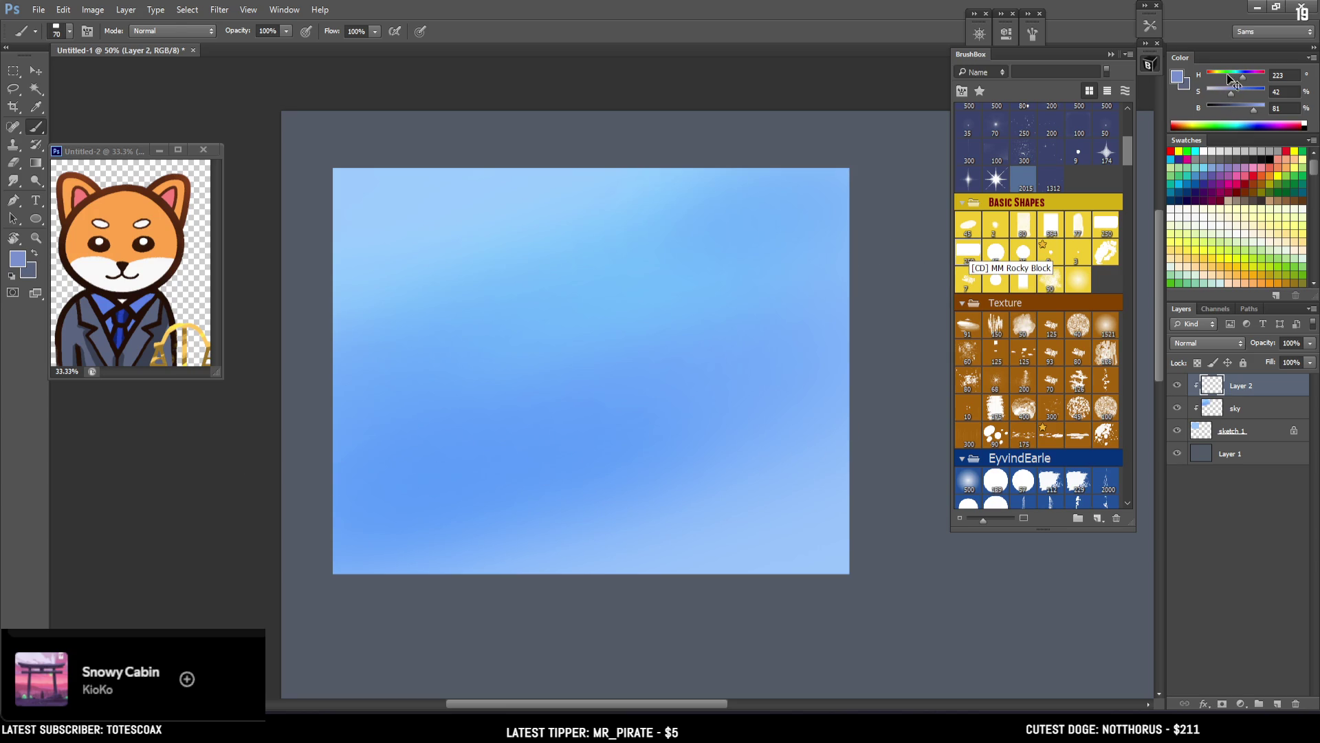
Step: Switch to a darker saturated blue and paint strokes across the canvas's left half
{"action": "left_click", "coordinate": [1176, 79]}
{"action": "left_click_drag", "start_coordinate": [917, 376], "coordinate": [909, 352]}
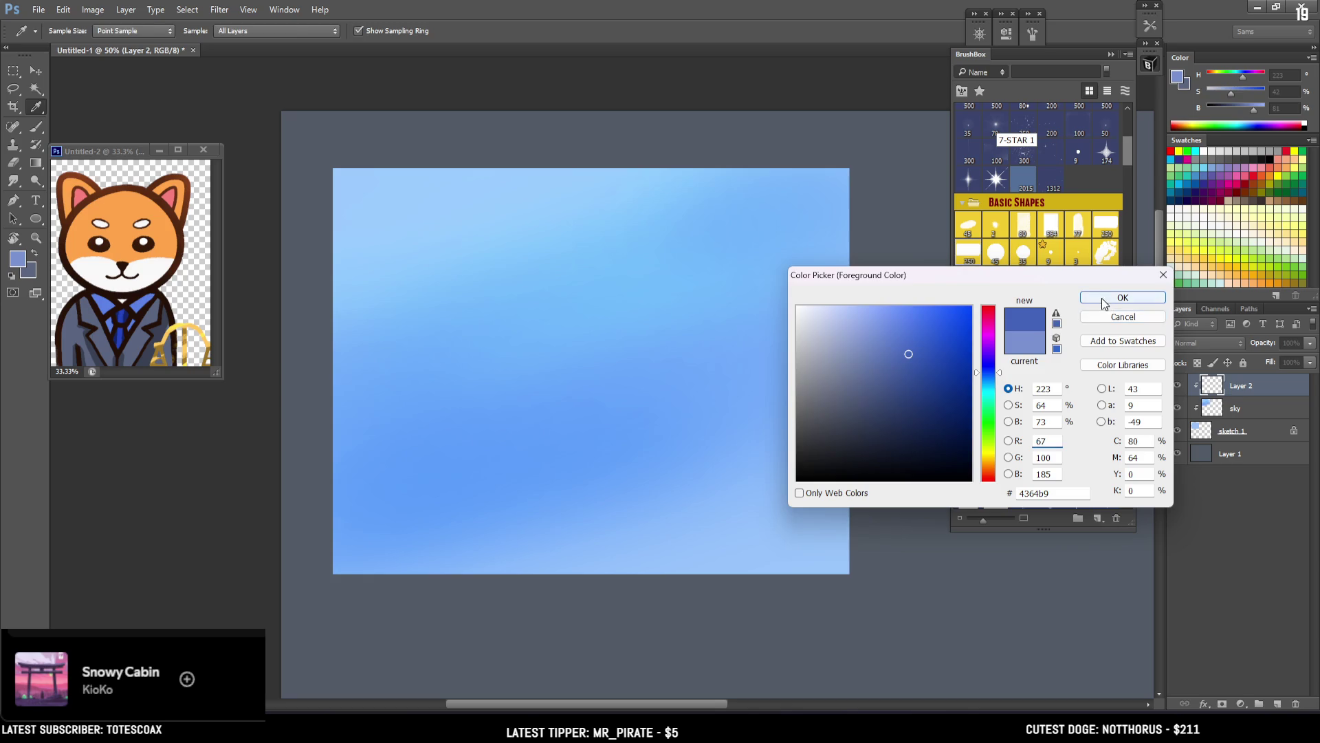
{"action": "left_click", "coordinate": [1123, 297]}
{"action": "key", "text": "bracketright"}
{"action": "key", "text": "bracketright"}
{"action": "mouse_move", "coordinate": [306, 448]}
{"action": "left_mouse_down"}
{"action": "mouse_move", "coordinate": [461, 440]}
{"action": "mouse_move", "coordinate": [674, 455]}
{"action": "mouse_move", "coordinate": [561, 430]}
{"action": "left_mouse_up"}
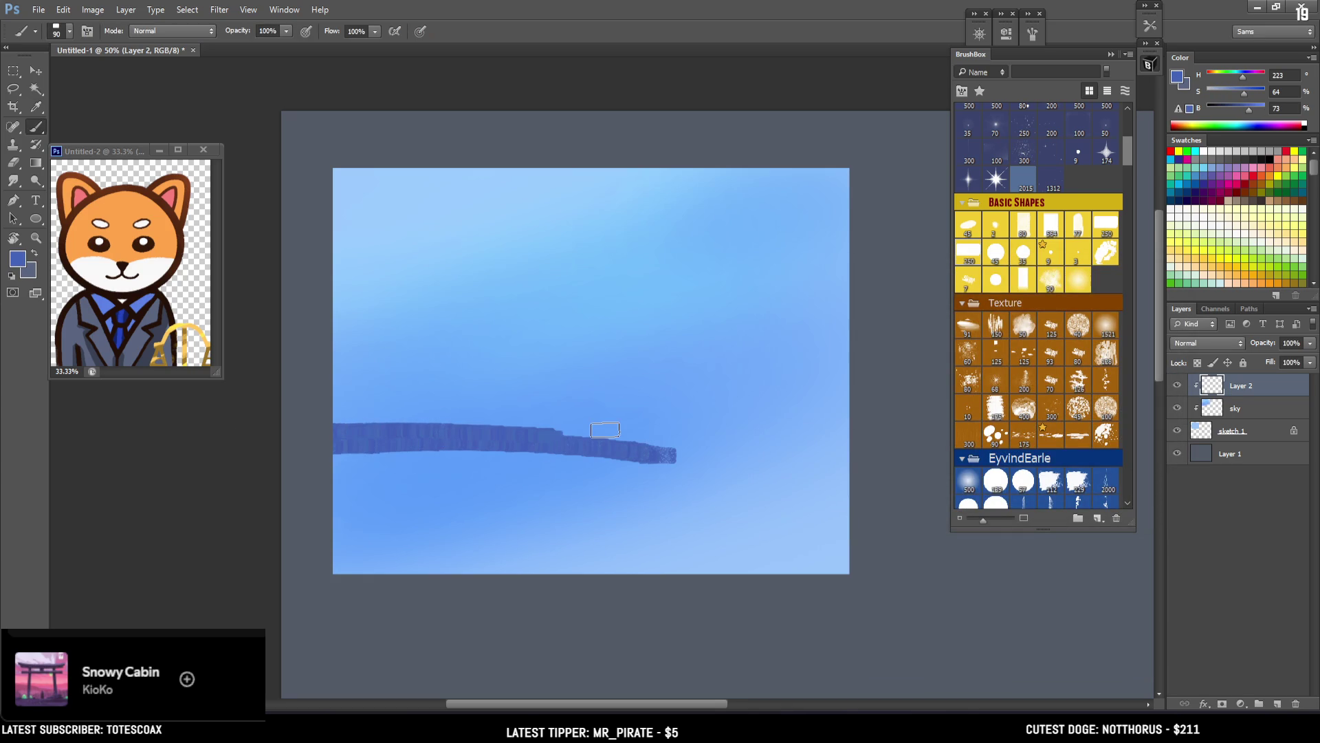
{"action": "key", "text": "bracketright"}
{"action": "key", "text": "bracketright"}
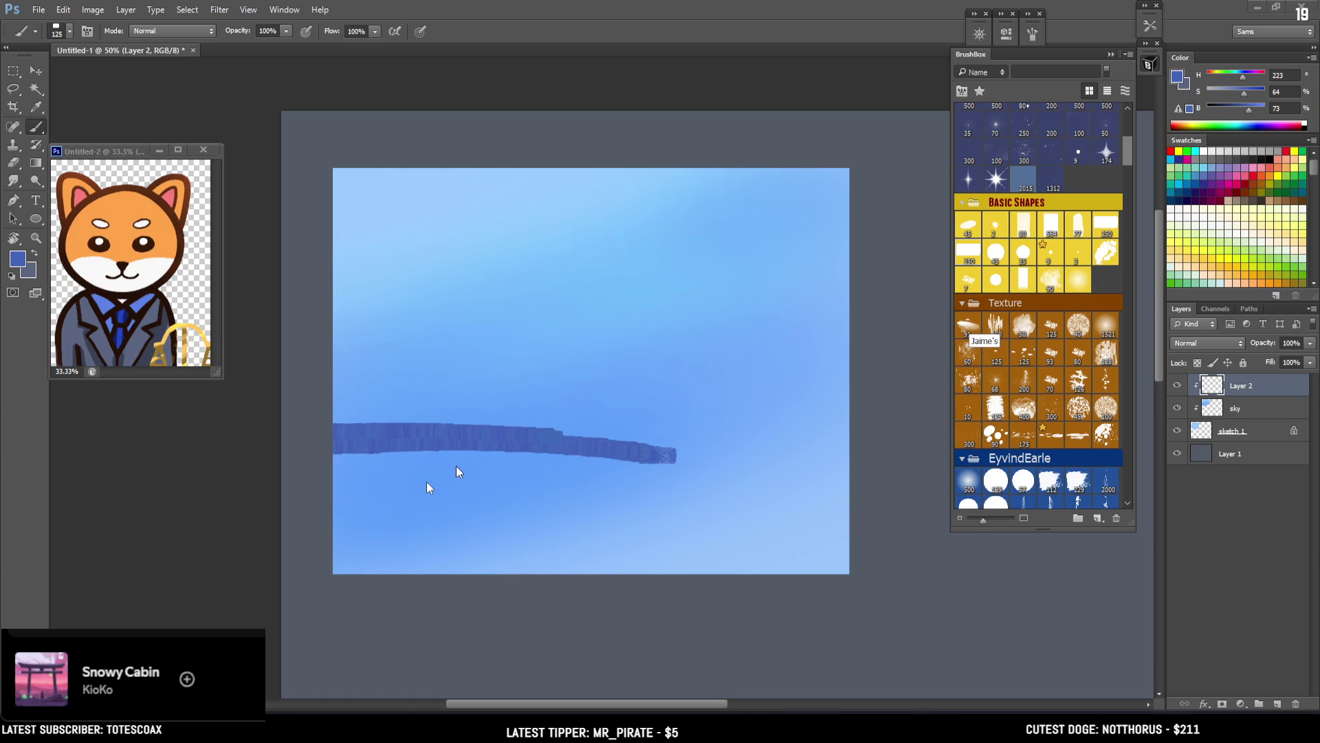
{"action": "key", "text": "bracketright"}
Step: Paint broad dark-blue strokes across the band and soften its upper-right edge with a soft eraser
{"action": "mouse_move", "coordinate": [456, 456]}
{"action": "left_mouse_down"}
{"action": "mouse_move", "coordinate": [834, 483]}
{"action": "mouse_move", "coordinate": [684, 472]}
{"action": "left_mouse_up"}
{"action": "mouse_move", "coordinate": [603, 458]}
{"action": "left_mouse_down"}
{"action": "mouse_move", "coordinate": [280, 427]}
{"action": "mouse_move", "coordinate": [938, 481]}
{"action": "left_mouse_up"}
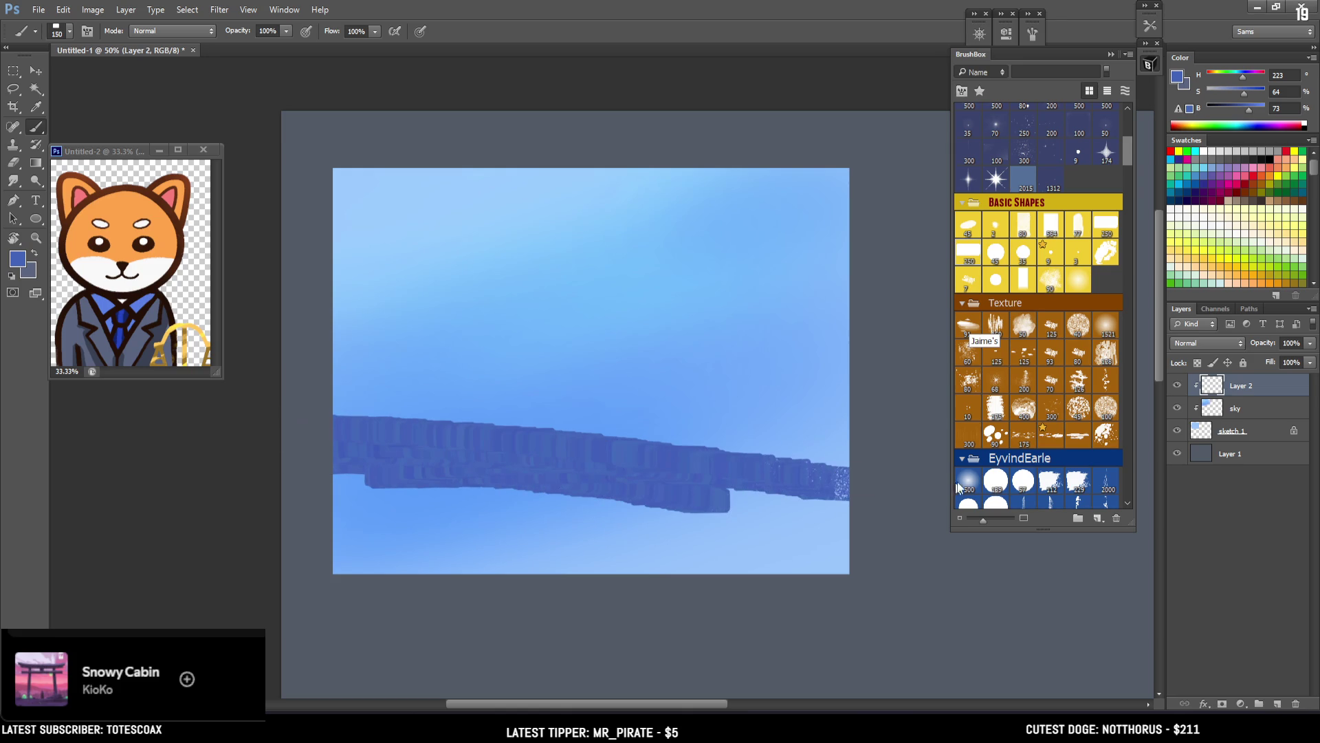
{"action": "key", "text": "e"}
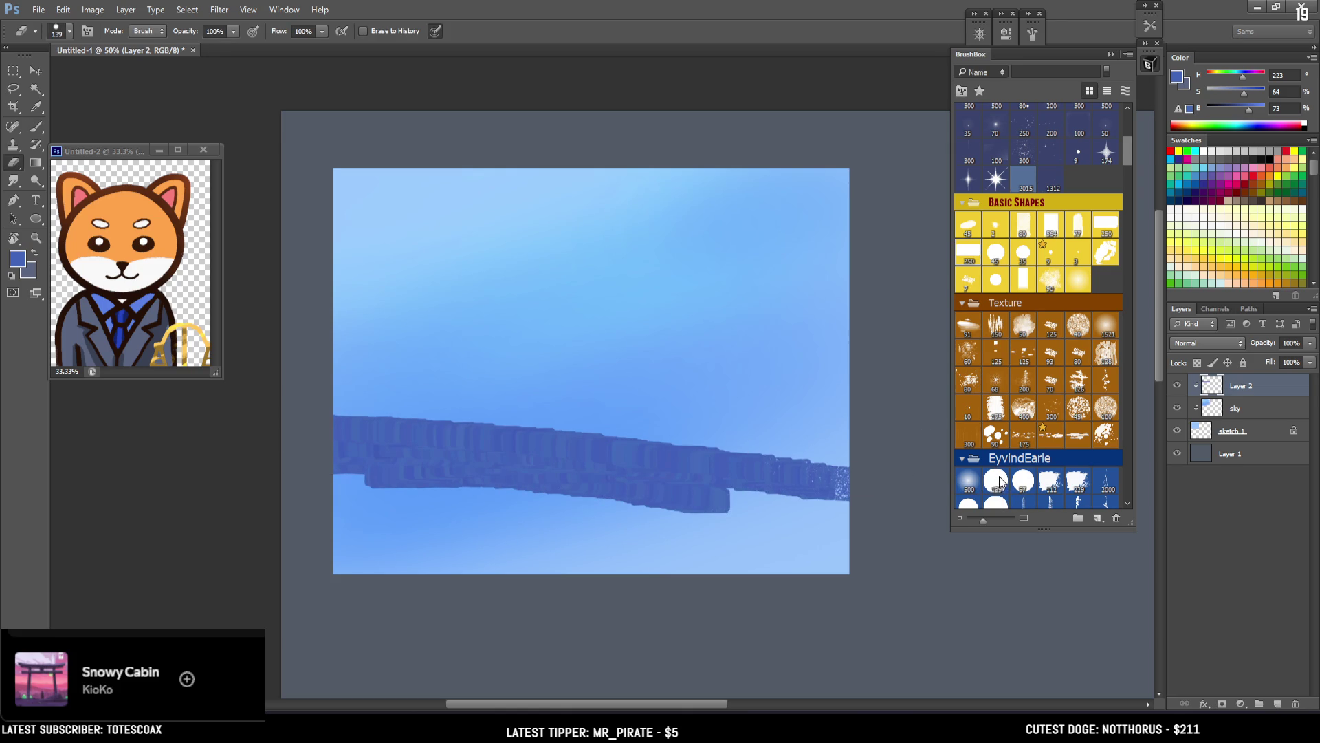
{"action": "left_click", "coordinate": [1003, 479]}
{"action": "left_click_drag", "start_coordinate": [654, 409], "coordinate": [869, 442]}
{"action": "key", "text": "bracketleft"}
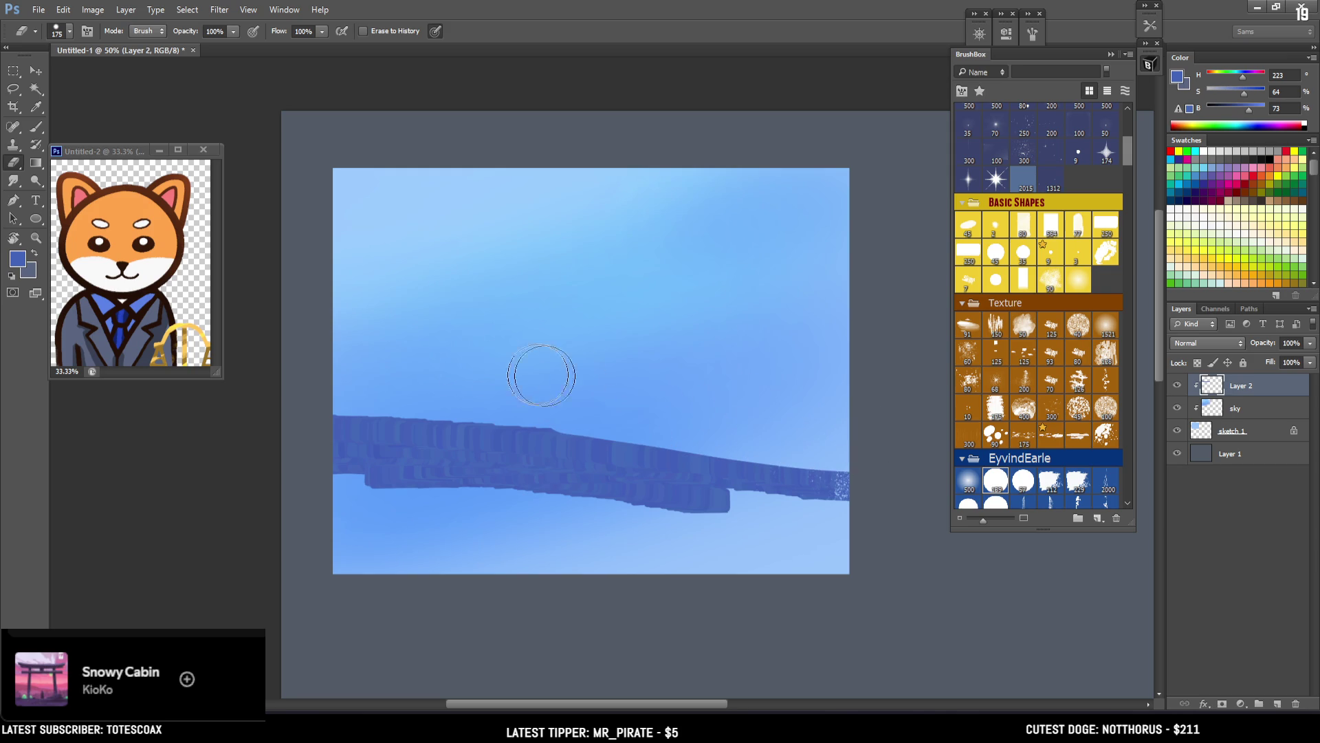
{"action": "key", "text": "bracketleft"}
{"action": "key", "text": "bracketleft"}
{"action": "key", "text": "bracketleft"}
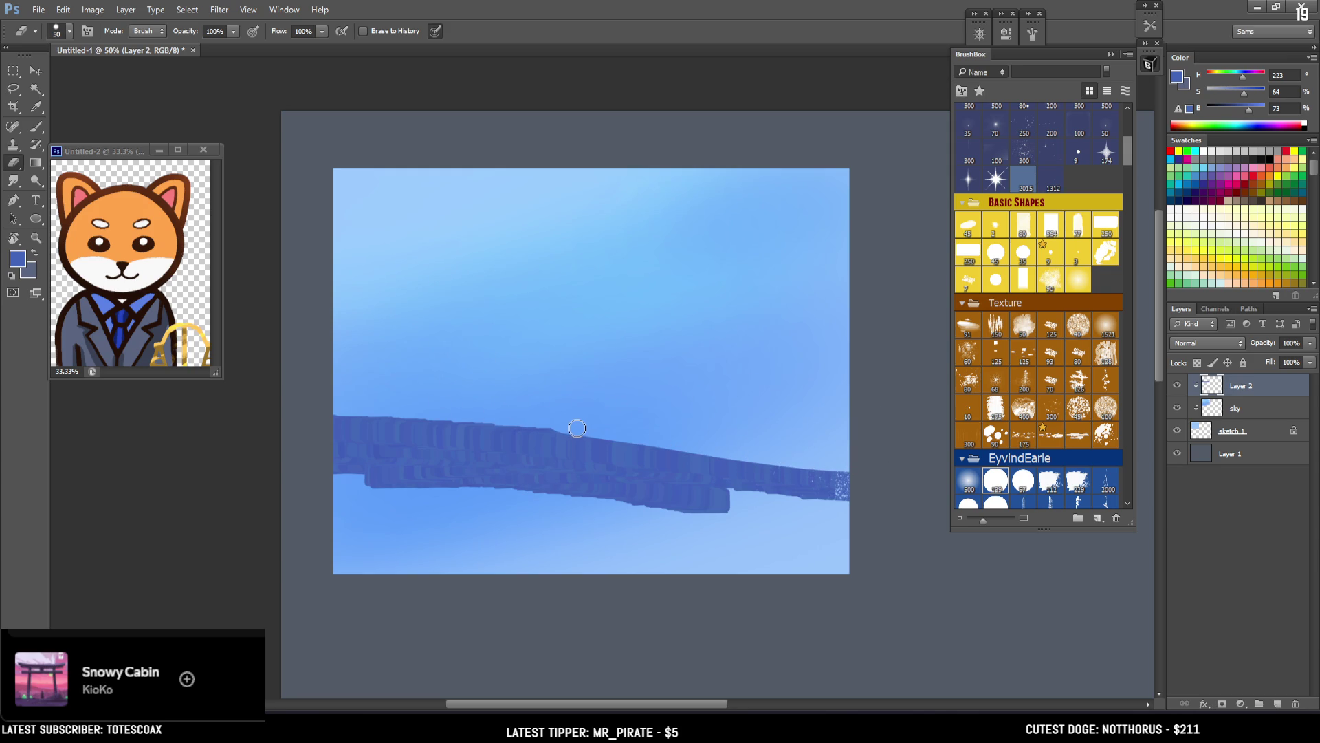
Step: Extend the band and cover the lower canvas with large textured brush strokes
{"action": "key", "text": "b"}
{"action": "mouse_move", "coordinate": [708, 507]}
{"action": "left_mouse_down"}
{"action": "mouse_move", "coordinate": [864, 513]}
{"action": "mouse_move", "coordinate": [804, 489]}
{"action": "mouse_move", "coordinate": [545, 486]}
{"action": "mouse_move", "coordinate": [213, 530]}
{"action": "left_mouse_up"}
{"action": "key", "text": "bracketright"}
{"action": "key", "text": "bracketright"}
{"action": "left_click", "coordinate": [424, 544]}
{"action": "mouse_move", "coordinate": [424, 545]}
{"action": "left_mouse_down"}
{"action": "mouse_move", "coordinate": [612, 590]}
{"action": "mouse_move", "coordinate": [588, 591]}
{"action": "left_mouse_up"}
{"action": "key", "text": "bracketleft"}
{"action": "key", "text": "bracketleft"}
{"action": "key", "text": "bracketleft"}
{"action": "mouse_move", "coordinate": [302, 491]}
{"action": "left_mouse_down"}
{"action": "mouse_move", "coordinate": [687, 559]}
{"action": "mouse_move", "coordinate": [775, 555]}
{"action": "mouse_move", "coordinate": [745, 589]}
{"action": "mouse_move", "coordinate": [819, 601]}
{"action": "left_mouse_up"}
Step: Lock the layer's transparent pixels and lighten the paint colour for the next pass
{"action": "left_click", "coordinate": [1198, 362]}
{"action": "key", "text": "bracketright"}
{"action": "key", "text": "bracketright"}
{"action": "key", "text": "bracketright"}
{"action": "left_click", "coordinate": [1254, 111]}
{"action": "left_click", "coordinate": [1255, 111]}
{"action": "key", "text": "bracketright"}
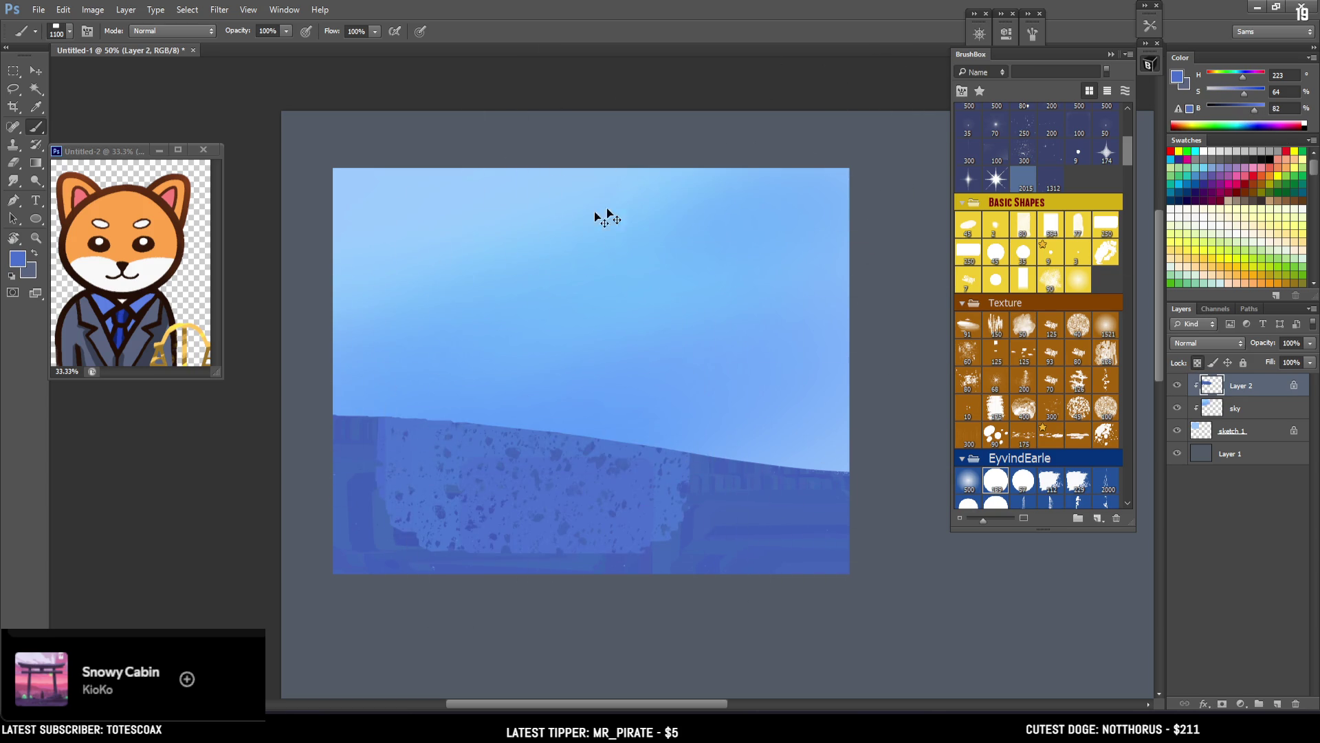
Step: Reposition the view and stamp speckled texture on the lower-right hill
{"action": "key", "text": "bracketleft"}
{"action": "key", "text": "bracketleft"}
{"action": "key", "text": "bracketleft"}
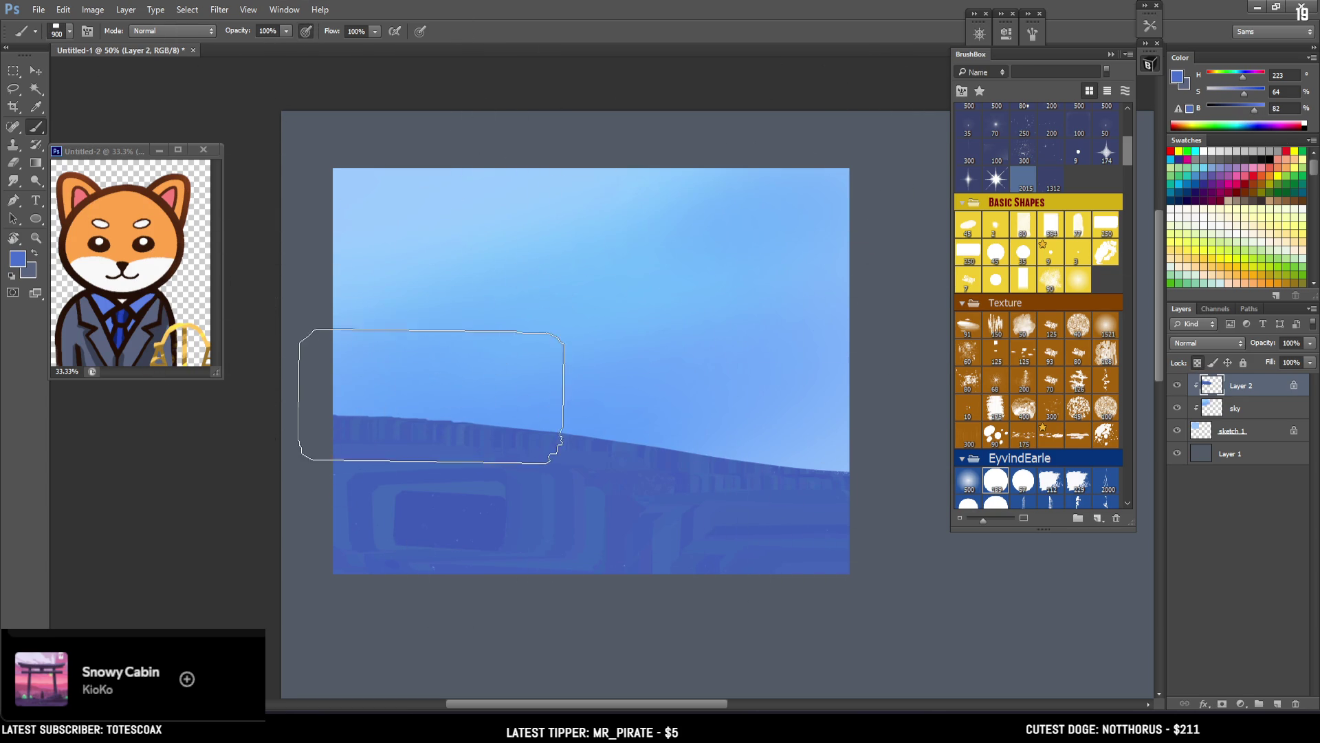
{"action": "mouse_move", "coordinate": [454, 362]}
{"action": "left_mouse_down"}
{"action": "mouse_move", "coordinate": [374, 363]}
{"action": "mouse_move", "coordinate": [380, 383]}
{"action": "mouse_move", "coordinate": [410, 365]}
{"action": "mouse_move", "coordinate": [401, 357]}
{"action": "left_mouse_up"}
{"action": "left_click_drag", "start_coordinate": [490, 337], "coordinate": [482, 365]}
{"action": "left_click_drag", "start_coordinate": [385, 316], "coordinate": [361, 303]}
{"action": "key", "text": "bracketright"}
{"action": "key", "text": "bracketright"}
{"action": "key", "text": "bracketright"}
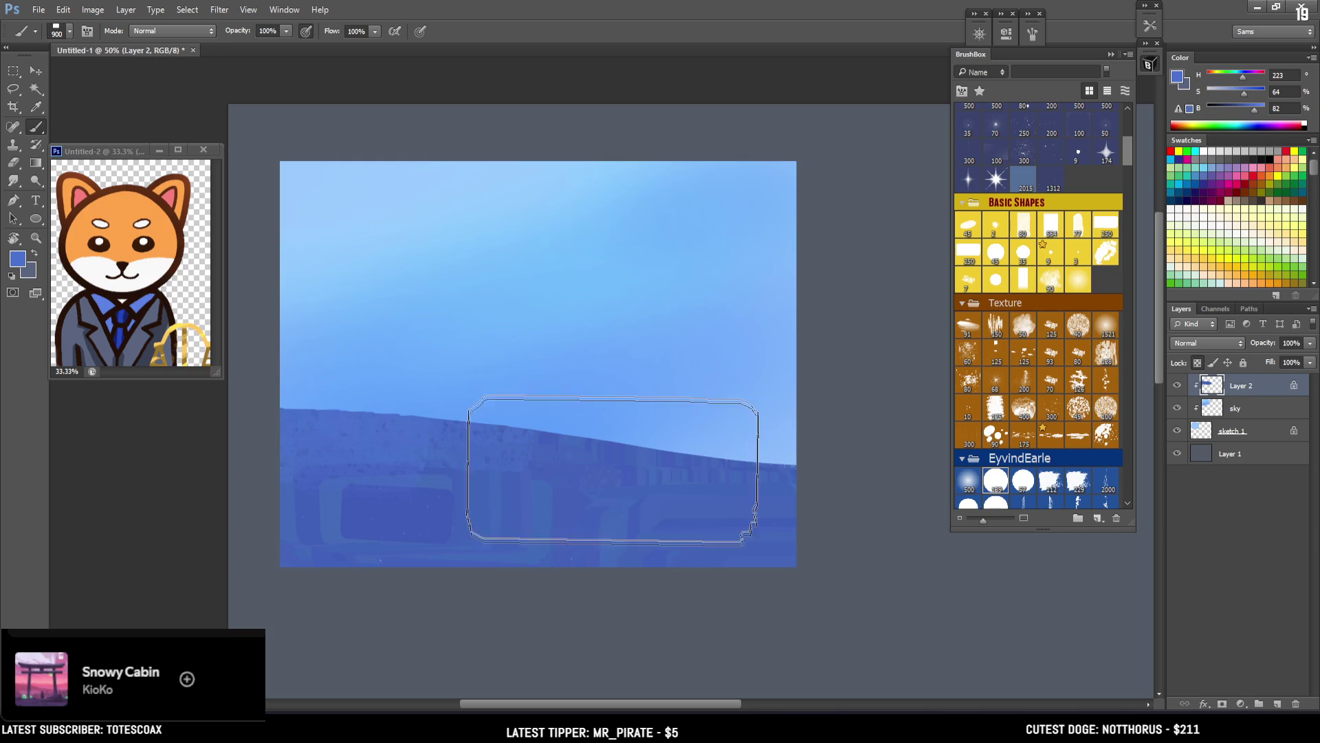
{"action": "left_click", "coordinate": [685, 433]}
Step: Lighten the colour, cover the dark lower-left patch, and resample the hill's blue
{"action": "key", "text": "bracketright"}
{"action": "left_click", "coordinate": [1260, 107]}
{"action": "left_click", "coordinate": [1262, 115]}
{"action": "key", "text": "bracketleft"}
{"action": "key", "text": "bracketleft"}
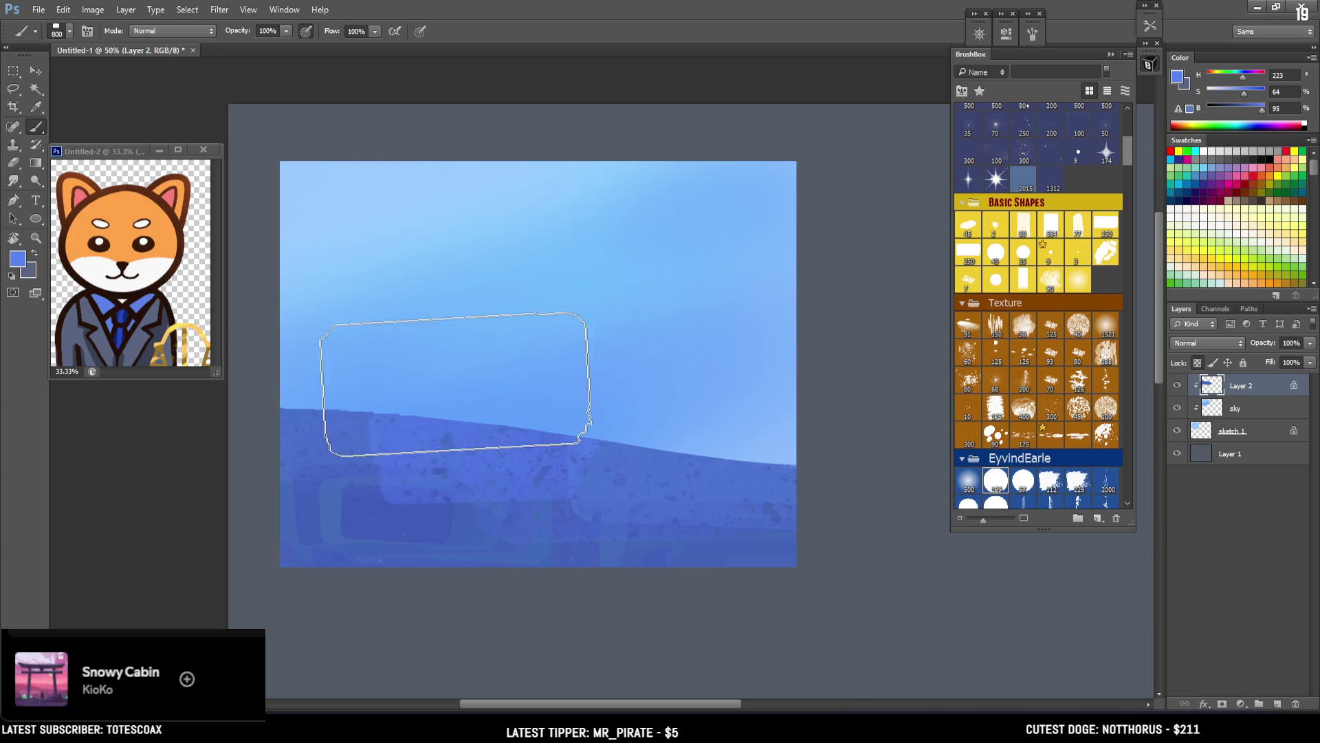
{"action": "key", "text": "bracketright"}
{"action": "left_click", "coordinate": [504, 489]}
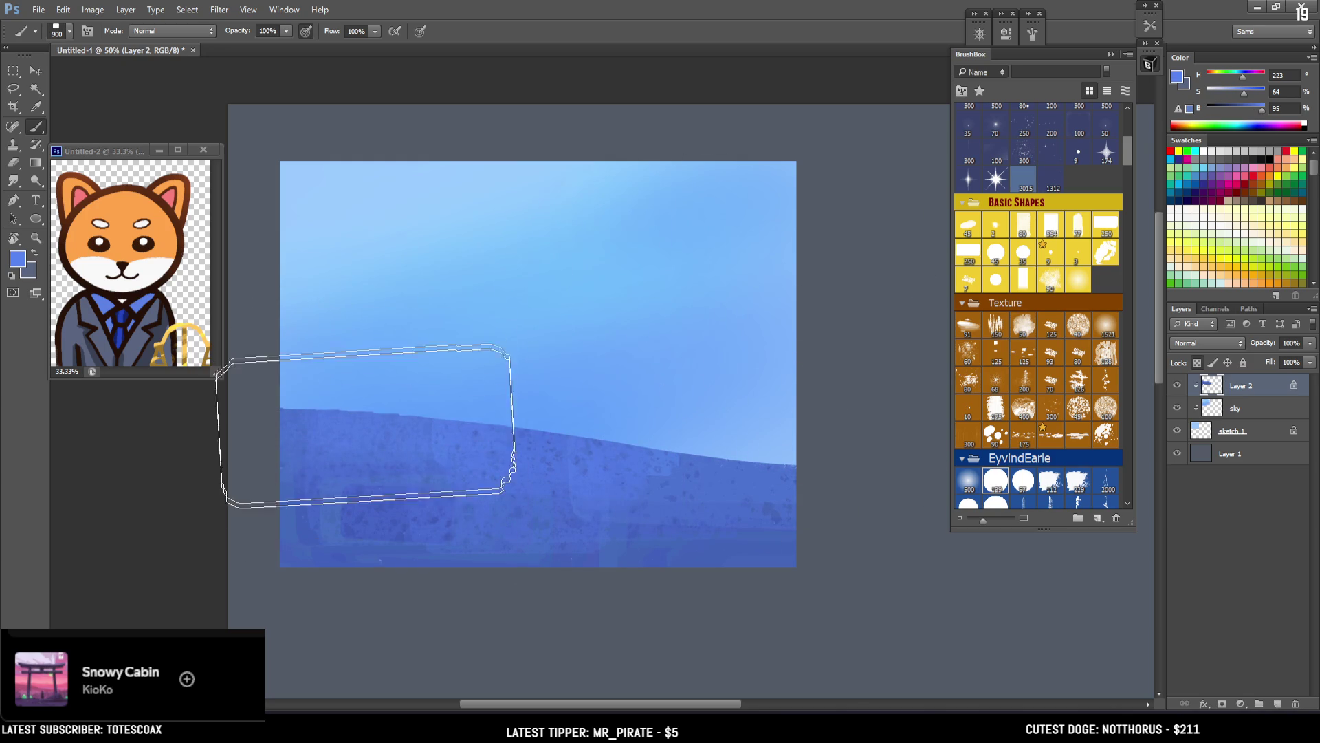
{"action": "left_click", "coordinate": [376, 524], "text": "alt"}
{"action": "key", "text": "bracketleft"}
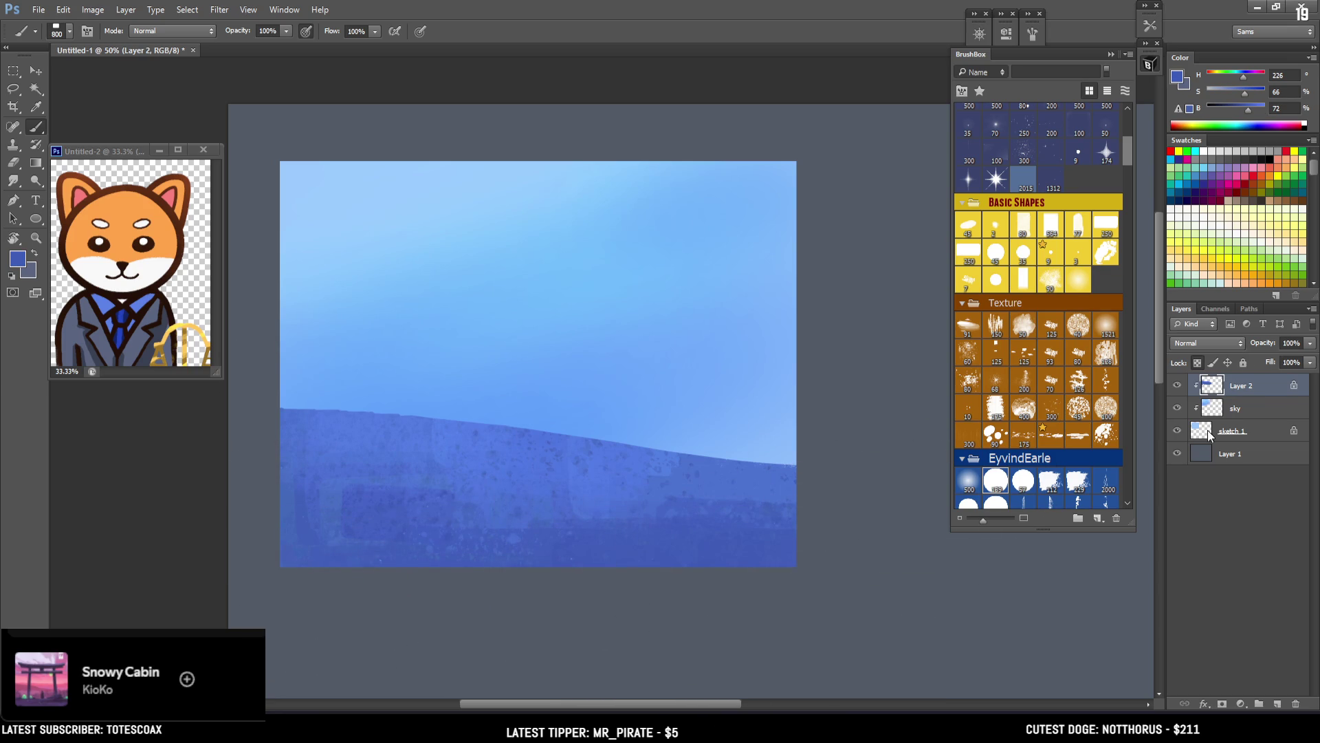
Step: Rename the hill layer to 'ground'
{"action": "left_click", "coordinate": [1211, 431]}
{"action": "left_click", "coordinate": [1245, 394]}
{"action": "key", "text": "v"}
{"action": "double_click", "coordinate": [1243, 388]}
{"action": "type", "text": "gr"}
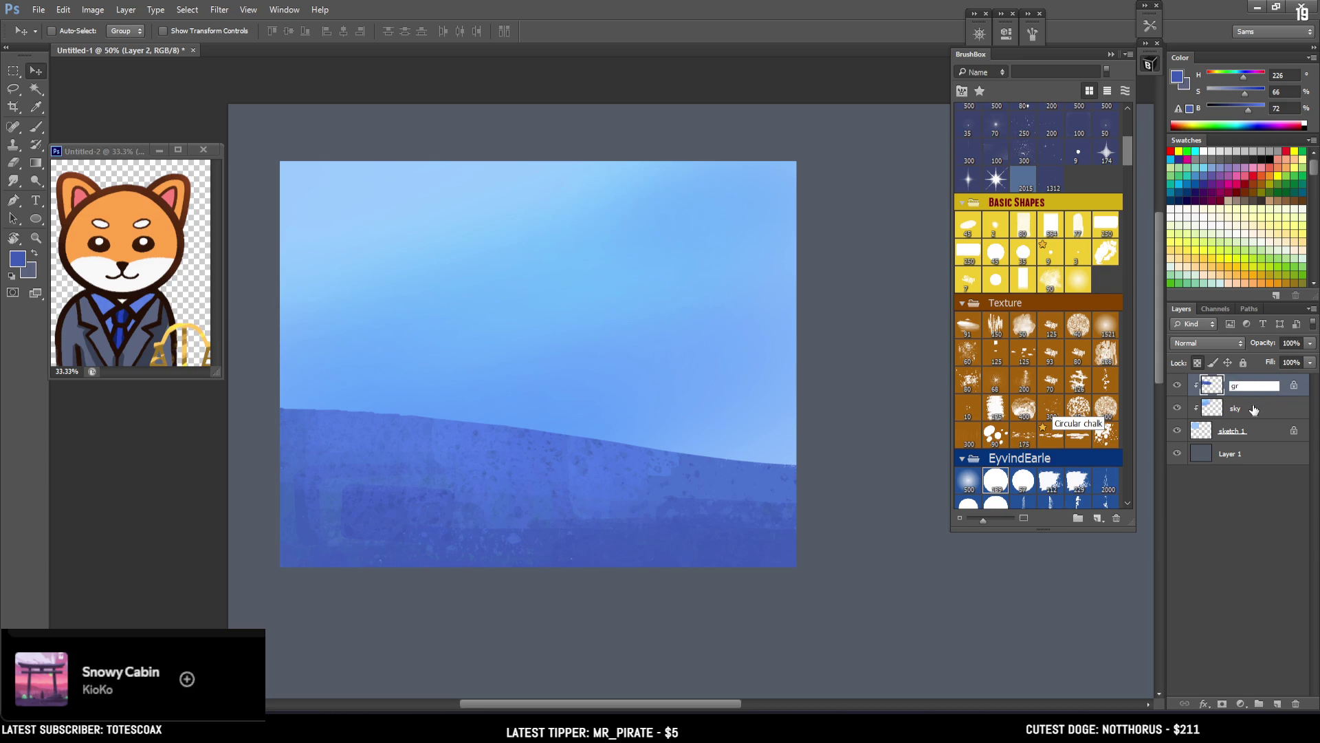
{"action": "type", "text": "ound"}
{"action": "key", "text": "Return"}
{"action": "key", "text": "b"}
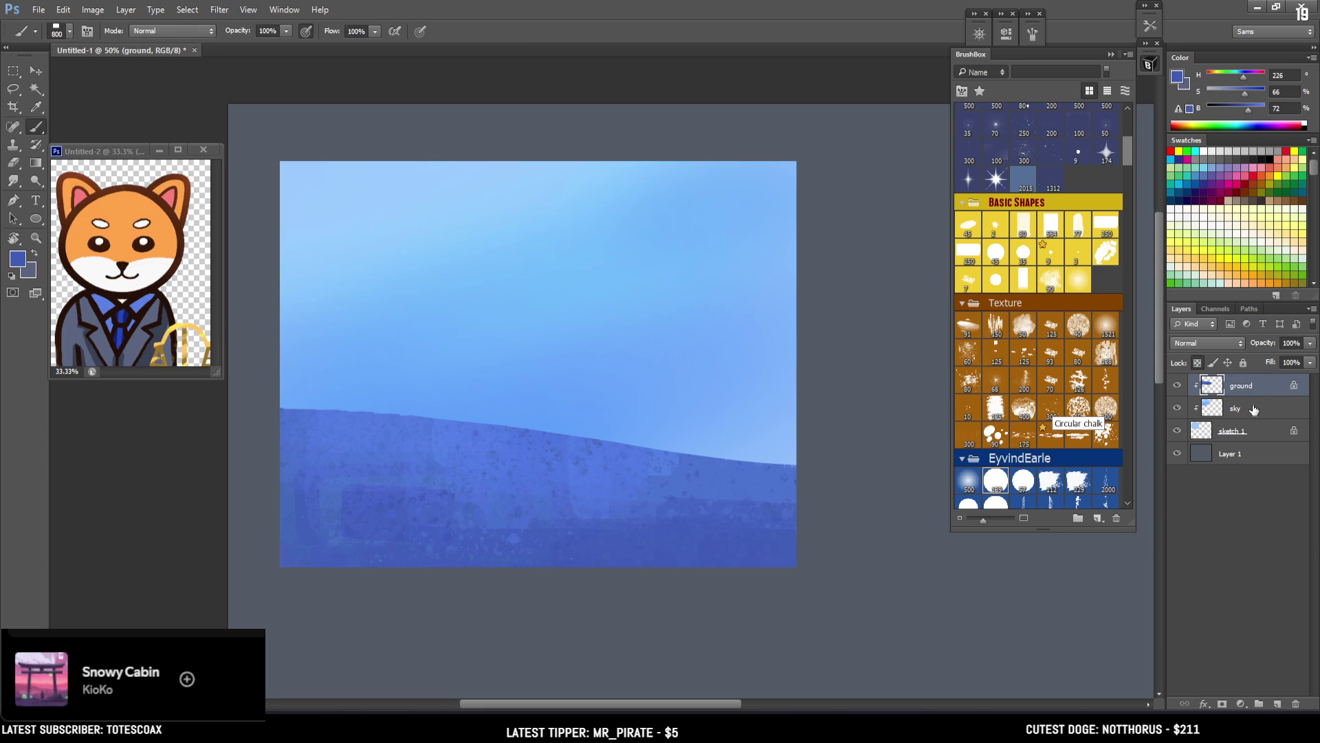
Step: Add a new layer above sketch 1, name it 'trees', and move it up the stack
{"action": "left_click", "coordinate": [1252, 432]}
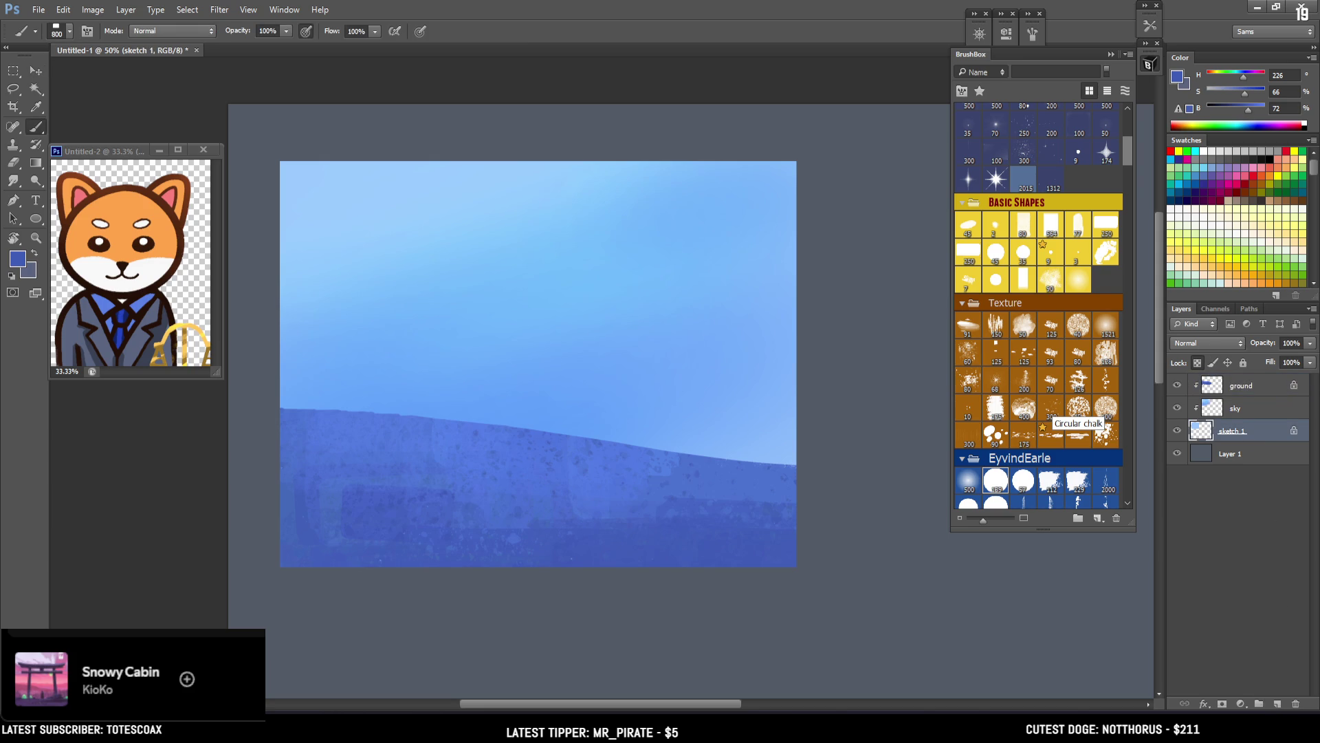
{"action": "left_click", "coordinate": [1277, 703]}
{"action": "double_click", "coordinate": [1240, 432]}
{"action": "type", "text": "f"}
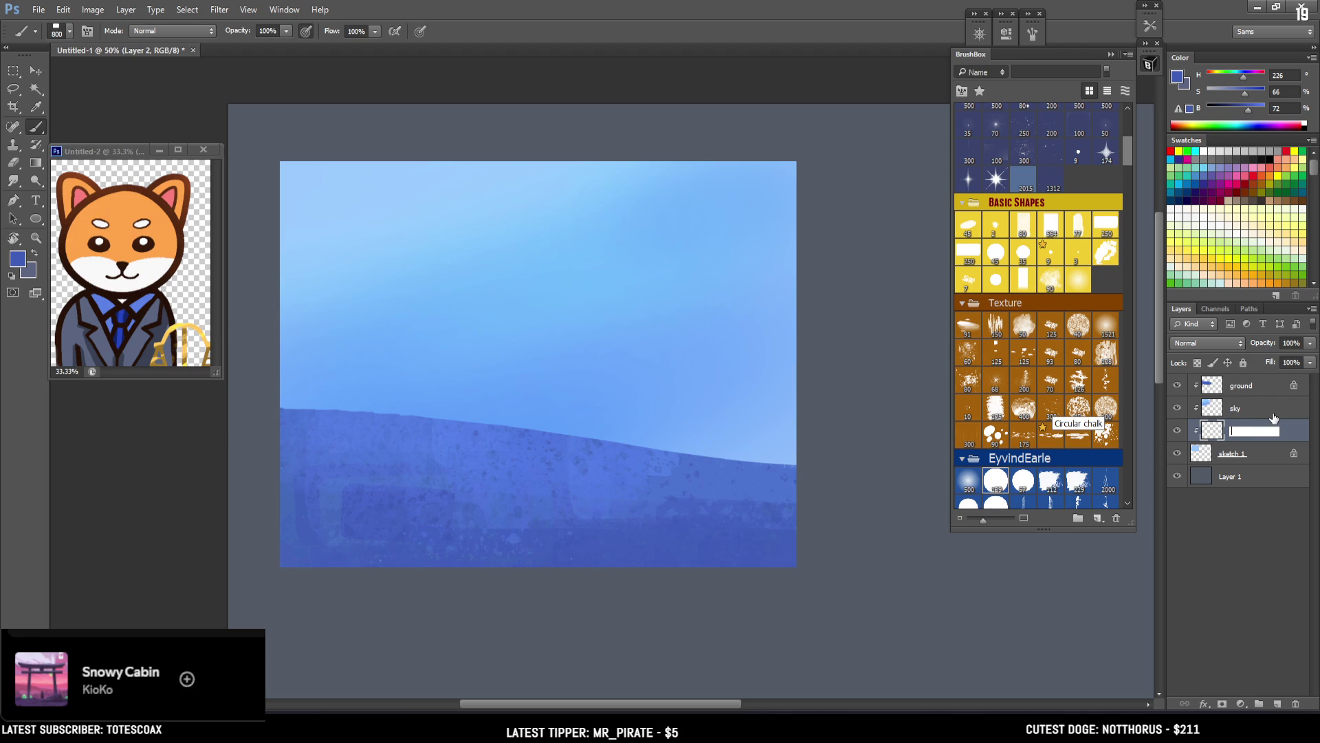
{"action": "type", "text": "tree"}
{"action": "key", "text": "Return"}
{"action": "left_click_drag", "start_coordinate": [1234, 440], "coordinate": [1235, 382]}
{"action": "double_click", "coordinate": [1238, 408]}
{"action": "type", "text": "s"}
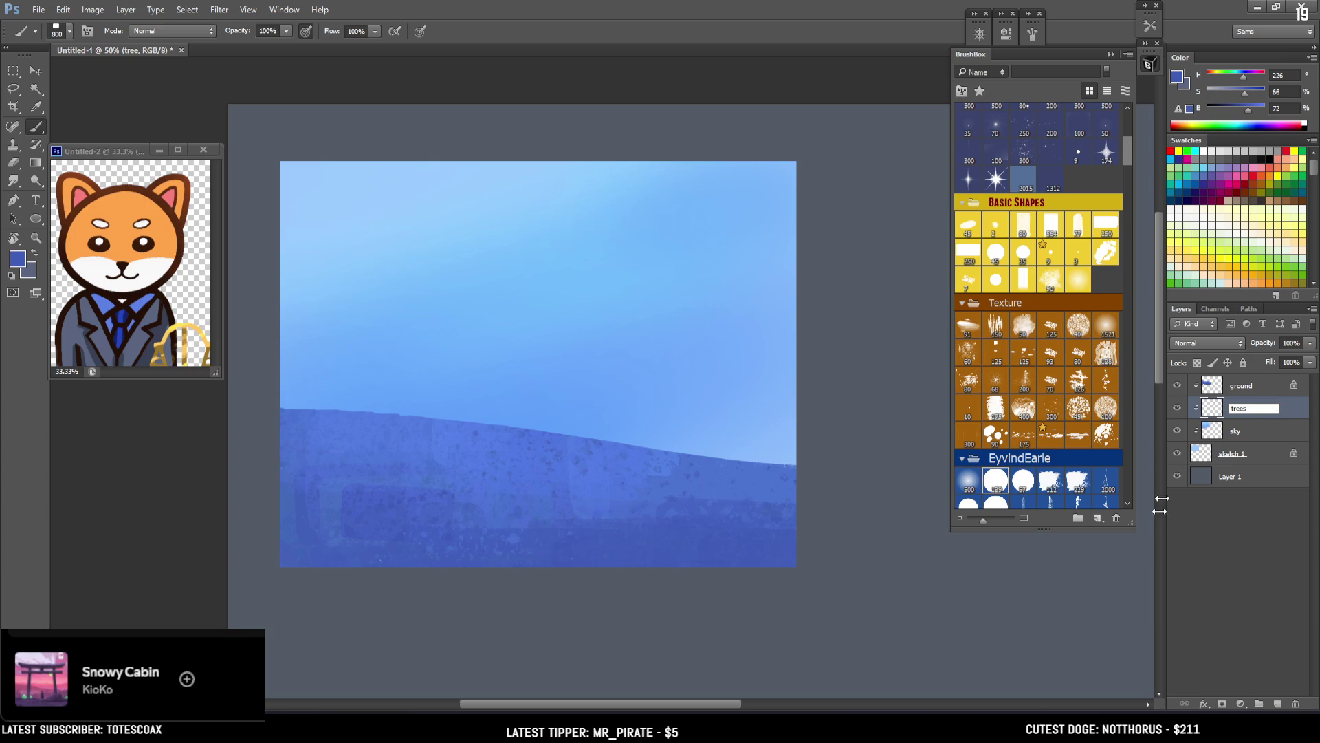
Step: Commit the 'trees' layer name and test a pine-group tree brush, undoing the stroke
{"action": "scroll", "coordinate": [1056, 292], "scroll_direction": "up", "scroll_amount": 10}
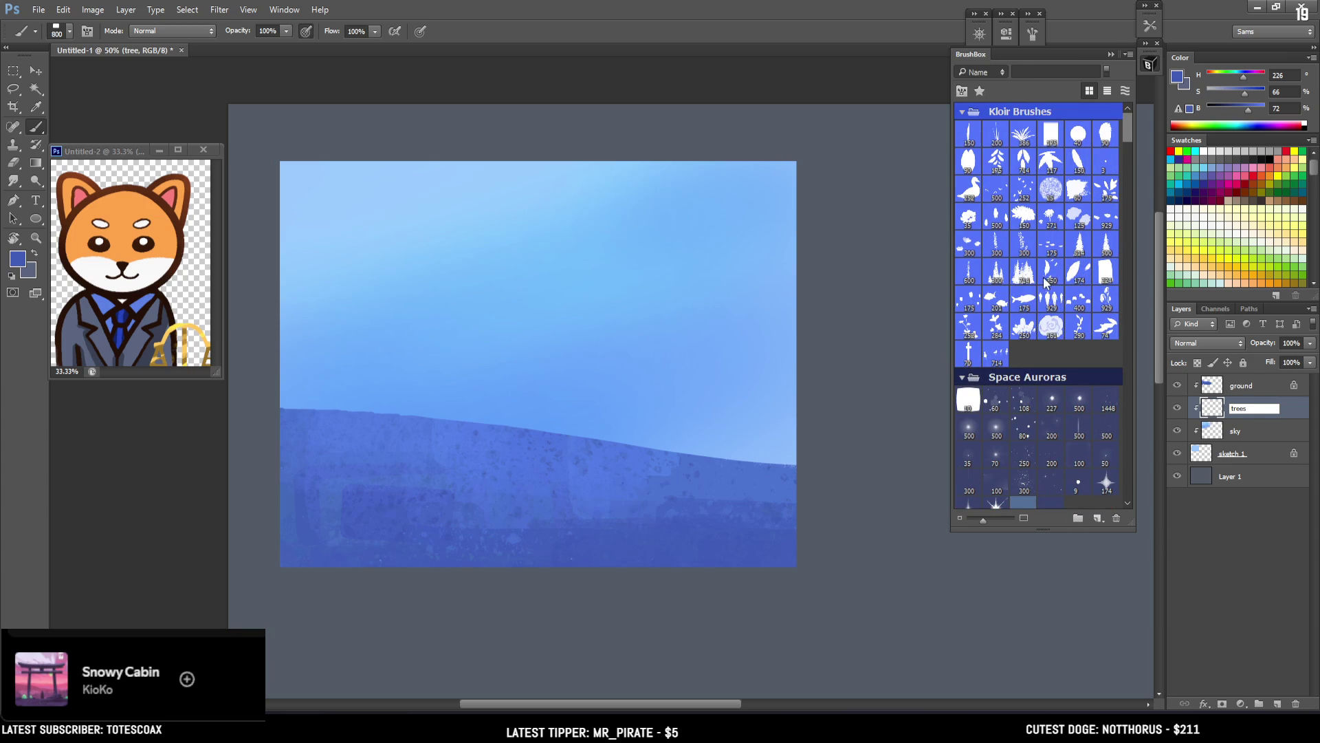
{"action": "key", "text": "Return"}
{"action": "left_click", "coordinate": [1024, 277]}
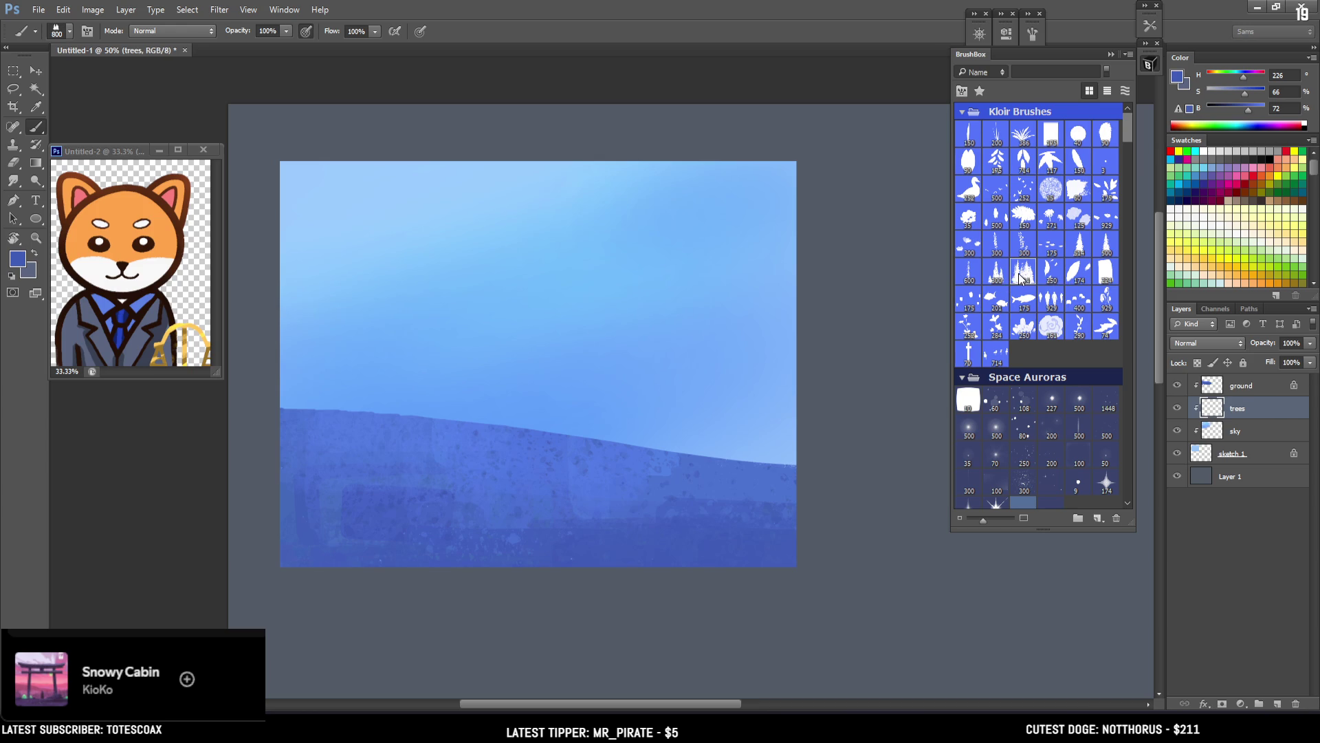
{"action": "left_click", "coordinate": [998, 275]}
{"action": "left_click_drag", "start_coordinate": [286, 392], "coordinate": [449, 436]}
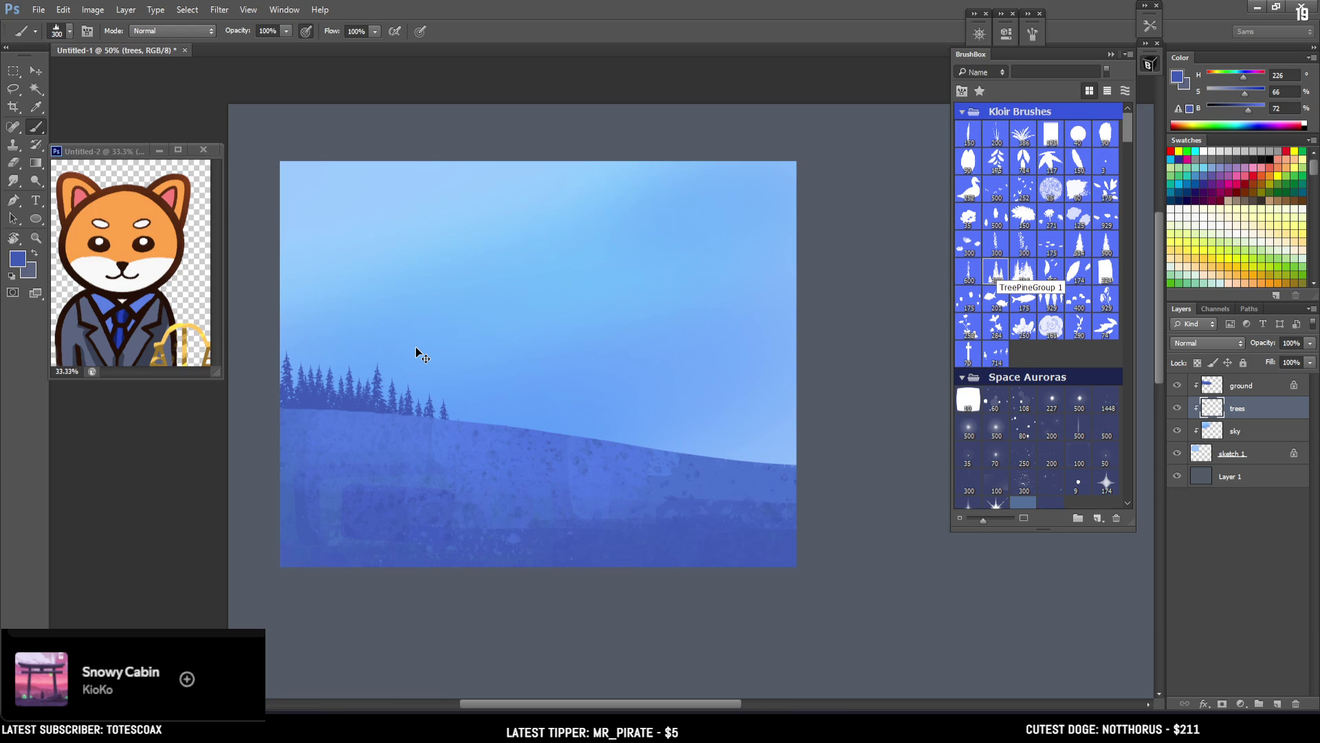
{"action": "key", "text": "ctrl+z"}
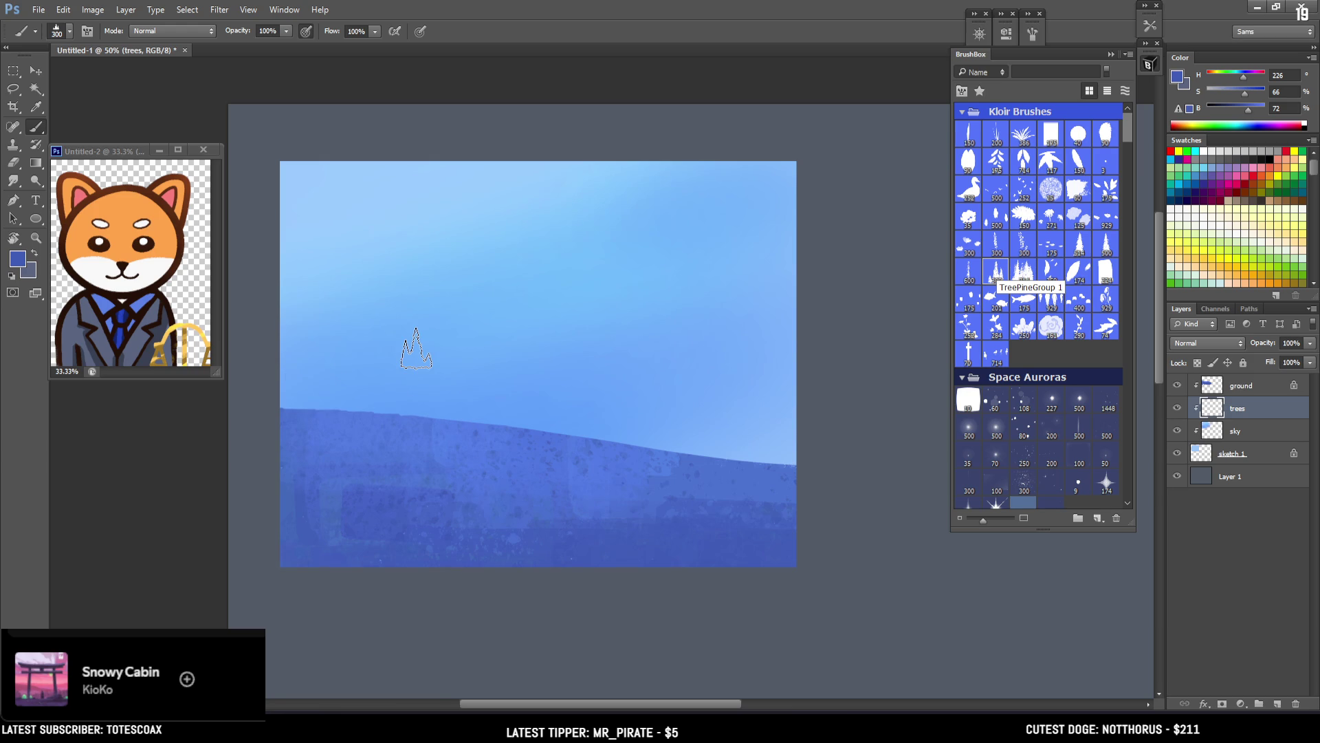
Step: Browse the brush library and select the large bare-tree brush
{"action": "scroll", "coordinate": [1125, 134], "scroll_direction": "down", "scroll_amount": 3}
{"action": "scroll", "coordinate": [1127, 122], "scroll_direction": "up", "scroll_amount": 3}
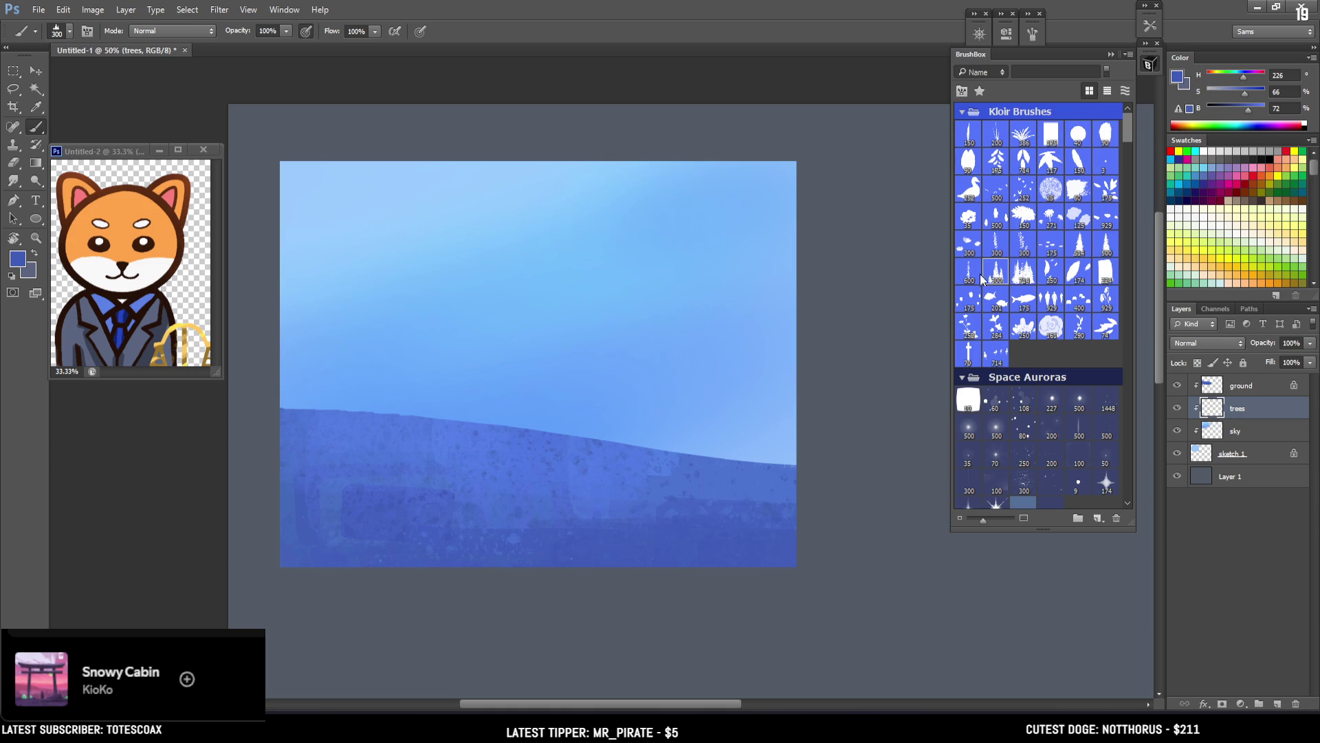
{"action": "scroll", "coordinate": [1117, 297], "scroll_direction": "down", "scroll_amount": 15}
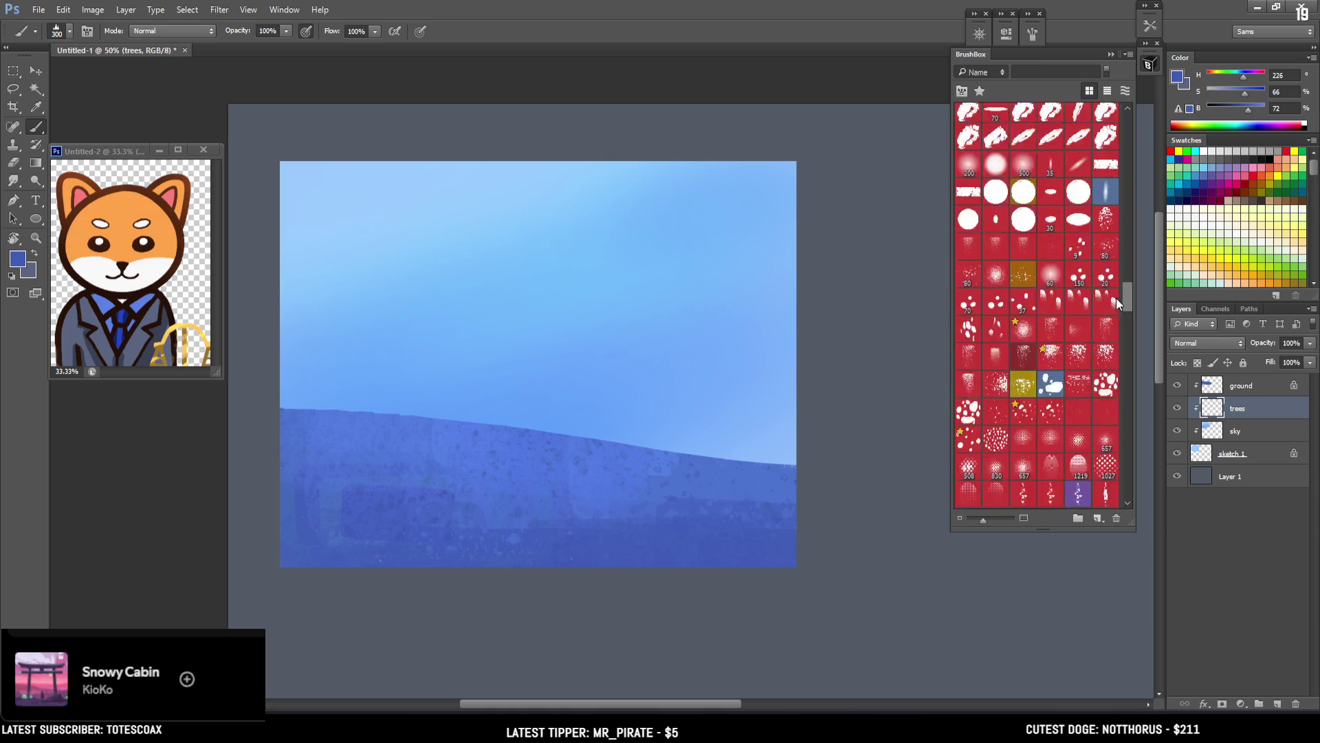
{"action": "scroll", "coordinate": [1112, 365], "scroll_direction": "down", "scroll_amount": 6}
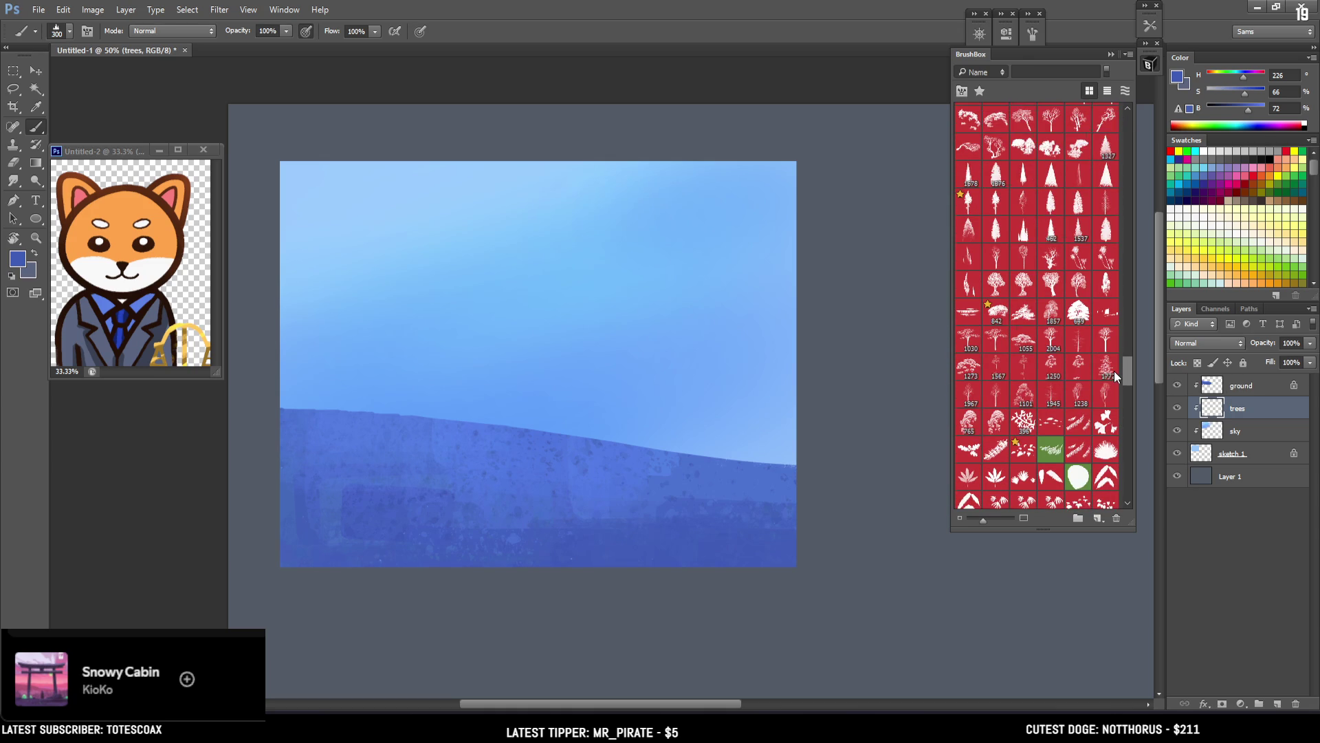
{"action": "scroll", "coordinate": [1114, 370], "scroll_direction": "up", "scroll_amount": 2}
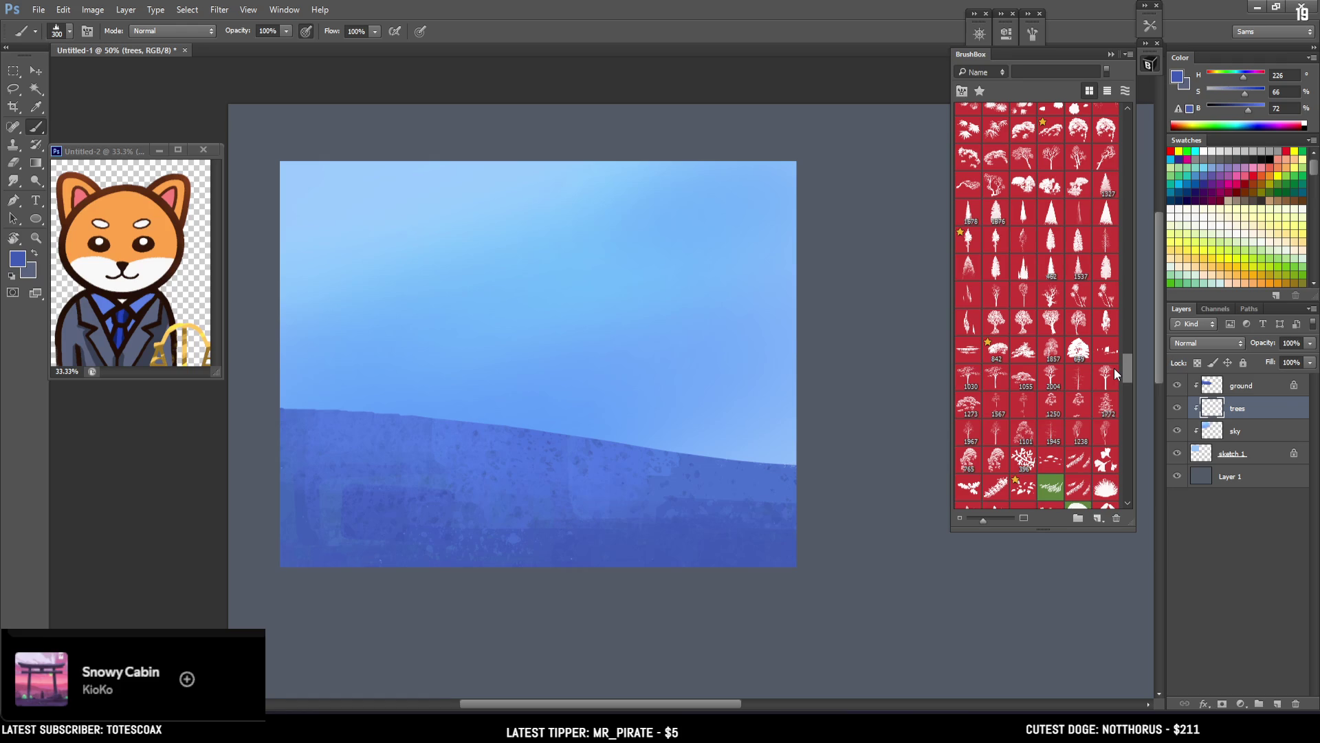
{"action": "scroll", "coordinate": [1114, 369], "scroll_direction": "up", "scroll_amount": 2}
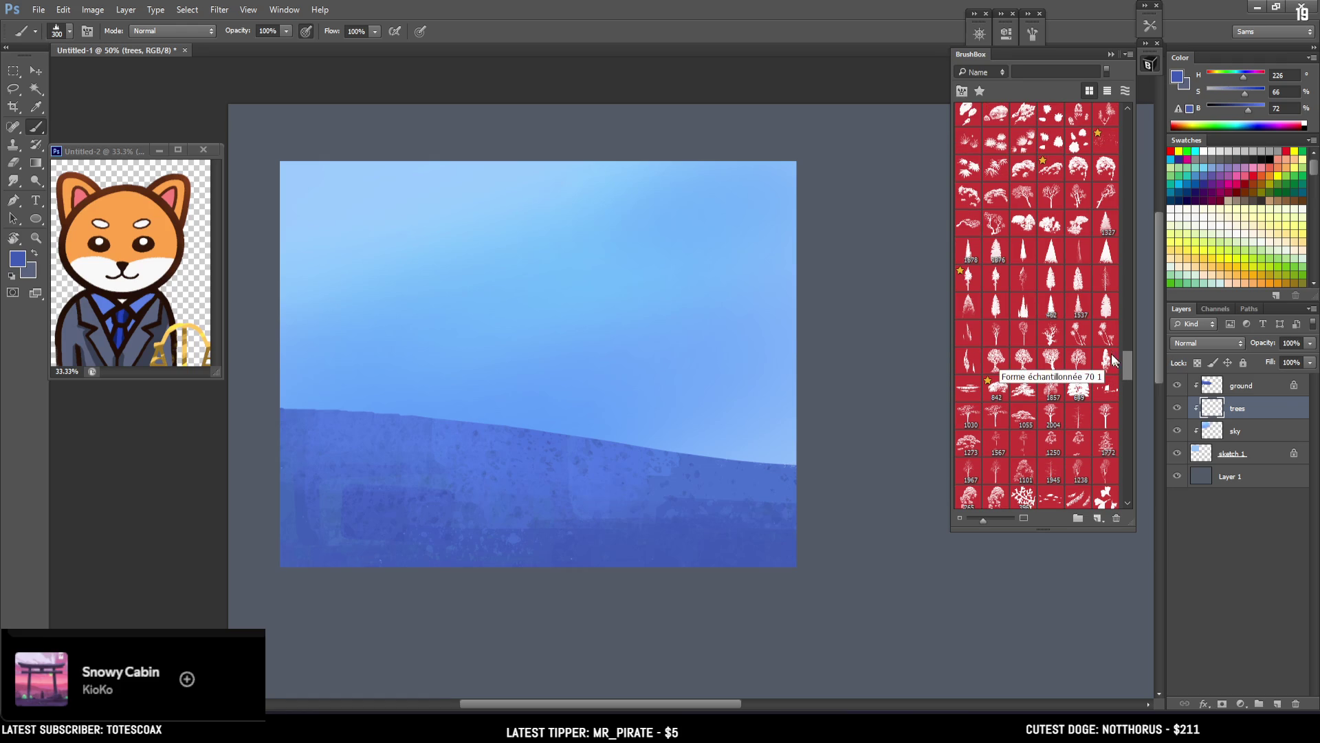
{"action": "scroll", "coordinate": [1125, 366], "scroll_direction": "down", "scroll_amount": 5}
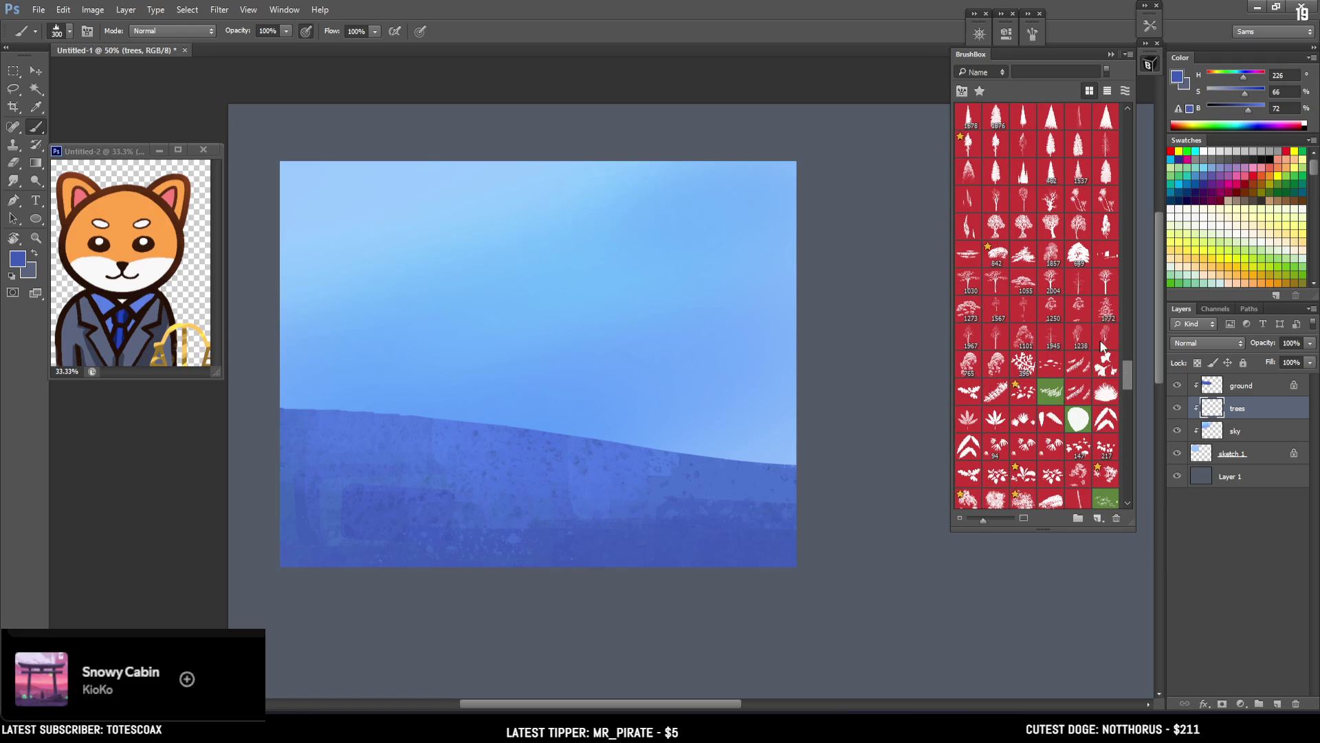
{"action": "left_click", "coordinate": [1078, 337]}
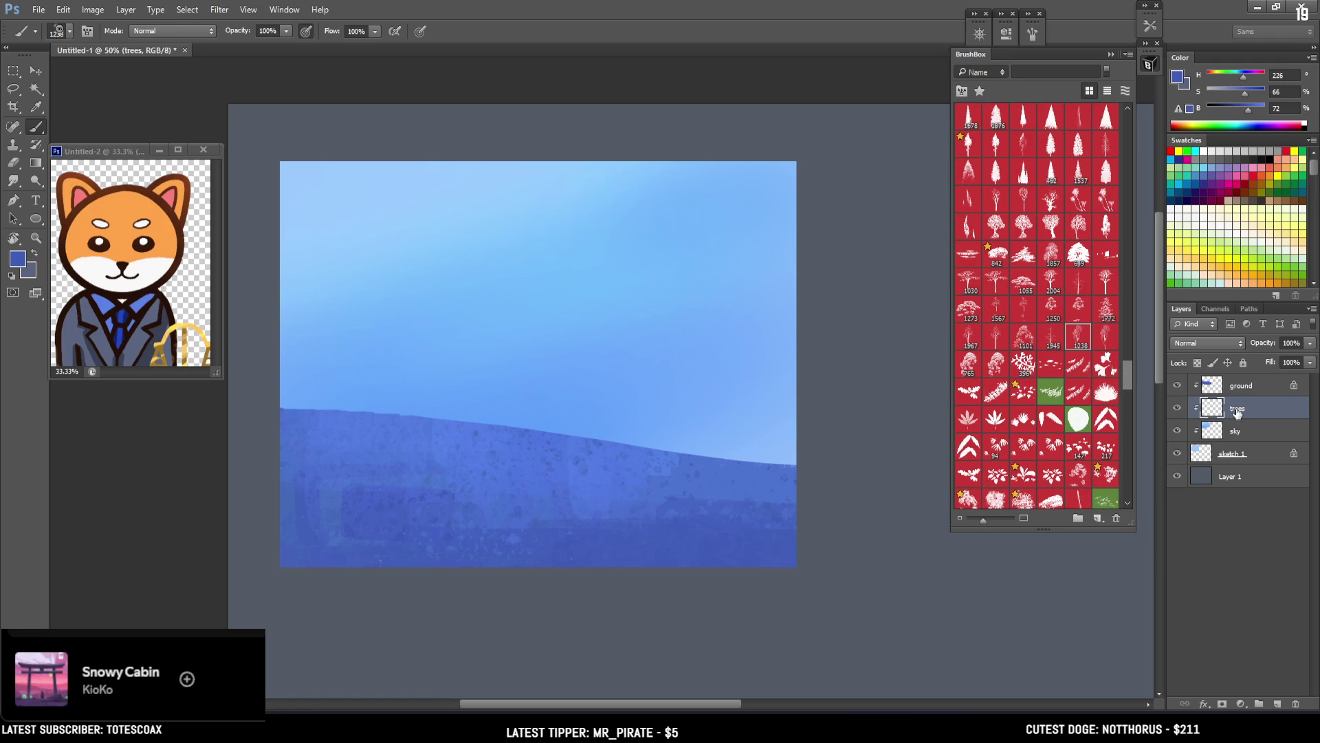
Step: Pick a smaller bare-tree brush and test-stamp a few trees, undoing the trials
{"action": "left_click_drag", "start_coordinate": [330, 337], "coordinate": [649, 344]}
{"action": "key", "text": "ctrl+z"}
{"action": "left_click", "coordinate": [1107, 337]}
{"action": "key", "text": "bracketleft"}
{"action": "key", "text": "bracketleft"}
{"action": "key", "text": "bracketleft"}
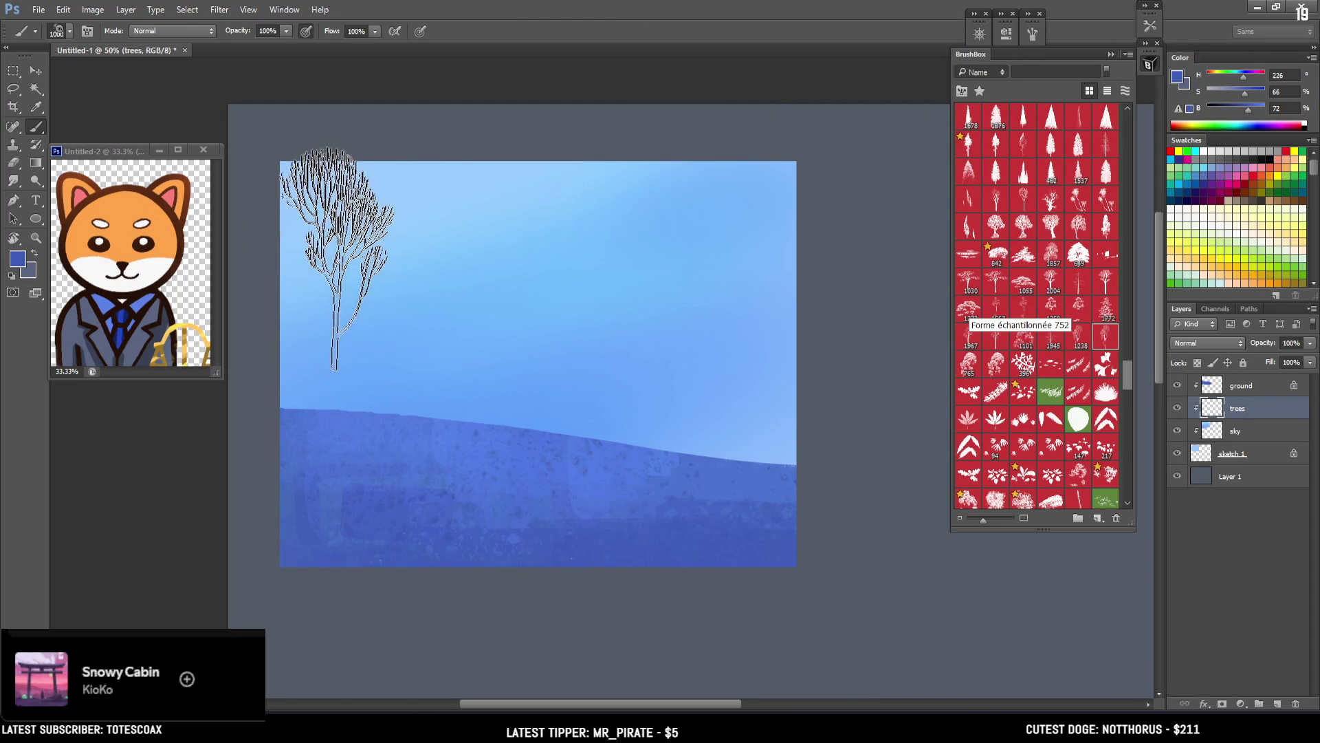
{"action": "left_click", "coordinate": [352, 296]}
{"action": "left_click", "coordinate": [478, 320]}
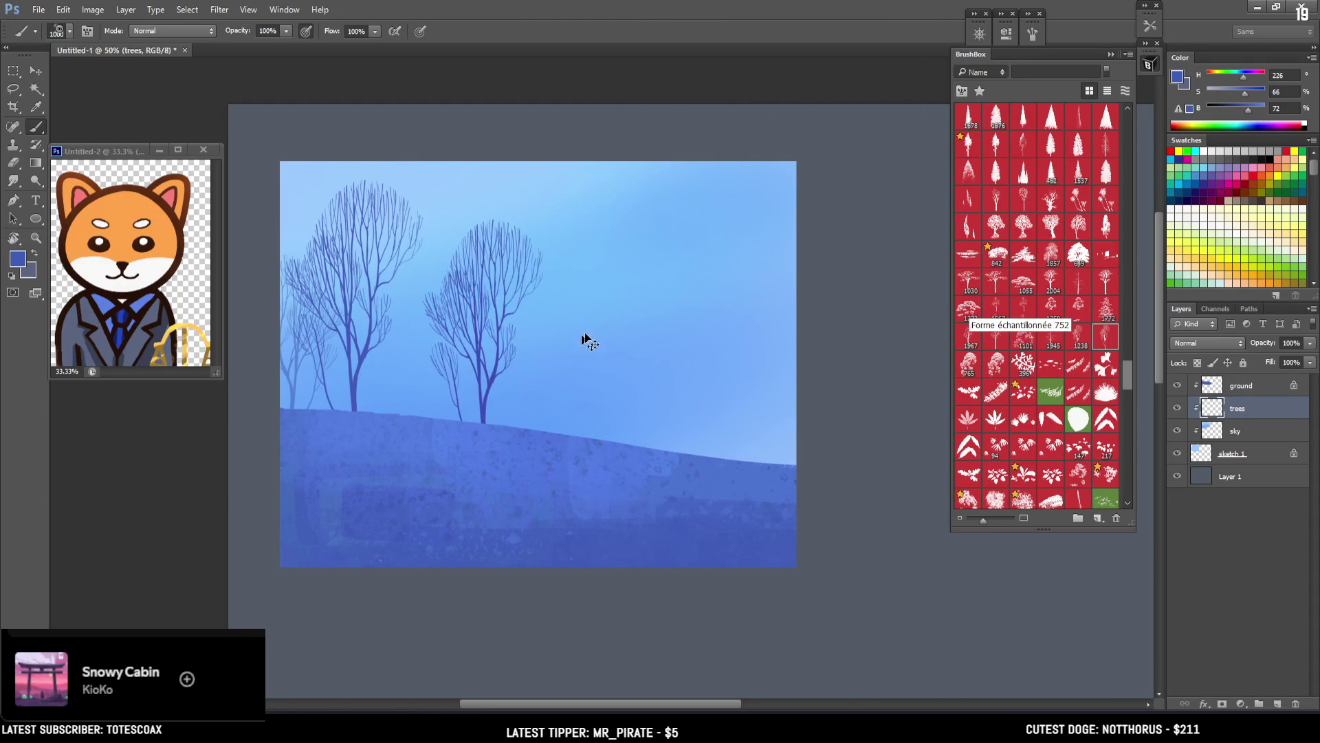
{"action": "key", "text": "ctrl+z"}
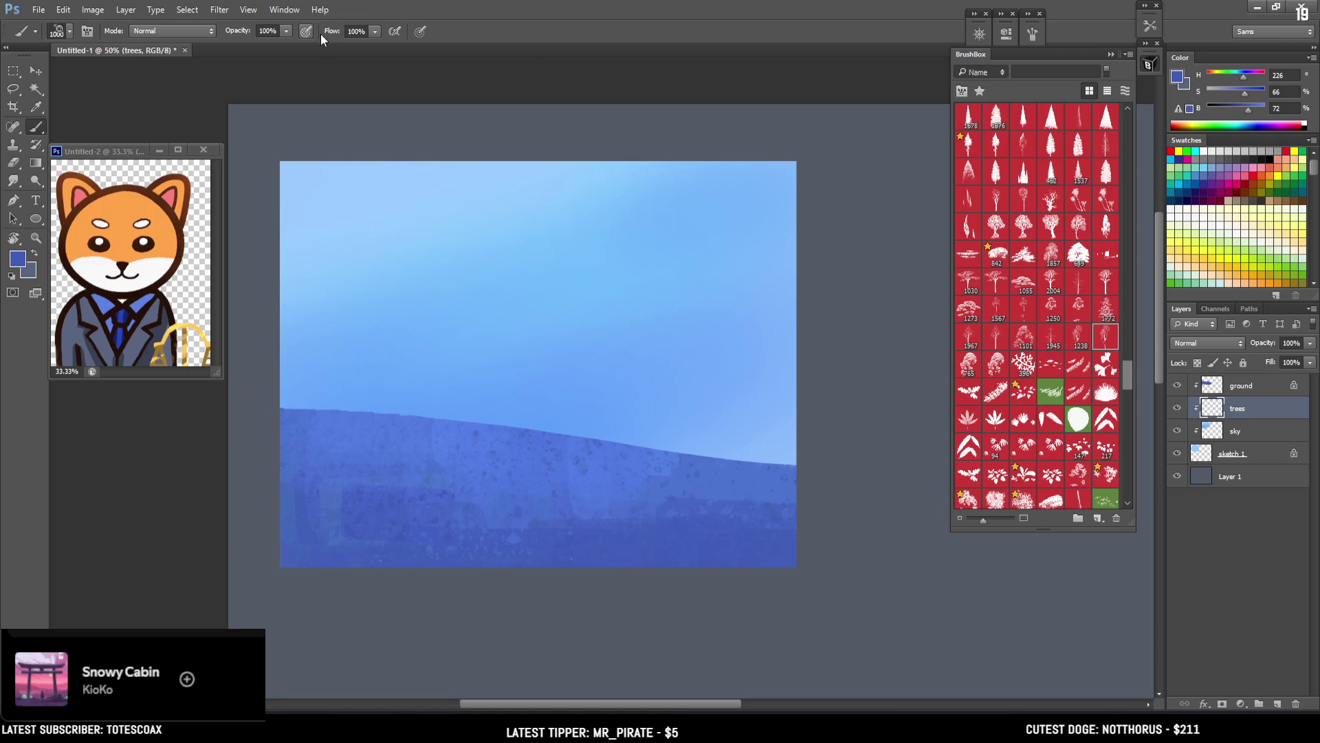
Step: Stamp bare trees along the hill's left half and centre, undoing an overly dense cluster
{"action": "left_click", "coordinate": [344, 289]}
{"action": "left_click", "coordinate": [389, 323]}
{"action": "left_click", "coordinate": [461, 316]}
{"action": "left_click", "coordinate": [333, 296]}
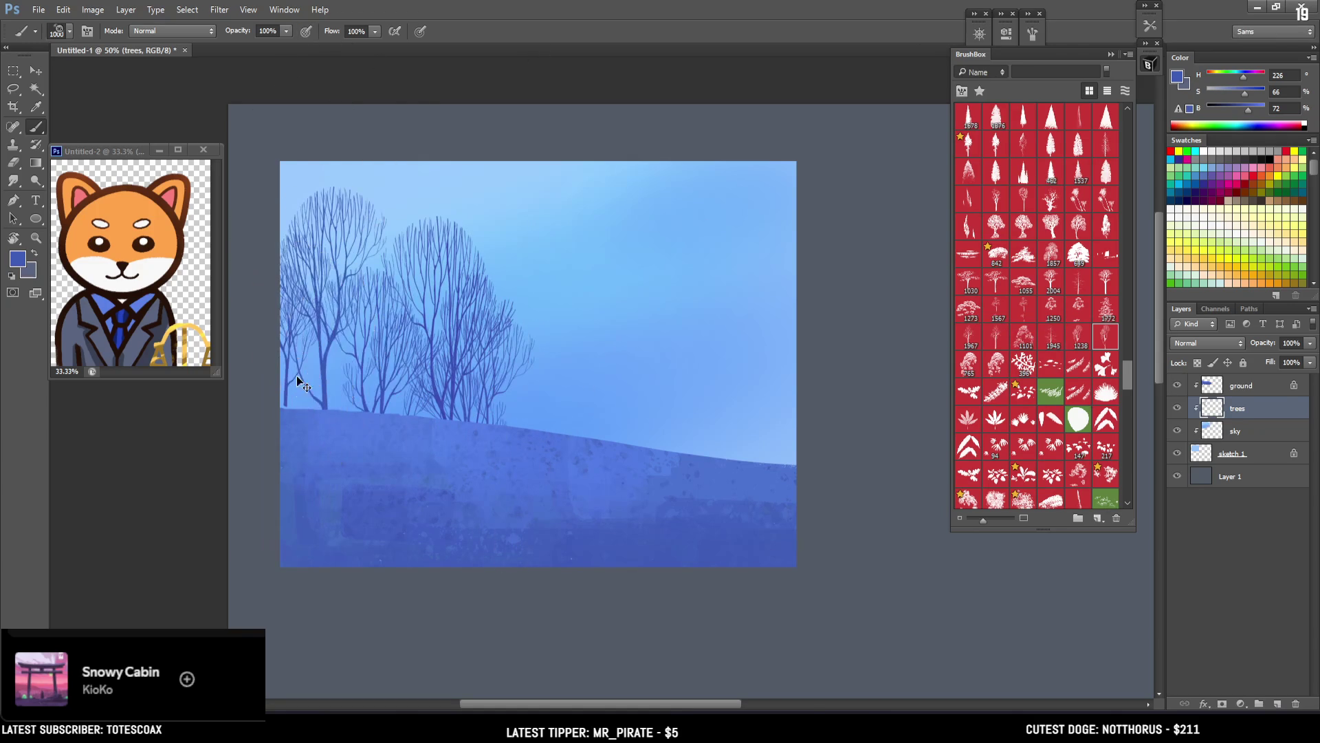
{"action": "key", "text": "ctrl+z"}
{"action": "left_click", "coordinate": [344, 288]}
{"action": "left_click", "coordinate": [447, 317]}
{"action": "key", "text": "bracketleft"}
Step: Stamp progressively smaller bare trees toward the hill's right edge
{"action": "left_click", "coordinate": [526, 337]}
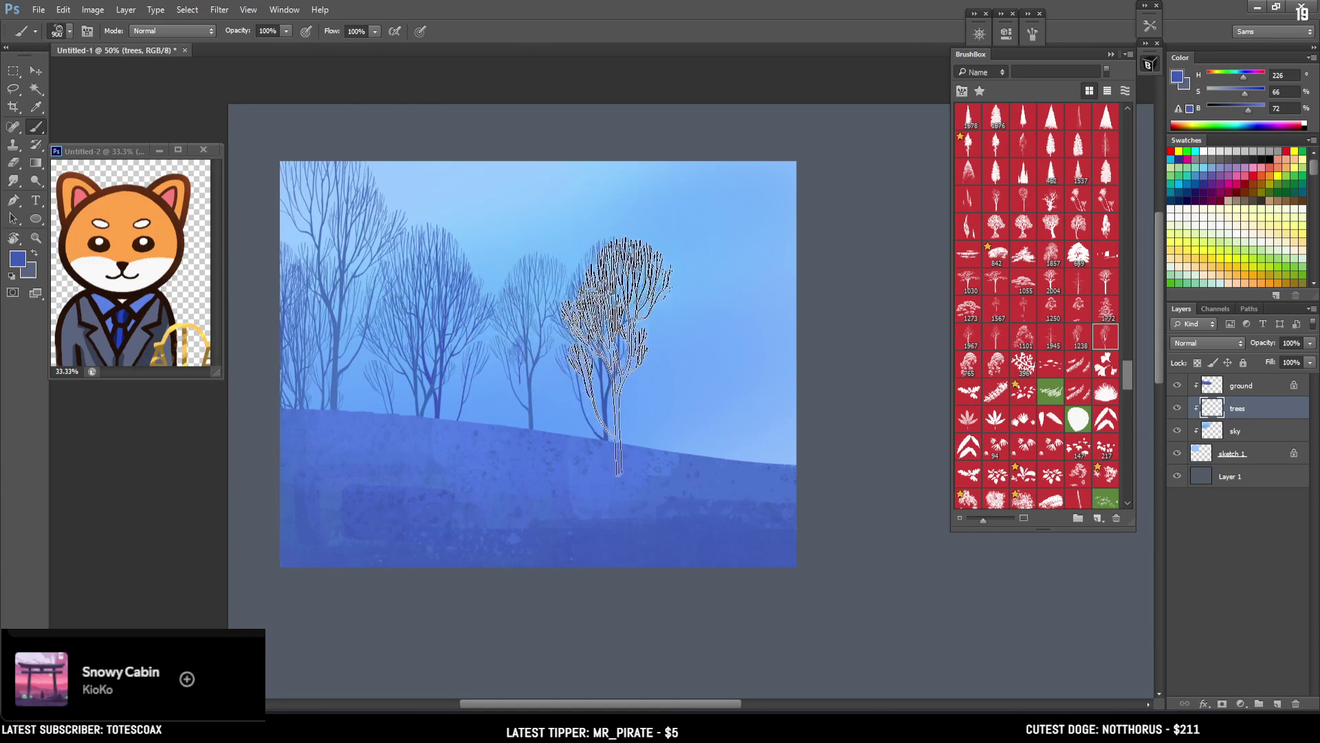
{"action": "key", "text": "bracketleft"}
{"action": "key", "text": "bracketleft"}
{"action": "key", "text": "bracketleft"}
{"action": "left_click", "coordinate": [623, 382]}
{"action": "left_click", "coordinate": [708, 375]}
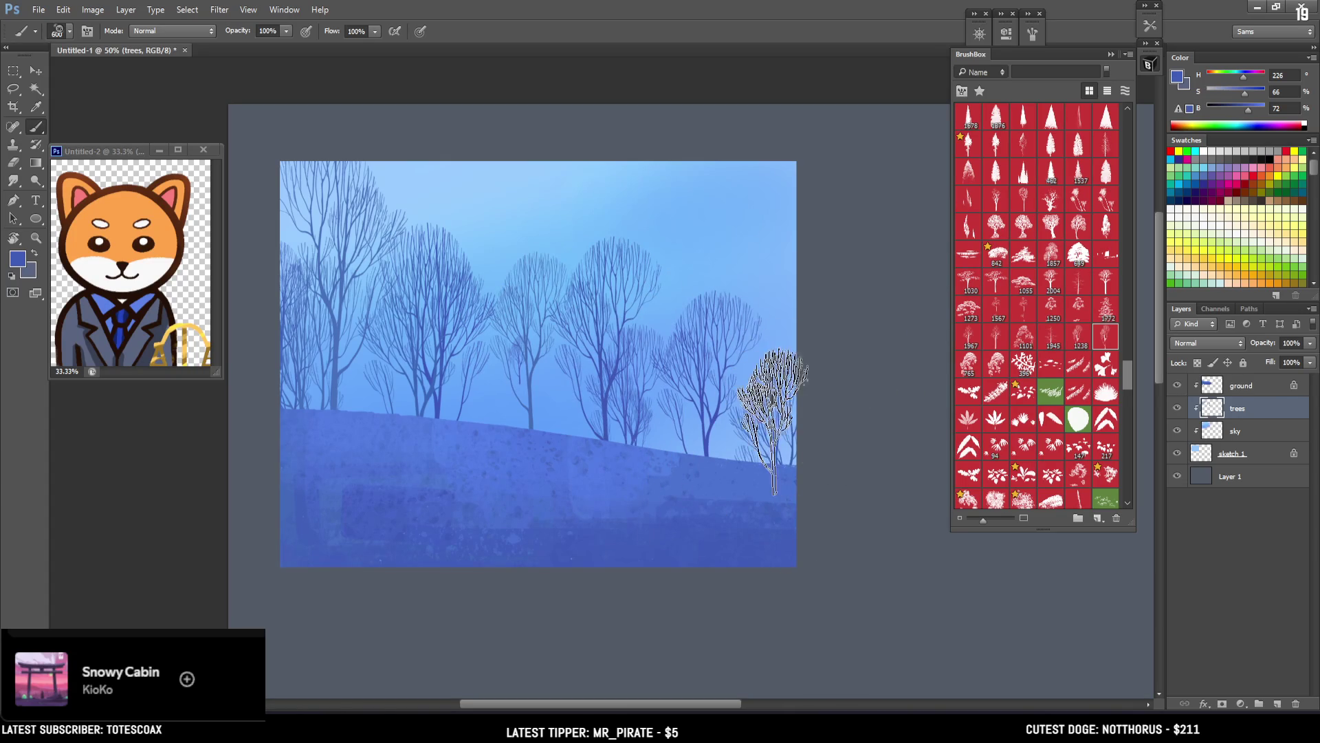
{"action": "left_click", "coordinate": [763, 402]}
{"action": "key", "text": "bracketleft"}
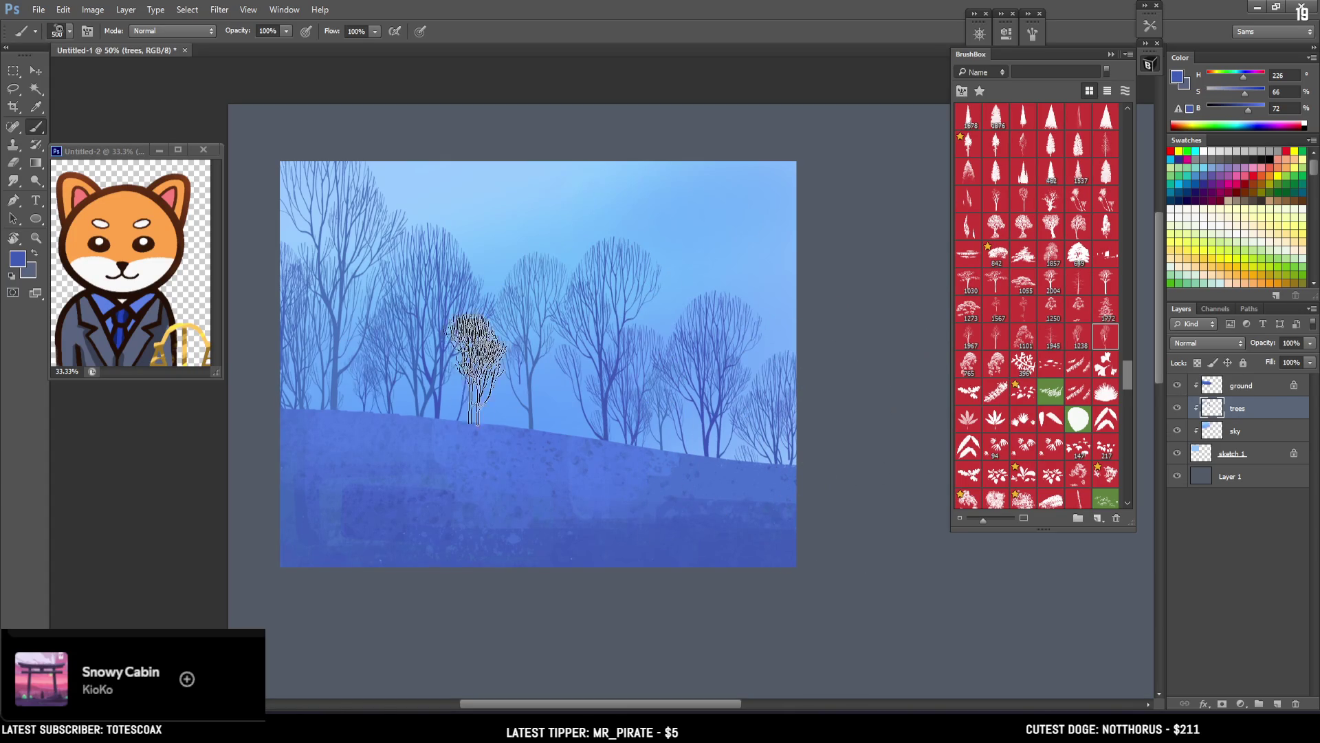
Step: Start a free transform of the trees layer in Perspective mode
{"action": "key", "text": "ctrl+t"}
{"action": "right_click", "coordinate": [710, 419]}
{"action": "left_click", "coordinate": [777, 513]}
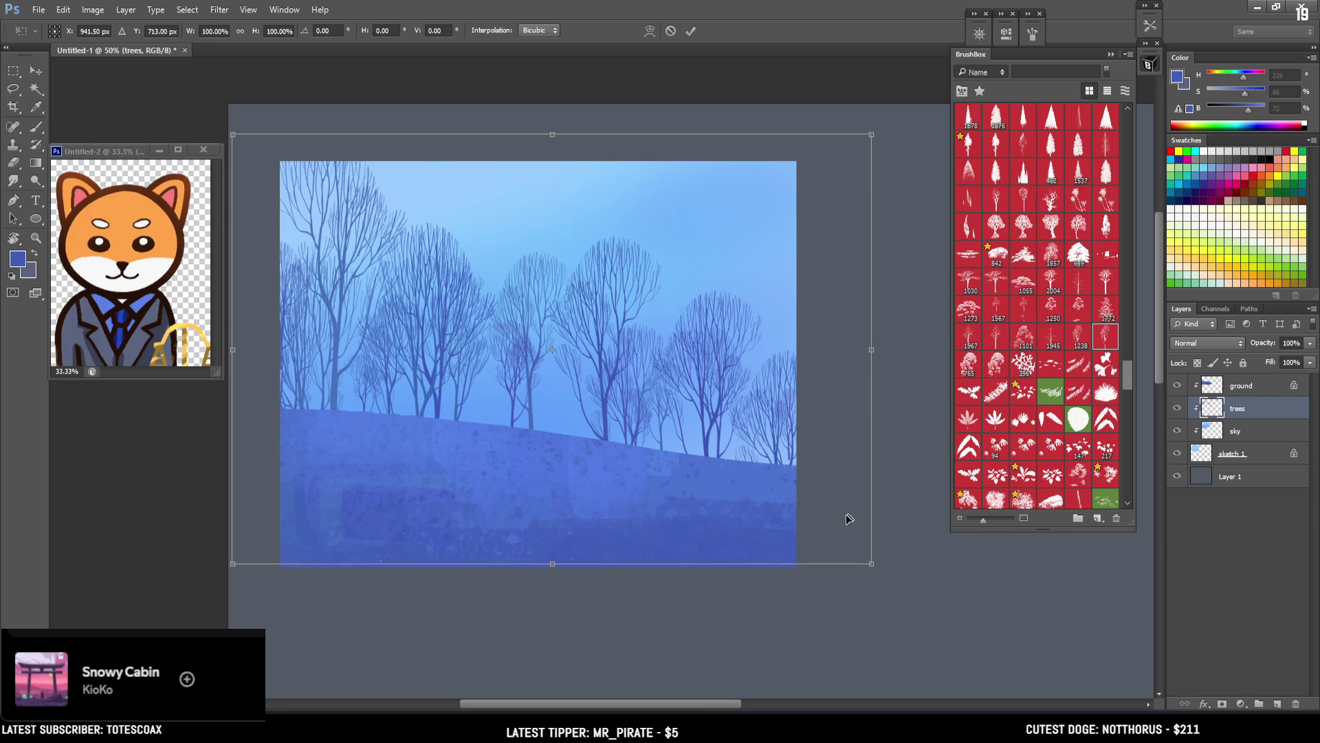
Step: Warp the tree row's corners so it widens toward the top, then commit the transform
{"action": "mouse_move", "coordinate": [912, 568]}
{"action": "left_mouse_down"}
{"action": "mouse_move", "coordinate": [899, 540]}
{"action": "mouse_move", "coordinate": [865, 528]}
{"action": "left_mouse_up"}
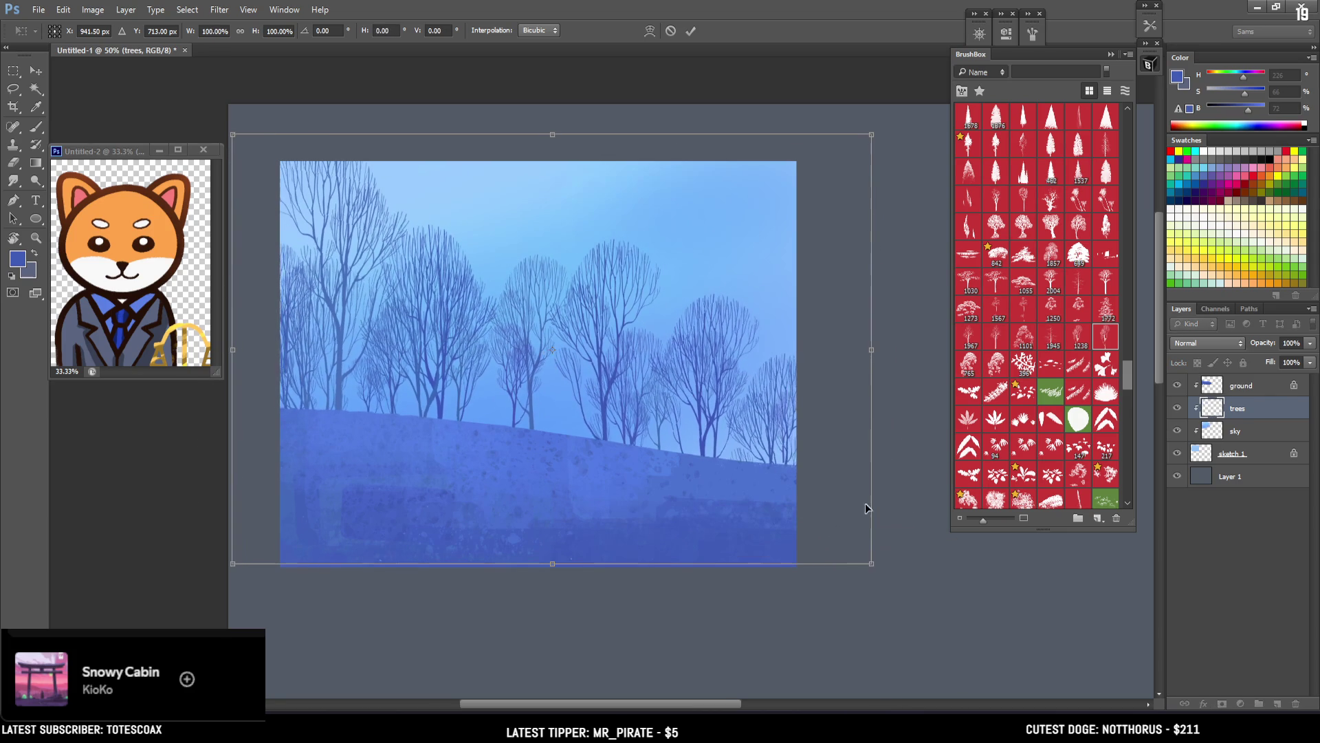
{"action": "mouse_move", "coordinate": [871, 136]}
{"action": "left_mouse_down"}
{"action": "mouse_move", "coordinate": [896, 138]}
{"action": "mouse_move", "coordinate": [849, 150]}
{"action": "left_mouse_up"}
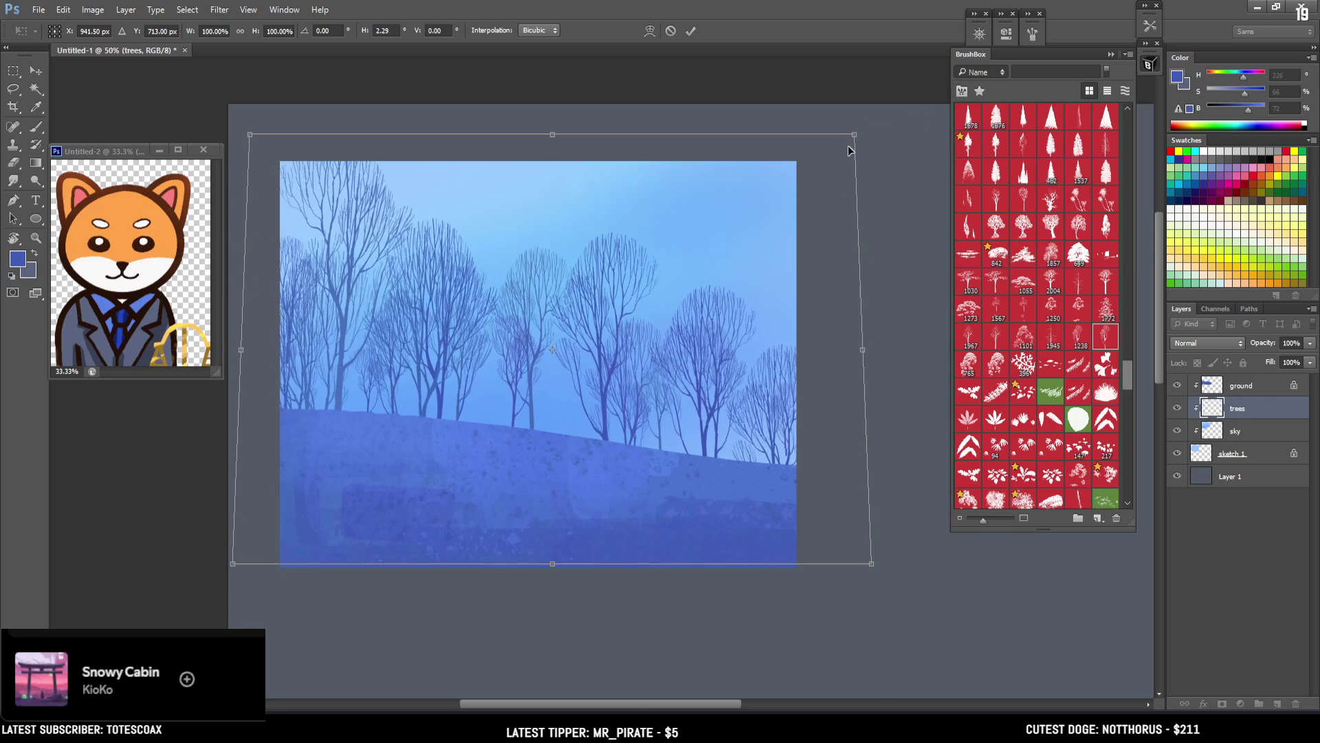
{"action": "key", "text": "Return"}
{"action": "key", "text": "b"}
{"action": "left_click", "coordinate": [700, 494]}
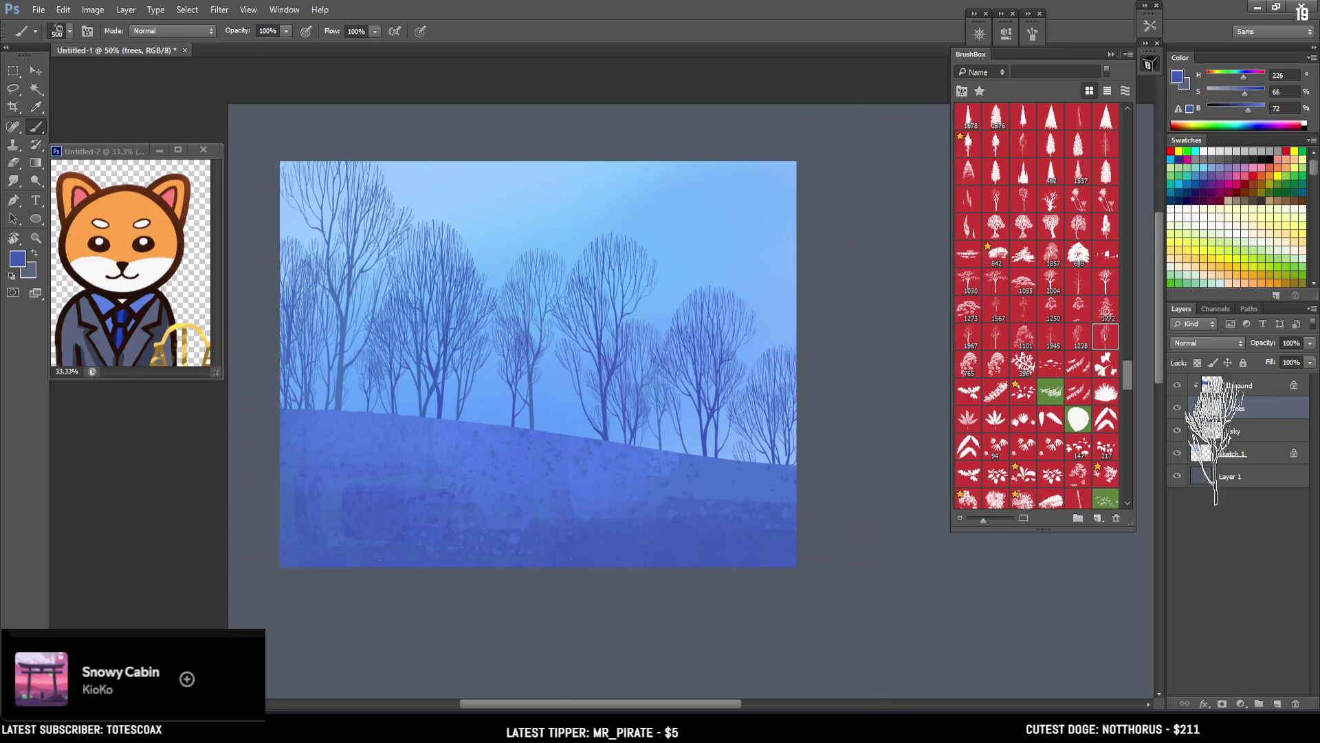
Step: Apply Levels to the sky layer with midtones 1.32 and white point 252
{"action": "left_click", "coordinate": [1228, 456]}
{"action": "left_click", "coordinate": [1226, 433]}
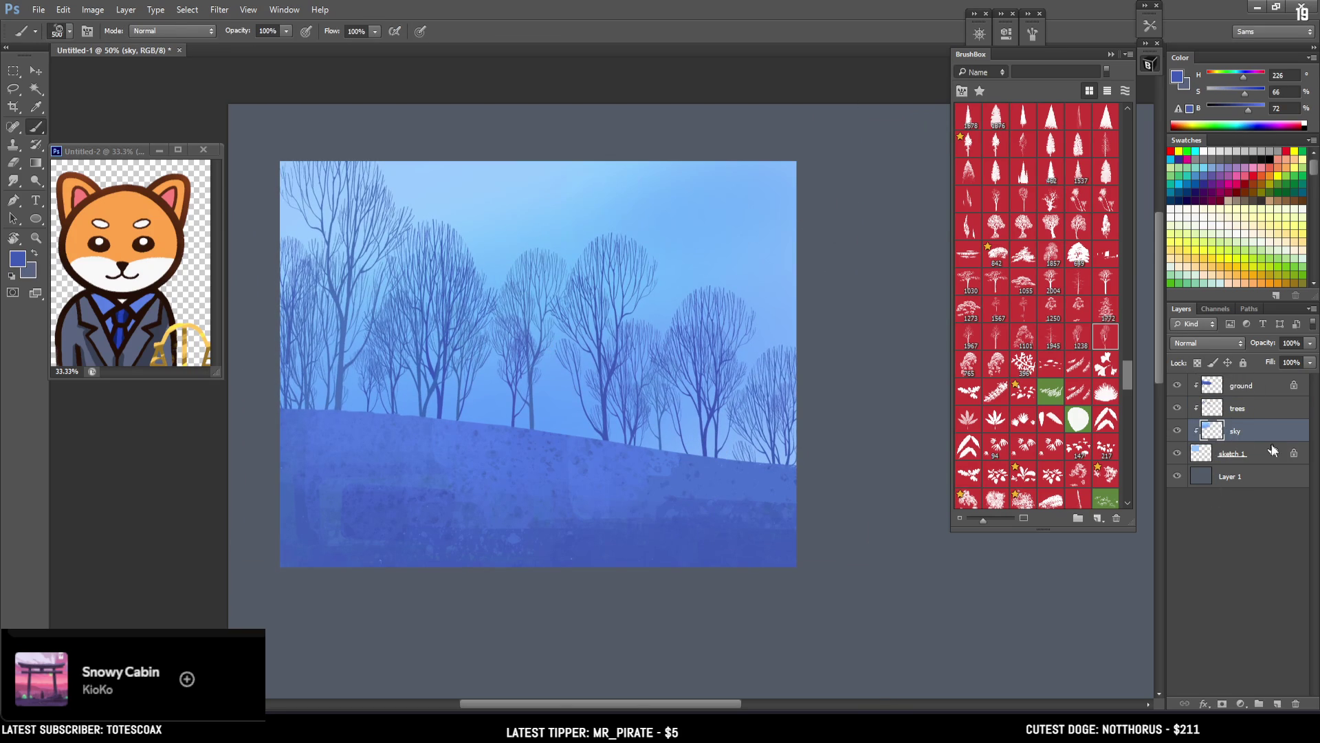
{"action": "key", "text": "ctrl+l"}
{"action": "mouse_move", "coordinate": [838, 362]}
{"action": "left_mouse_down"}
{"action": "mouse_move", "coordinate": [850, 364]}
{"action": "mouse_move", "coordinate": [836, 363]}
{"action": "left_mouse_up"}
{"action": "left_click_drag", "start_coordinate": [919, 361], "coordinate": [904, 362]}
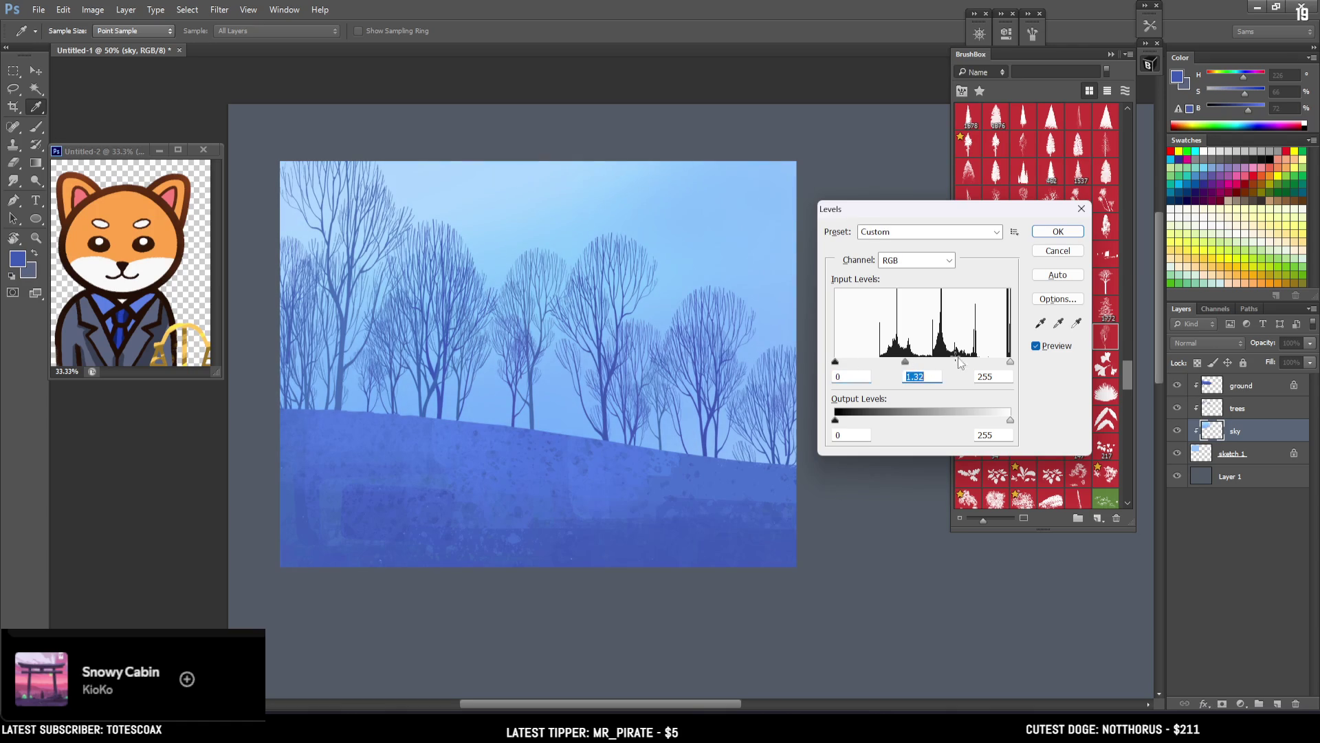
{"action": "left_click_drag", "start_coordinate": [1010, 362], "coordinate": [1008, 362]}
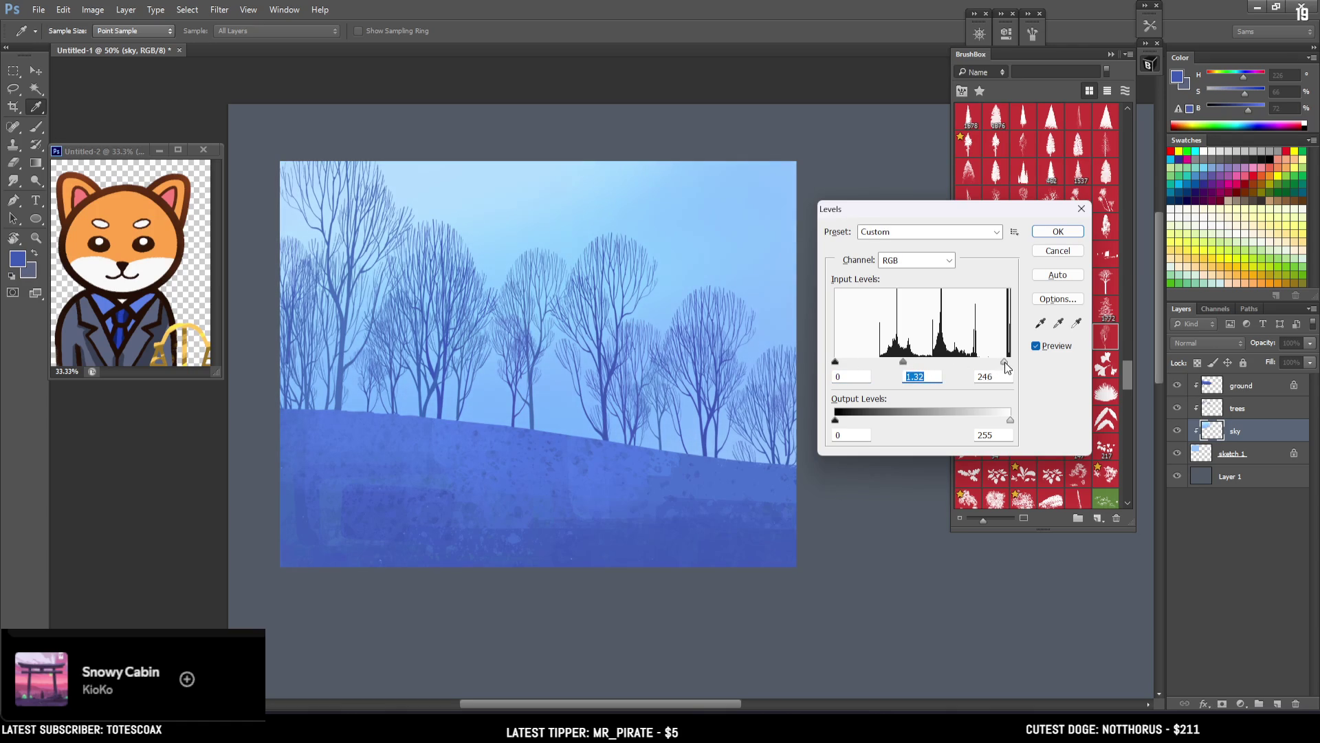
{"action": "left_click", "coordinate": [1056, 231]}
Step: Commit an unchanged free transform on the sky and reselect the trees layer
{"action": "key", "text": "ctrl+t"}
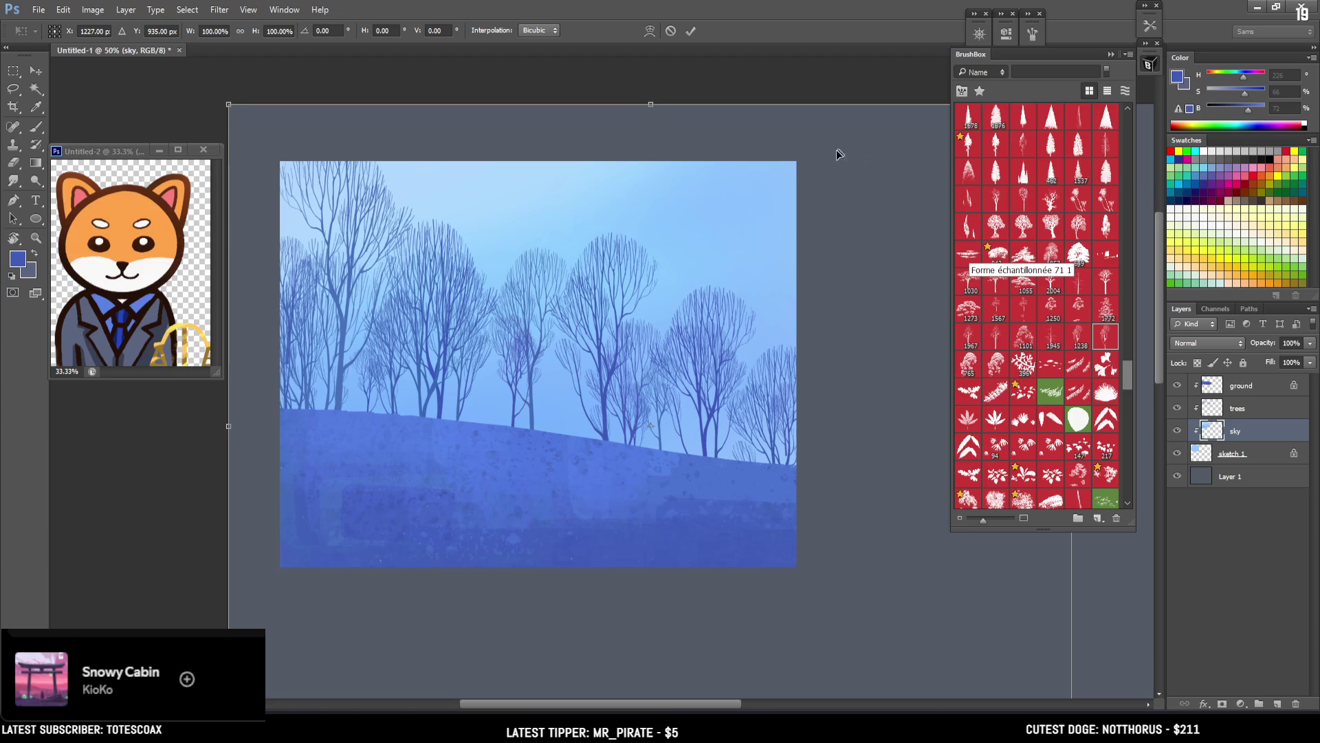
{"action": "key", "text": "Return"}
{"action": "key", "text": "b"}
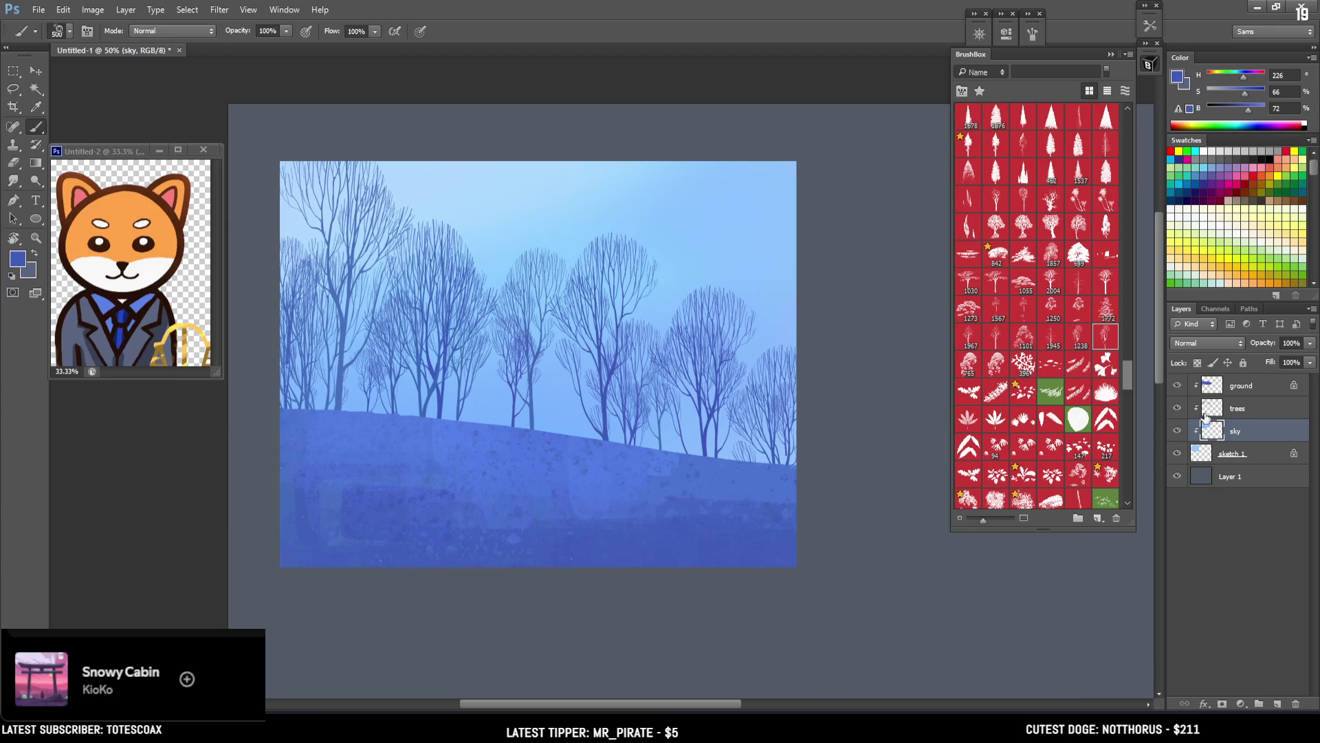
{"action": "left_click", "coordinate": [1214, 409]}
Step: Scale the trees layer to about 94.4%, shift it onto the hill, and commit
{"action": "key", "text": "ctrl+t"}
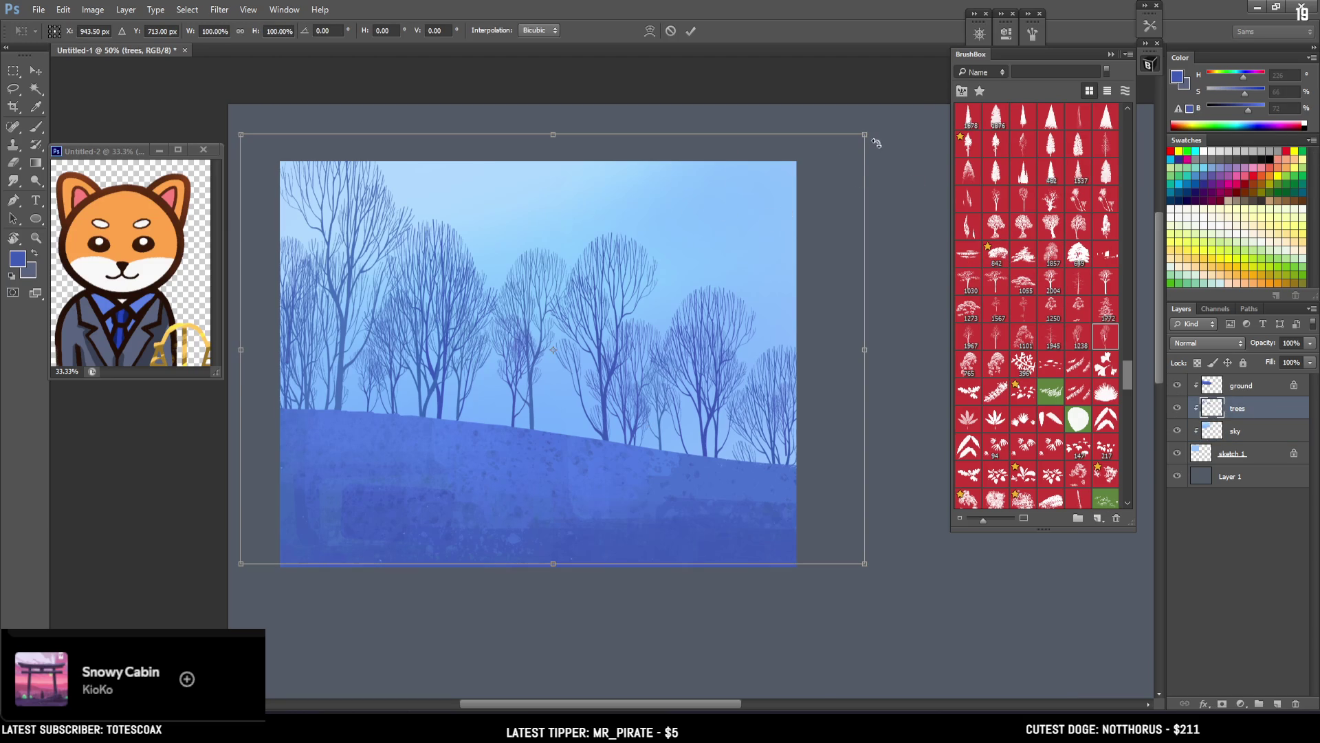
{"action": "left_click_drag", "start_coordinate": [864, 135], "coordinate": [844, 150]}
{"action": "left_click_drag", "start_coordinate": [765, 232], "coordinate": [753, 236]}
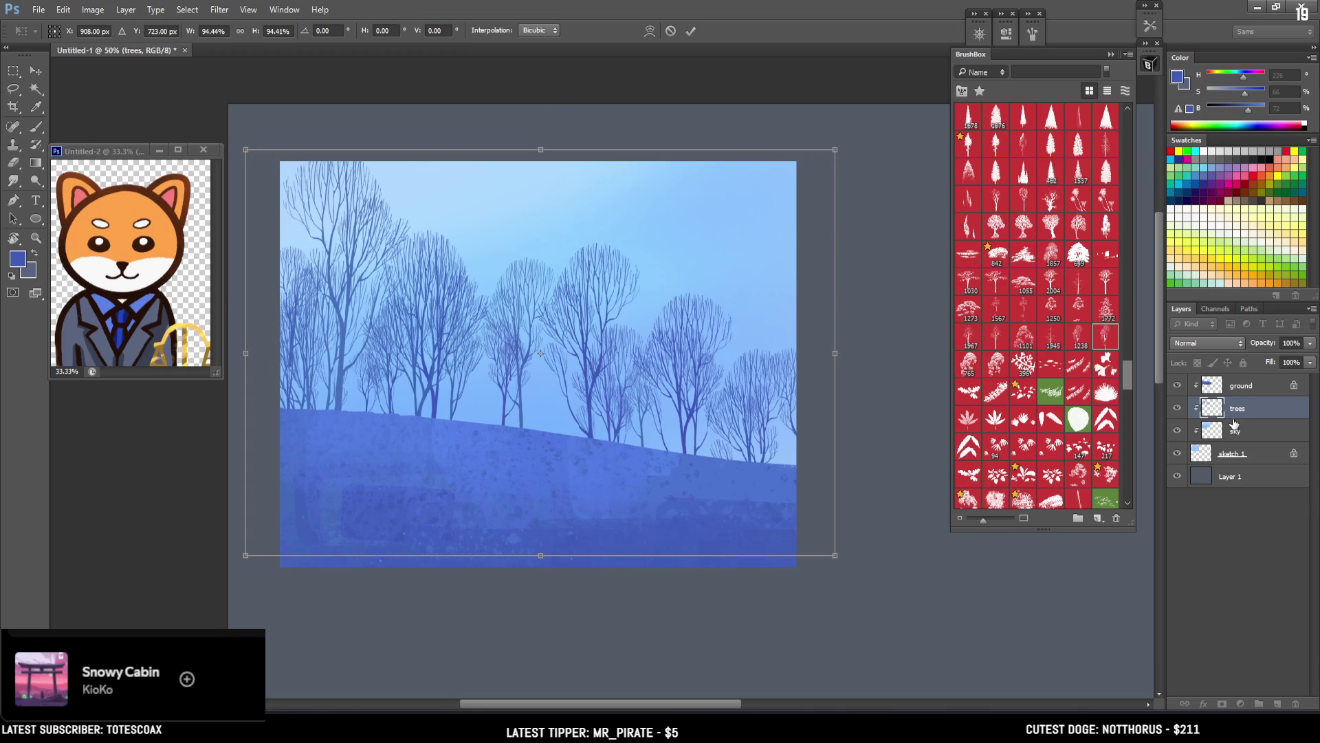
{"action": "key", "text": "Return"}
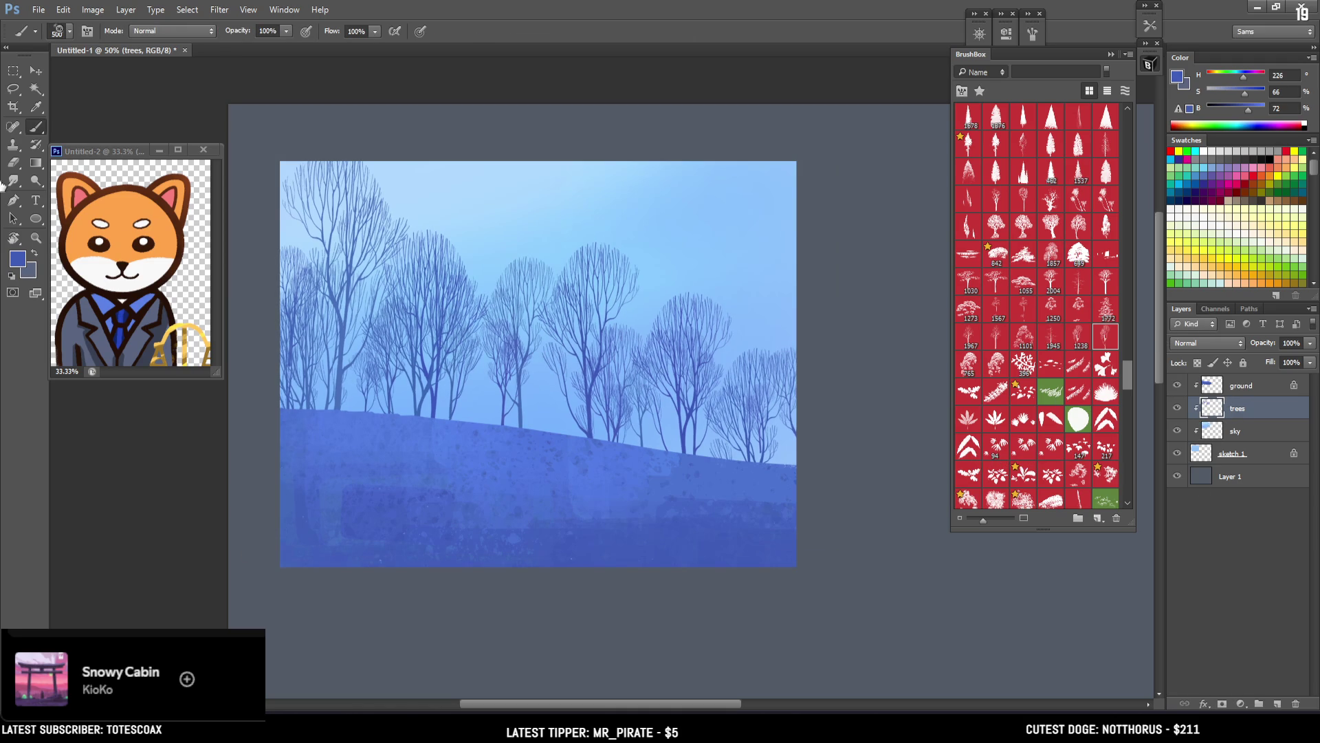
Step: Move the ground hill layer down slightly
{"action": "key", "text": "alt+bracketright"}
{"action": "left_click", "coordinate": [39, 71]}
{"action": "left_click_drag", "start_coordinate": [542, 361], "coordinate": [543, 396]}
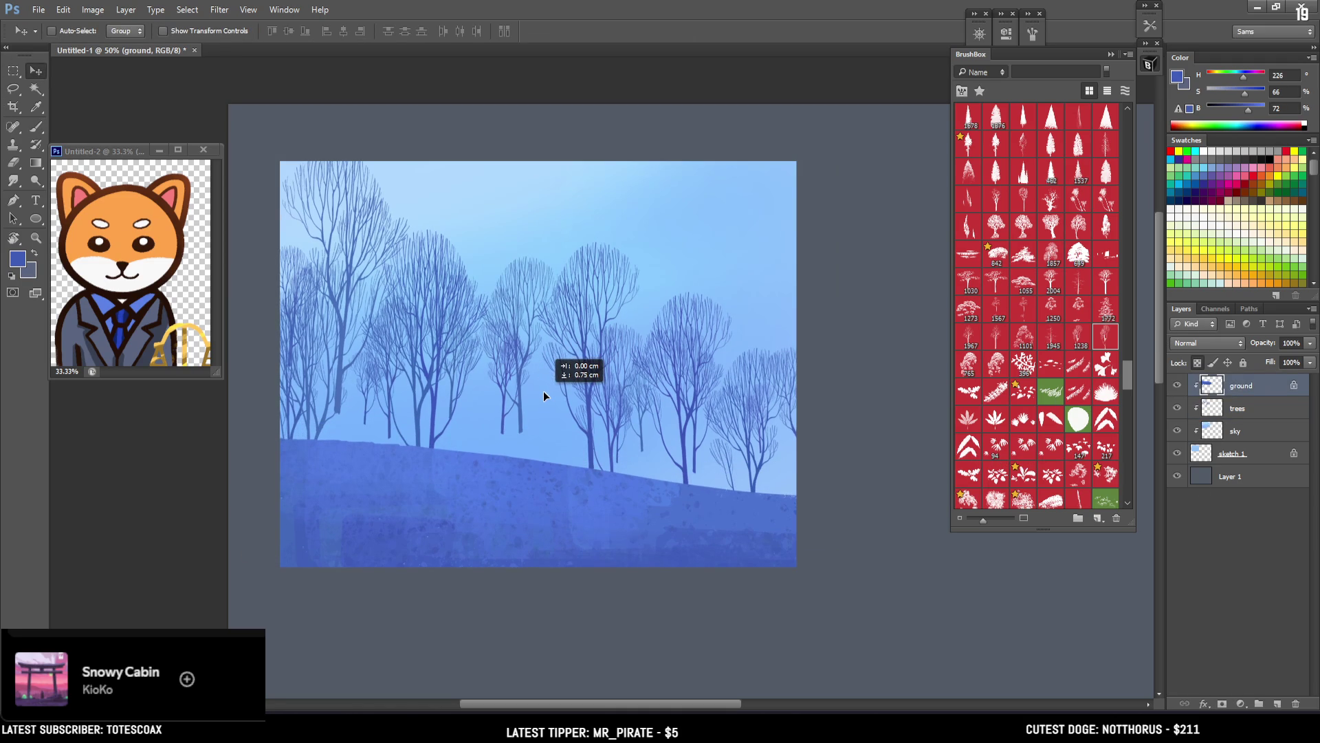
Step: Lower the tree line slightly and add a new empty layer above the trees
{"action": "left_click", "coordinate": [1237, 408]}
{"action": "left_click_drag", "start_coordinate": [700, 370], "coordinate": [700, 410]}
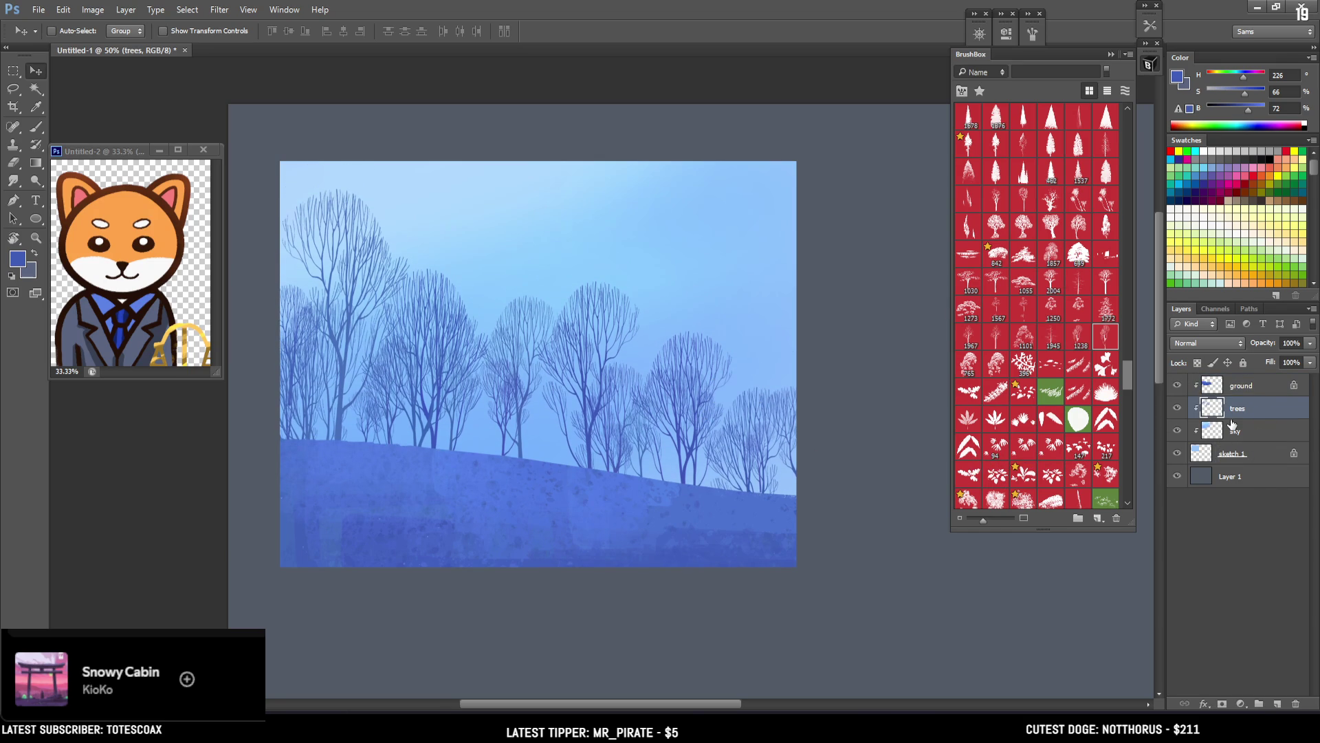
{"action": "left_click", "coordinate": [1278, 702]}
Step: Rename the new layer to 'mist'
{"action": "double_click", "coordinate": [1238, 409]}
{"action": "type", "text": "mist"}
{"action": "key", "text": "Return"}
Step: Choose the large dust speckle brush from the brush library
{"action": "key", "text": "b"}
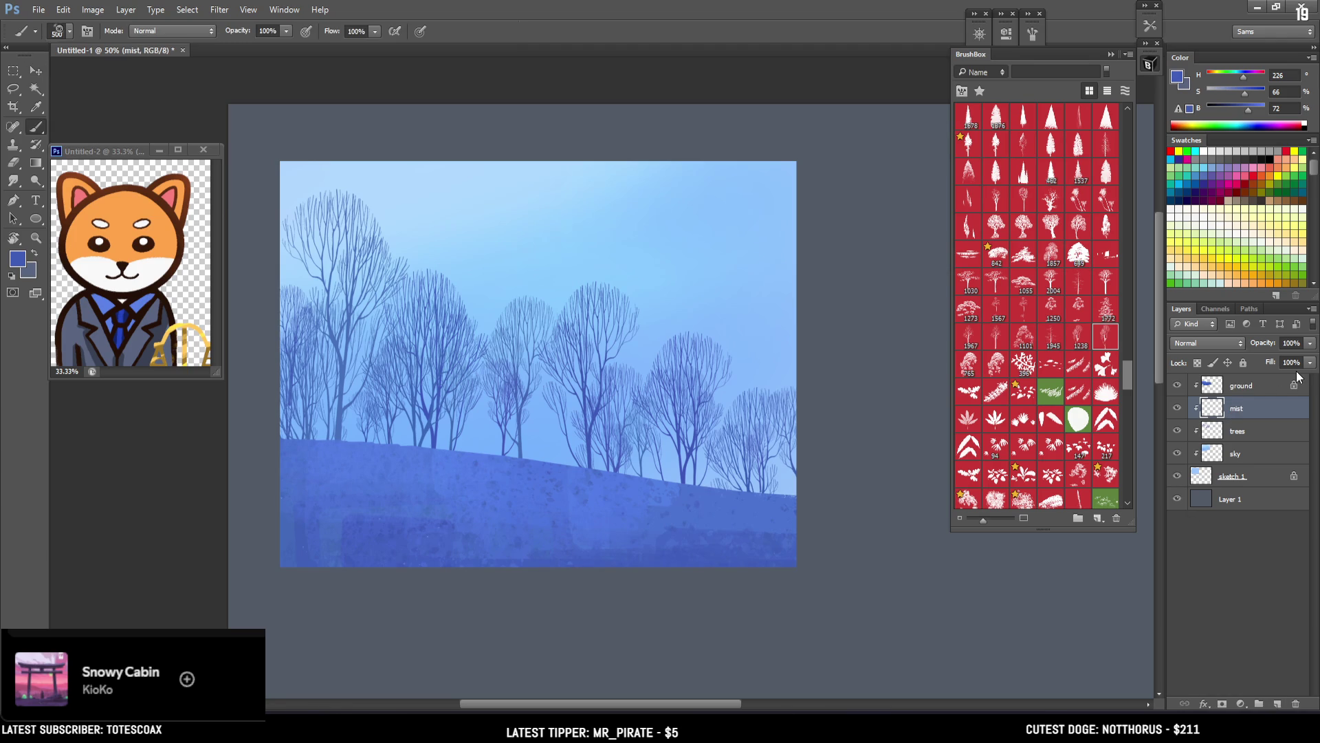
{"action": "scroll", "coordinate": [1021, 376], "scroll_direction": "down", "scroll_amount": 5}
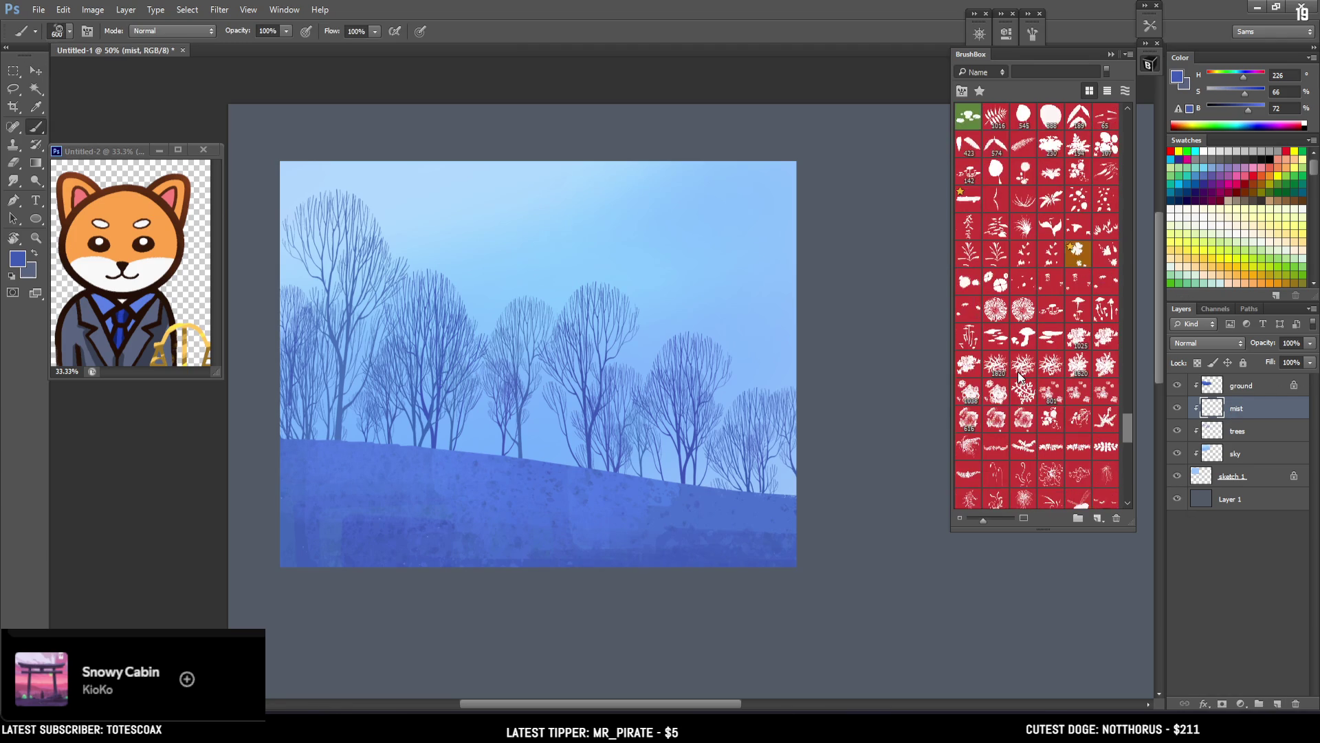
{"action": "scroll", "coordinate": [1018, 371], "scroll_direction": "up", "scroll_amount": 5}
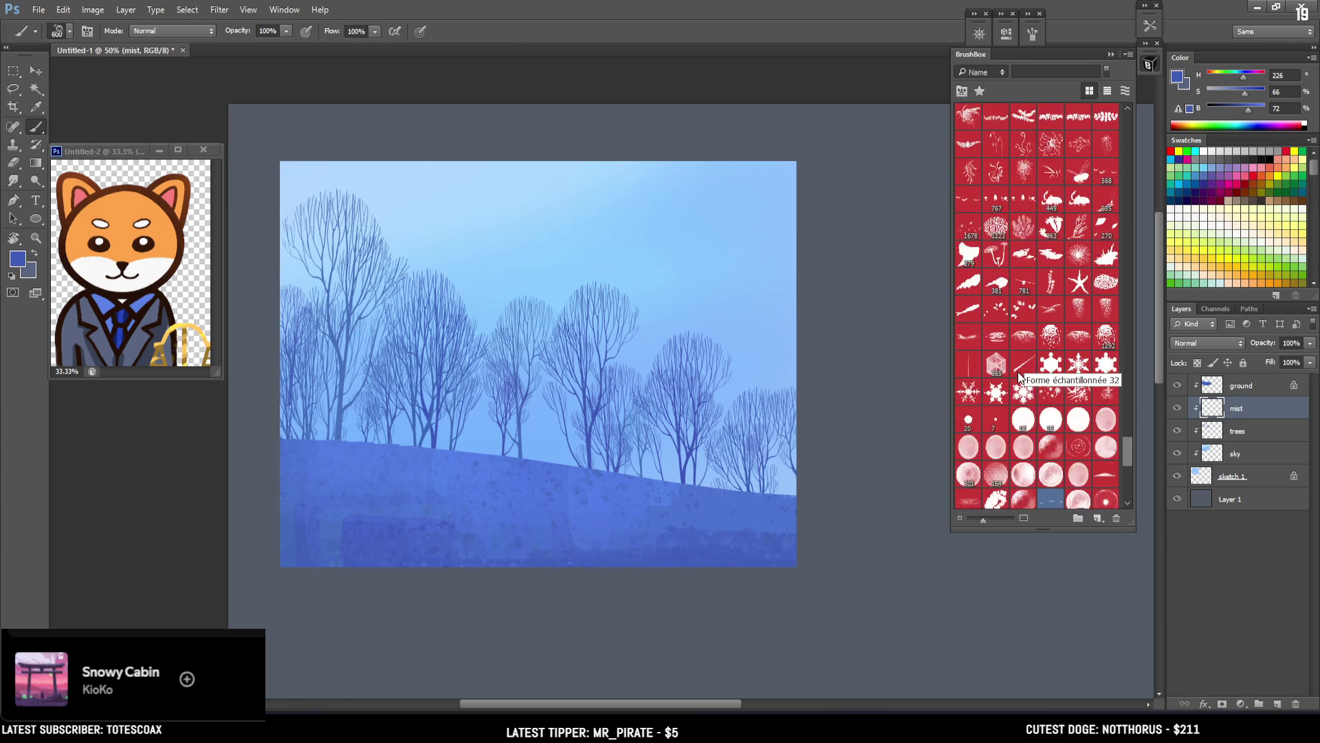
{"action": "scroll", "coordinate": [1014, 366], "scroll_direction": "up", "scroll_amount": 5}
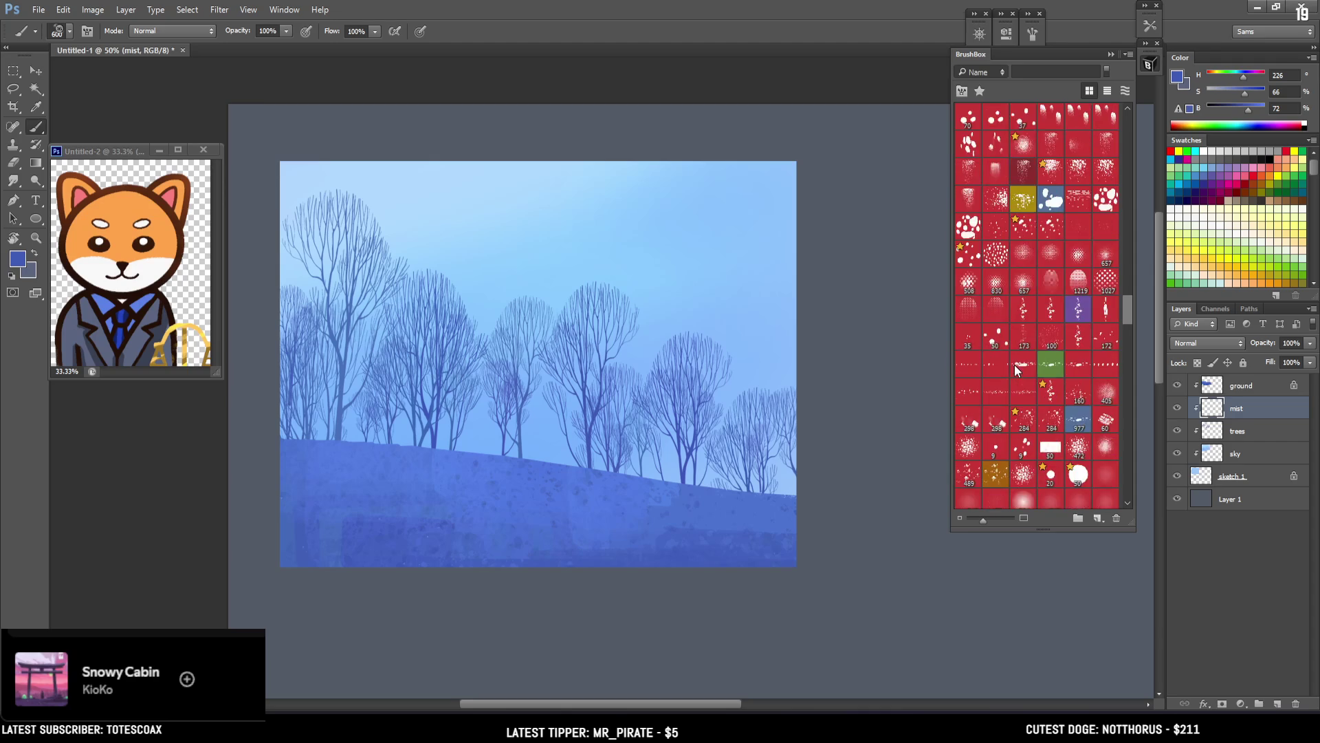
{"action": "left_click", "coordinate": [992, 337]}
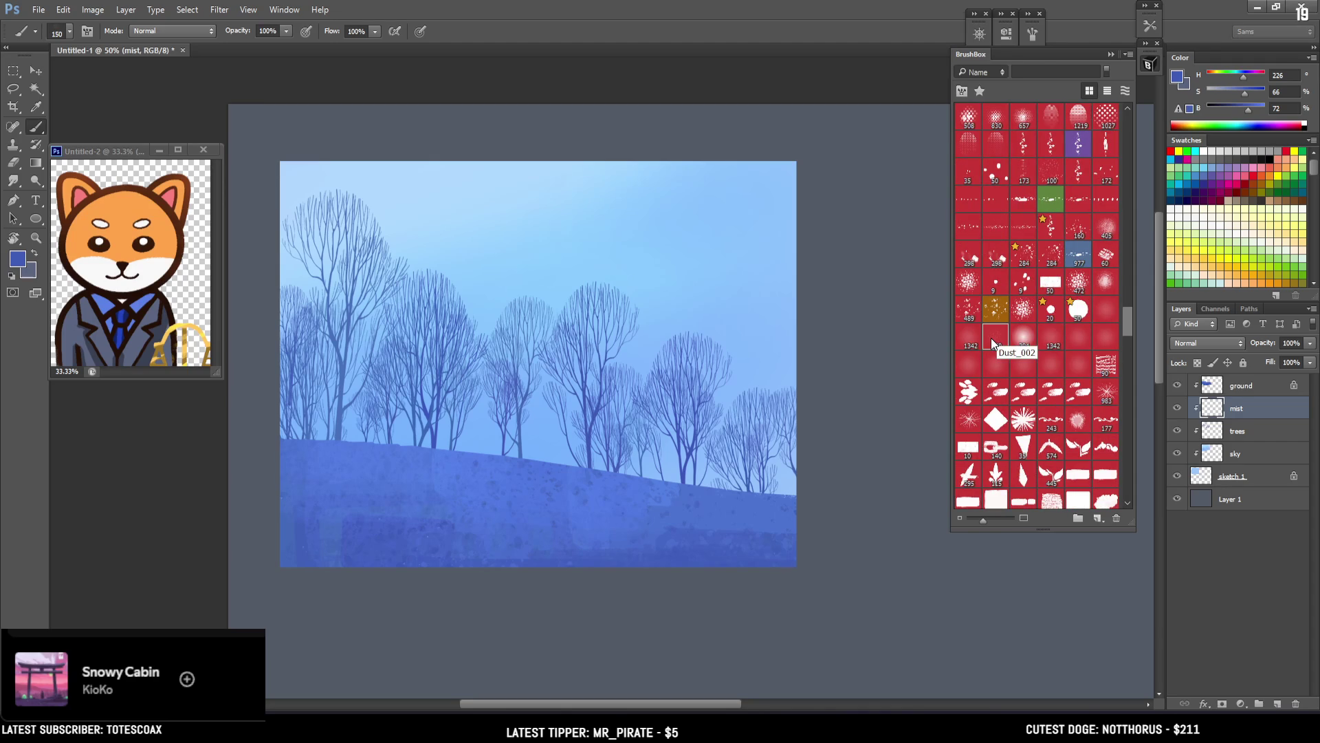
{"action": "left_click", "coordinate": [962, 346]}
Step: Scatter speckles over the trees in a lighter sampled hill blue at brightness 100, undoing the hill dab
{"action": "left_click_drag", "start_coordinate": [440, 475], "coordinate": [419, 482]}
{"action": "key", "text": "bracketleft"}
{"action": "key", "text": "bracketleft"}
{"action": "key", "text": "bracketleft"}
{"action": "key", "text": "alt"}
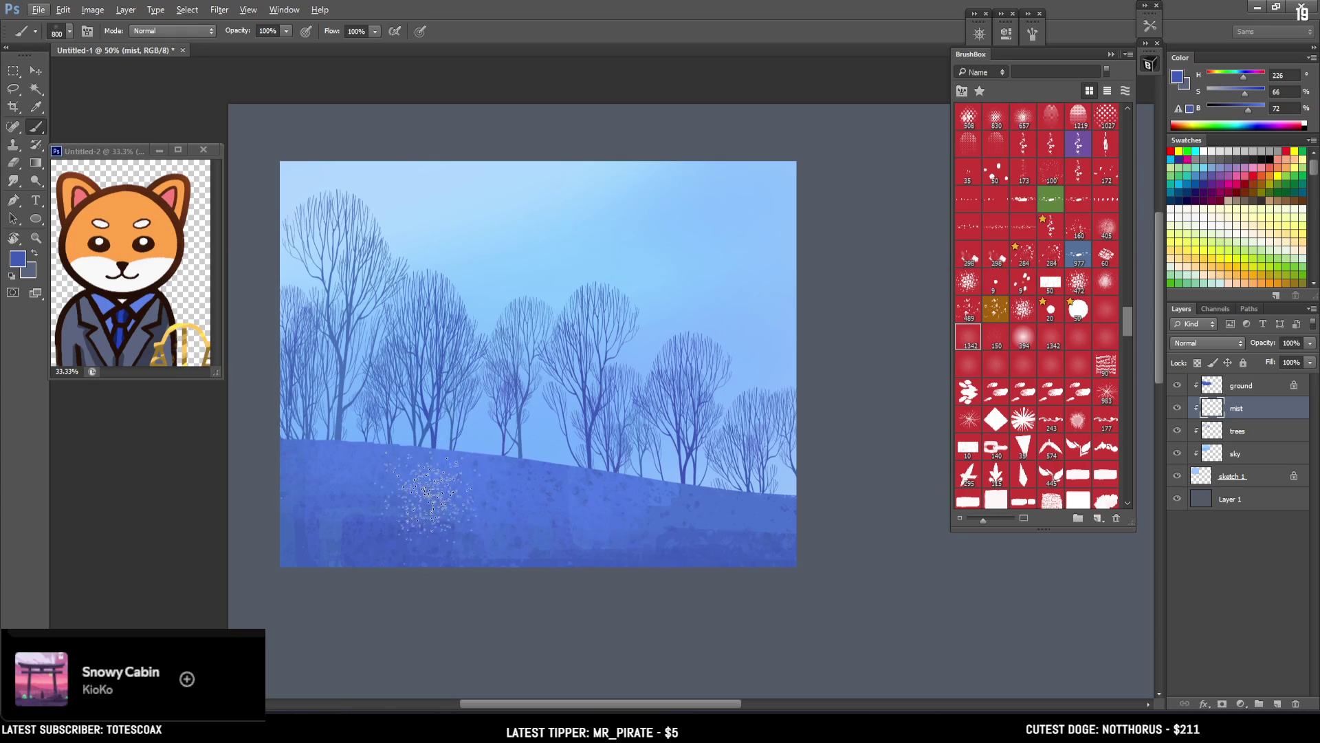
{"action": "left_click", "coordinate": [451, 477], "text": "alt"}
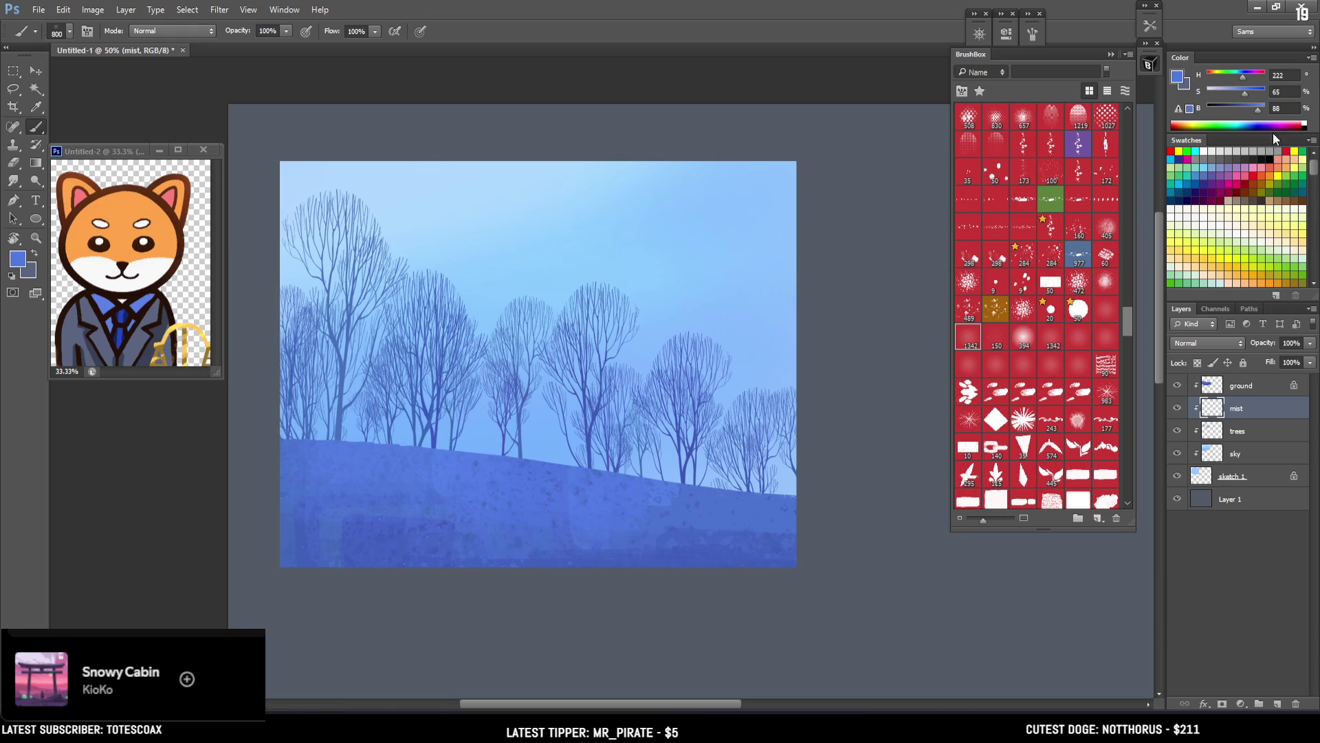
{"action": "left_click_drag", "start_coordinate": [1258, 110], "coordinate": [1242, 97]}
{"action": "key", "text": "bracketleft"}
{"action": "left_click", "coordinate": [512, 485]}
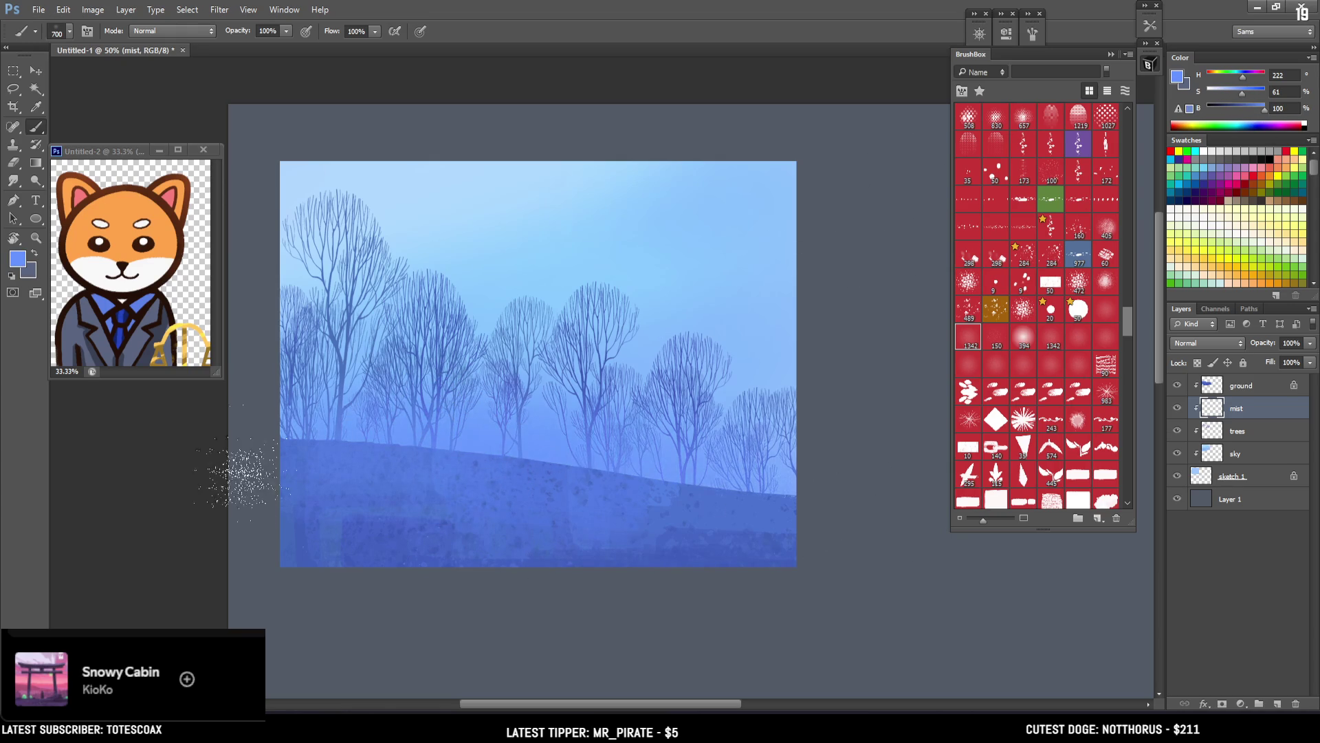
{"action": "key", "text": "ctrl+z"}
Step: Paint soft light-sky-blue mist along the tree bases, including under the right-hand trees
{"action": "left_click", "coordinate": [585, 254], "text": "alt"}
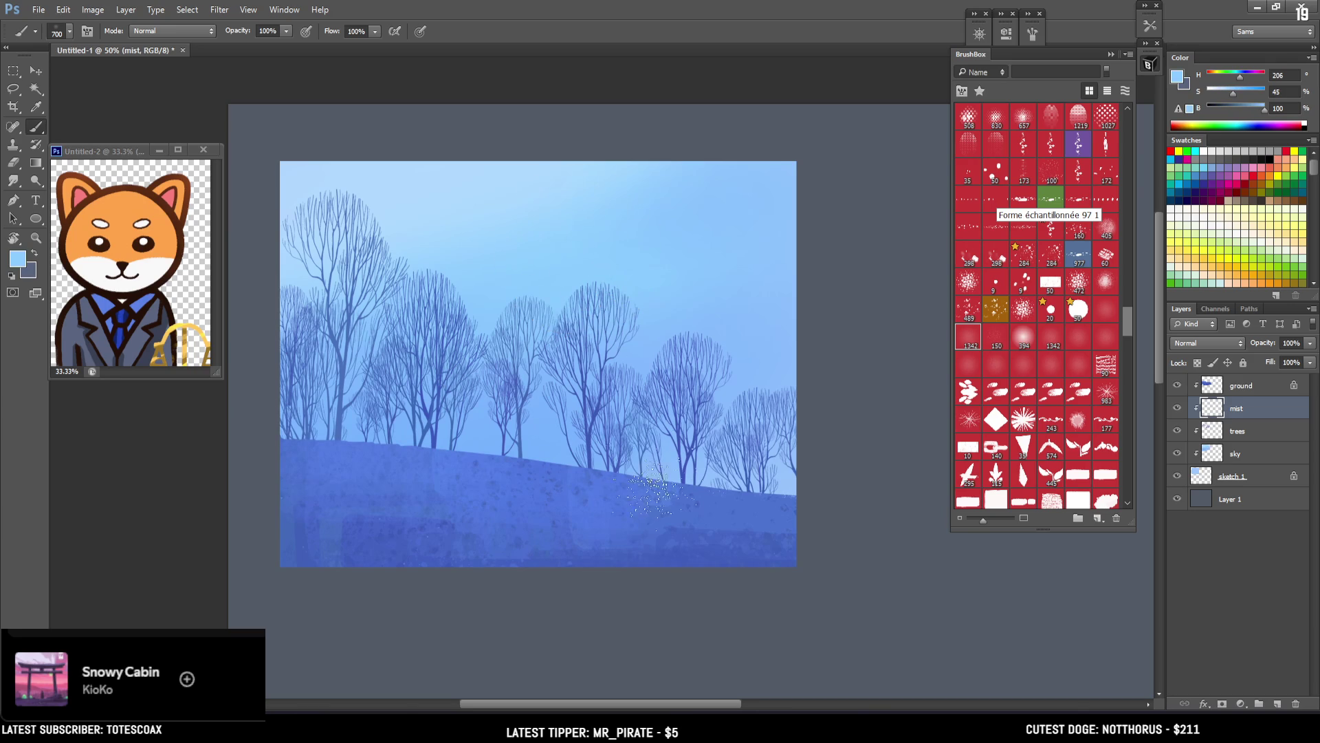
{"action": "key", "text": "bracketleft"}
{"action": "key", "text": "bracketleft"}
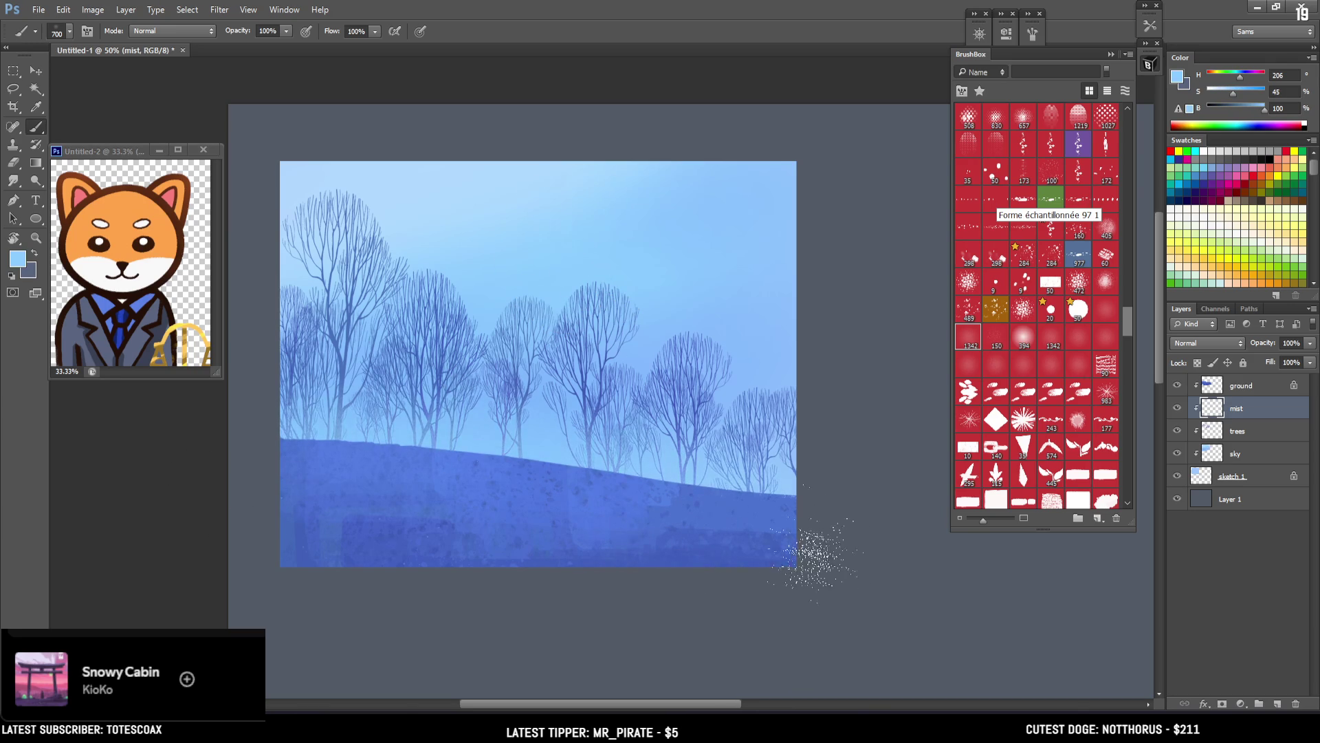
{"action": "key", "text": "bracketright"}
{"action": "key", "text": "bracketright"}
{"action": "mouse_move", "coordinate": [331, 494]}
{"action": "left_mouse_down"}
{"action": "mouse_move", "coordinate": [385, 454]}
{"action": "mouse_move", "coordinate": [316, 443]}
{"action": "mouse_move", "coordinate": [303, 462]}
{"action": "left_mouse_up"}
{"action": "left_click_drag", "start_coordinate": [757, 481], "coordinate": [684, 450]}
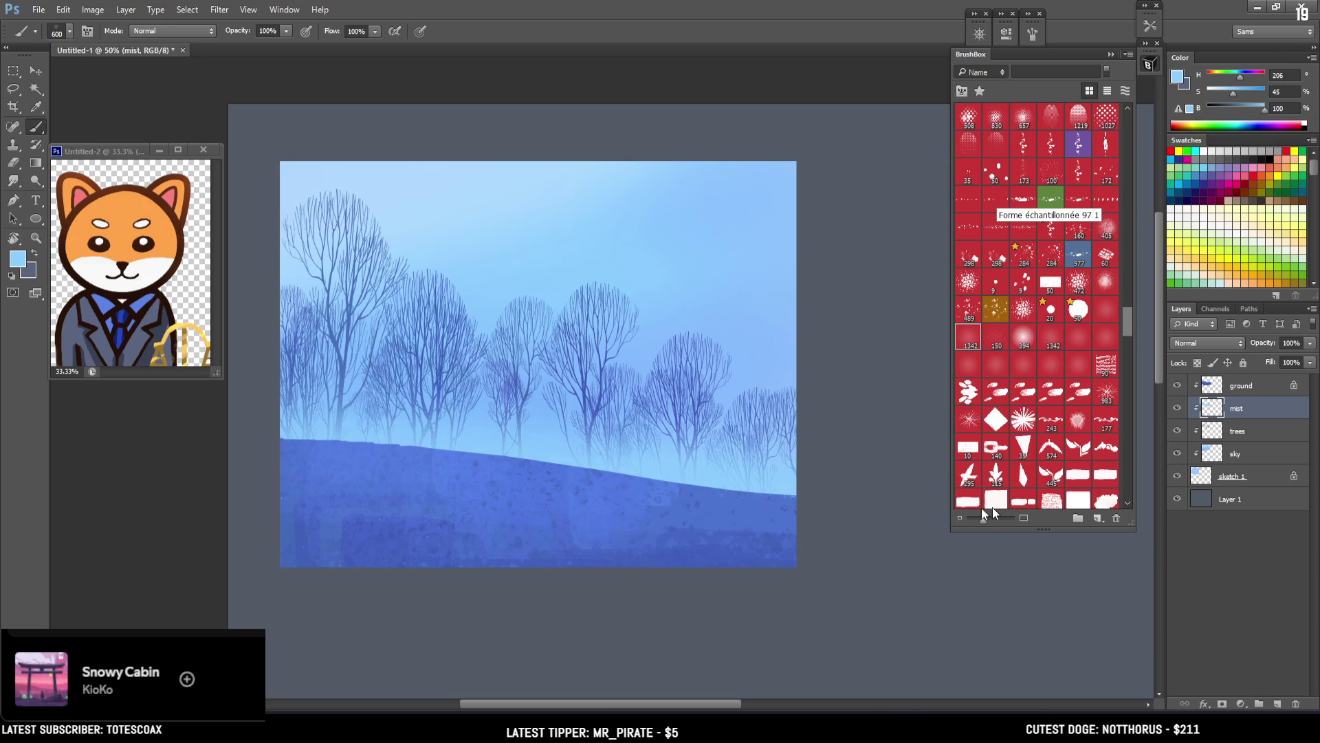
{"action": "left_click", "coordinate": [1214, 479]}
{"action": "left_click", "coordinate": [1223, 459]}
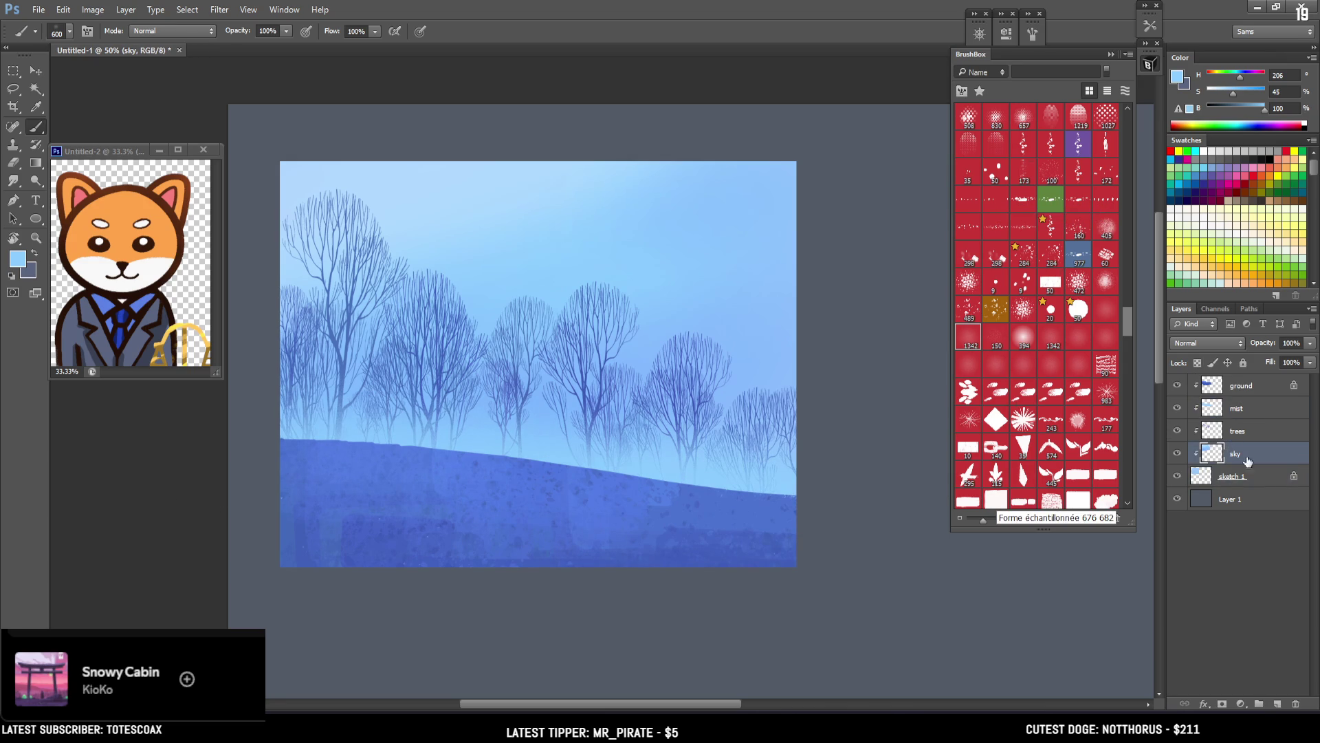
Step: Add a new clipped layer above the sky and name it 'mt'
{"action": "left_click", "coordinate": [1276, 703]}
{"action": "double_click", "coordinate": [1238, 456]}
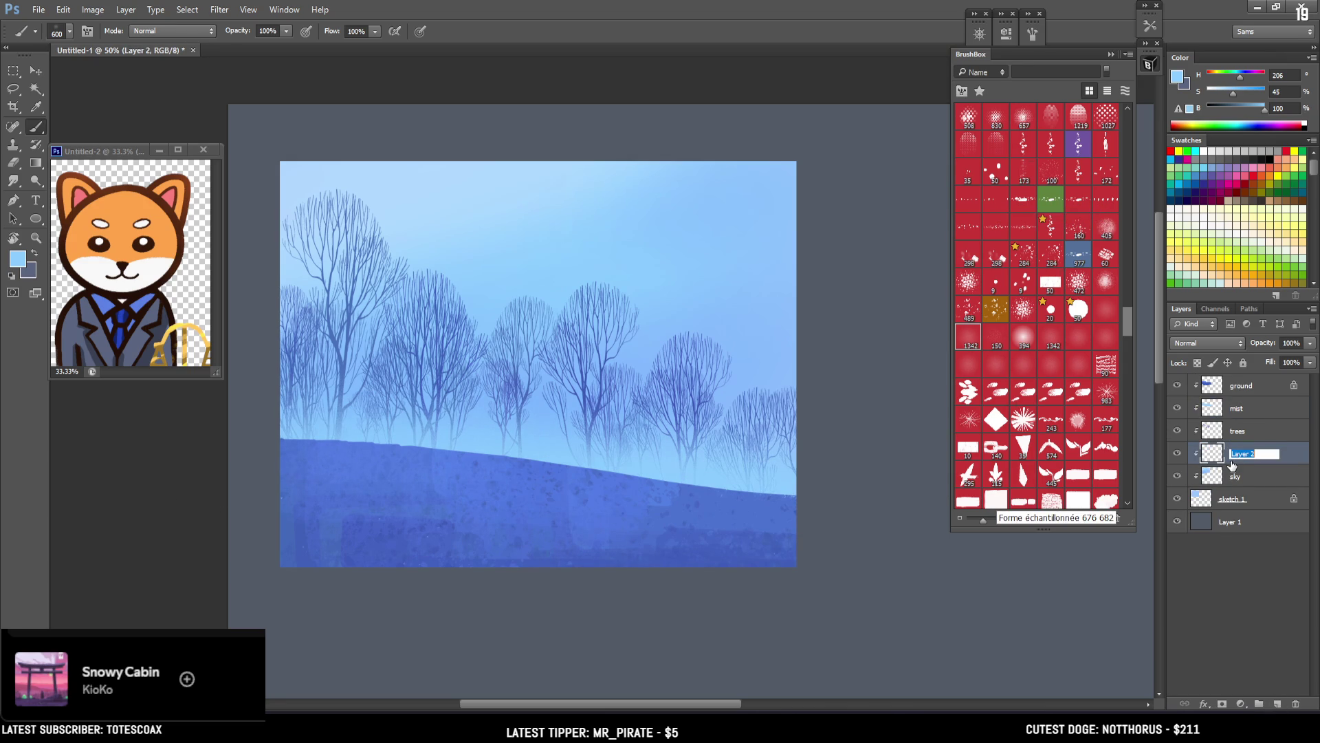
{"action": "type", "text": "mt"}
{"action": "key", "text": "Return"}
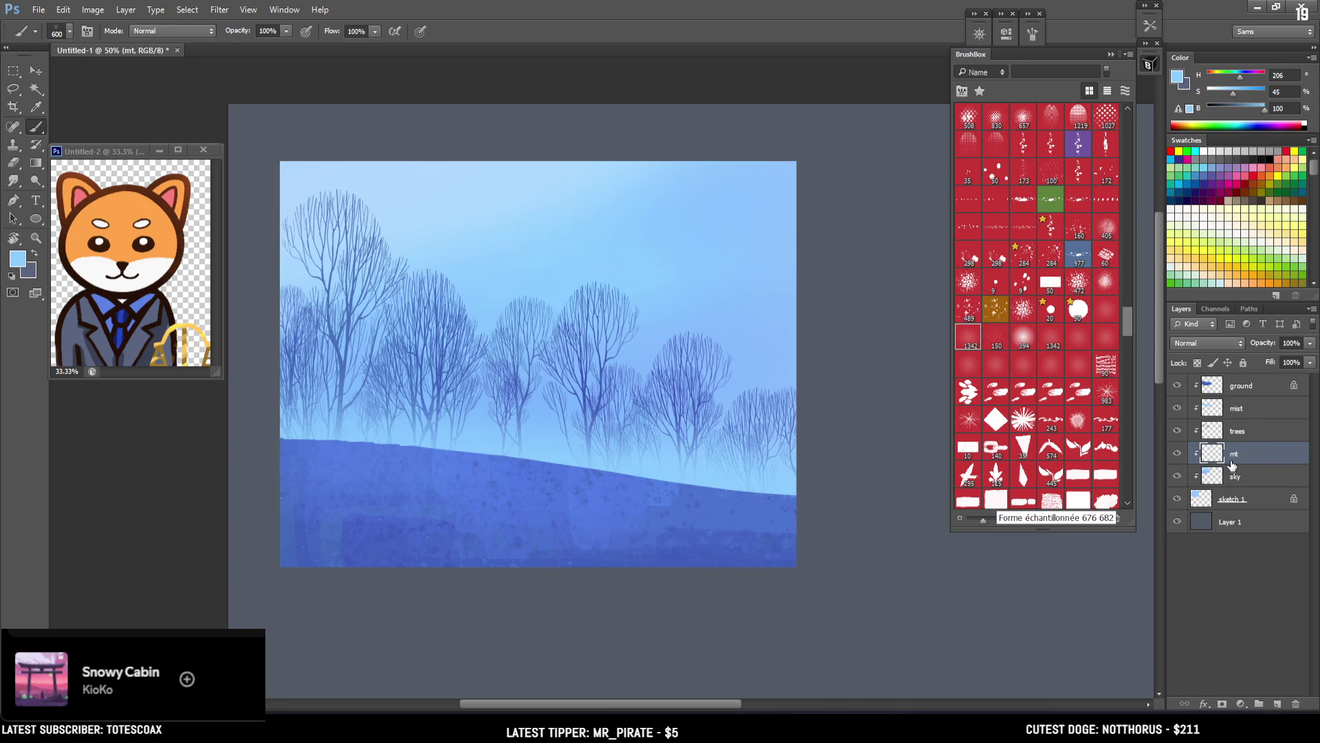
Step: Select the textured EyvindEarle brush at size 112
{"action": "key", "text": "bracketright"}
{"action": "scroll", "coordinate": [1080, 368], "scroll_direction": "down", "scroll_amount": 10}
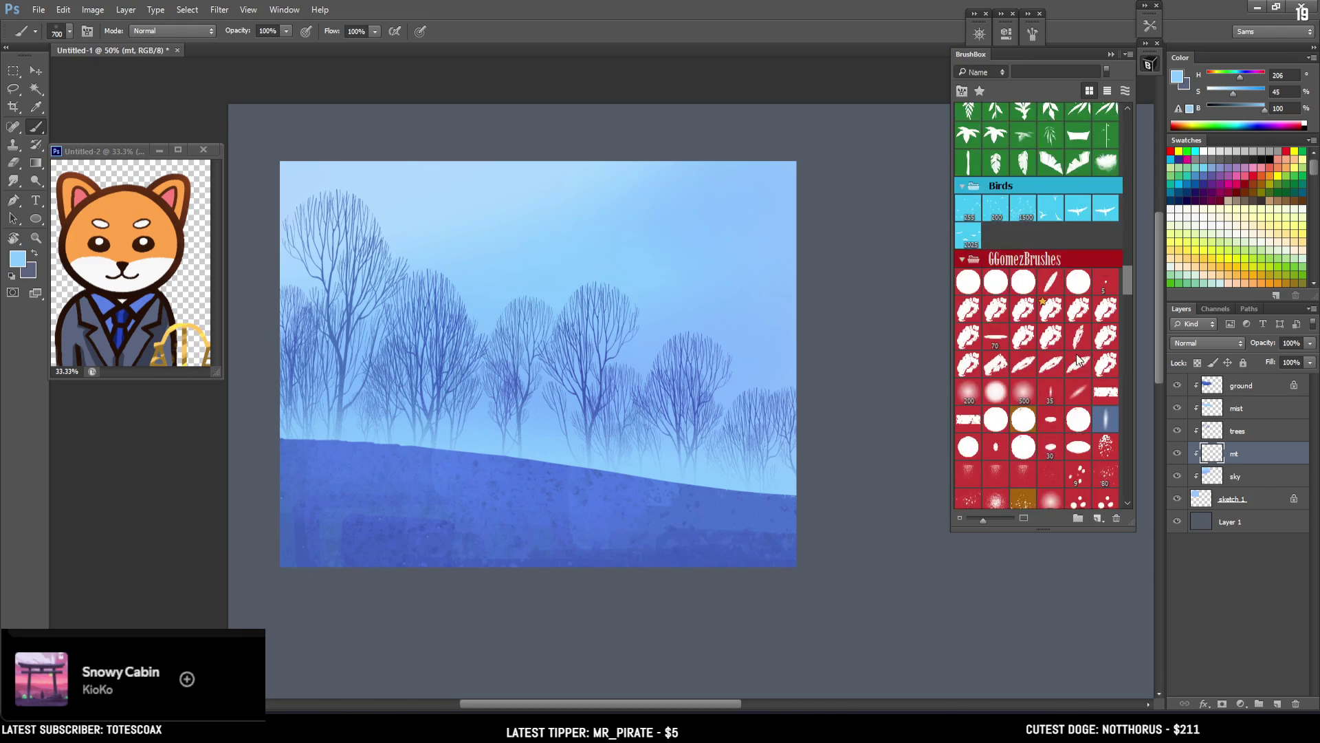
{"action": "scroll", "coordinate": [1067, 335], "scroll_direction": "up", "scroll_amount": 10}
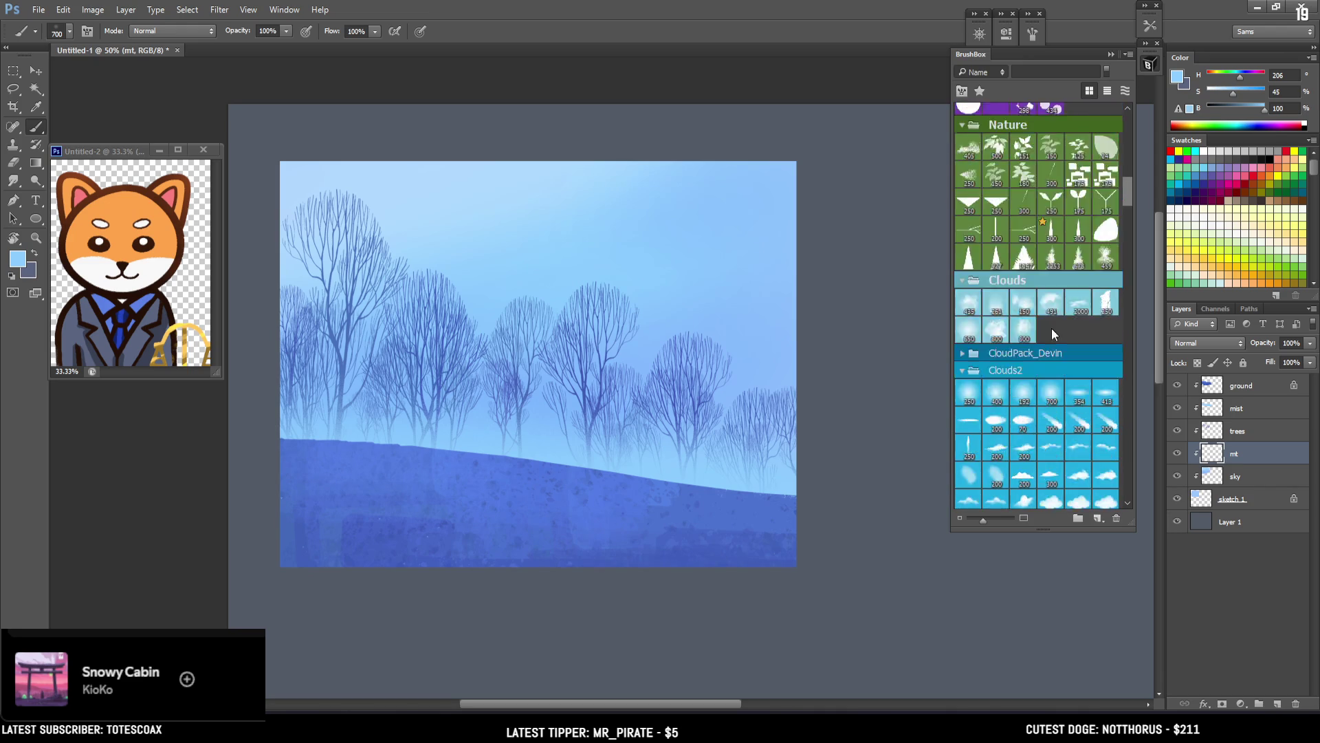
{"action": "scroll", "coordinate": [1046, 333], "scroll_direction": "up", "scroll_amount": 5}
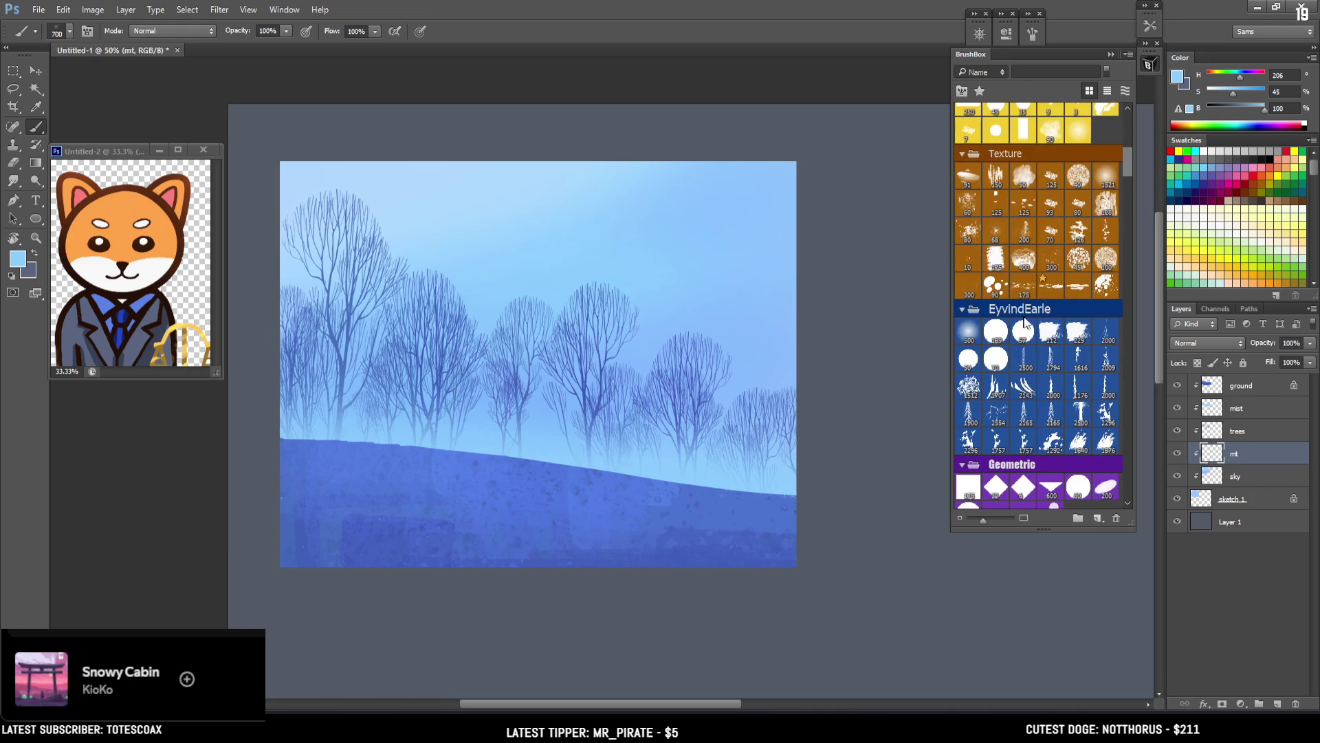
{"action": "left_click", "coordinate": [1043, 332]}
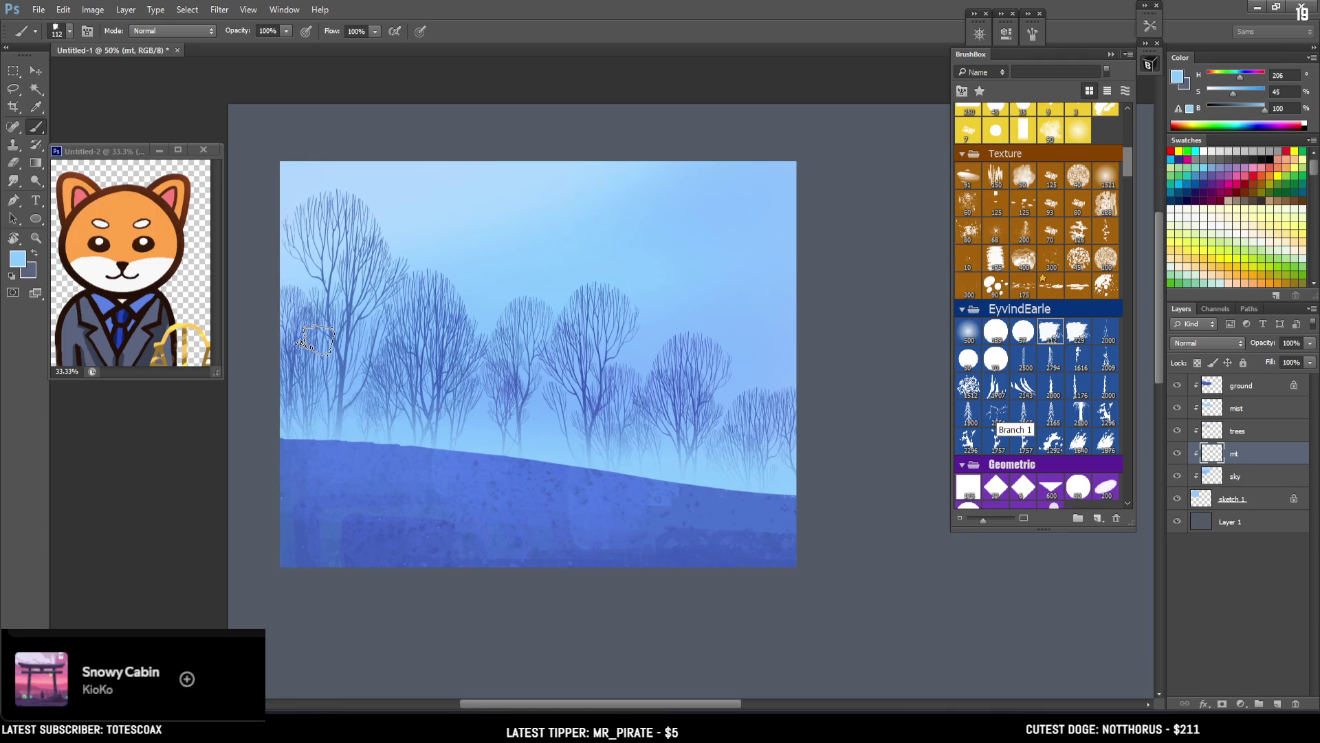
Step: Test dark-blue and purple (saturation 44) mountain strokes at brush 150–175, then undo them
{"action": "left_click", "coordinate": [348, 457], "text": "alt"}
{"action": "mouse_move", "coordinate": [299, 223]}
{"action": "left_mouse_down"}
{"action": "mouse_move", "coordinate": [407, 328]}
{"action": "mouse_move", "coordinate": [590, 447]}
{"action": "left_mouse_up"}
{"action": "key", "text": "ctrl+z"}
{"action": "left_click_drag", "start_coordinate": [1243, 94], "coordinate": [1235, 100]}
{"action": "key", "text": "bracketright"}
{"action": "left_click_drag", "start_coordinate": [265, 259], "coordinate": [282, 317]}
{"action": "key", "text": "bracketright"}
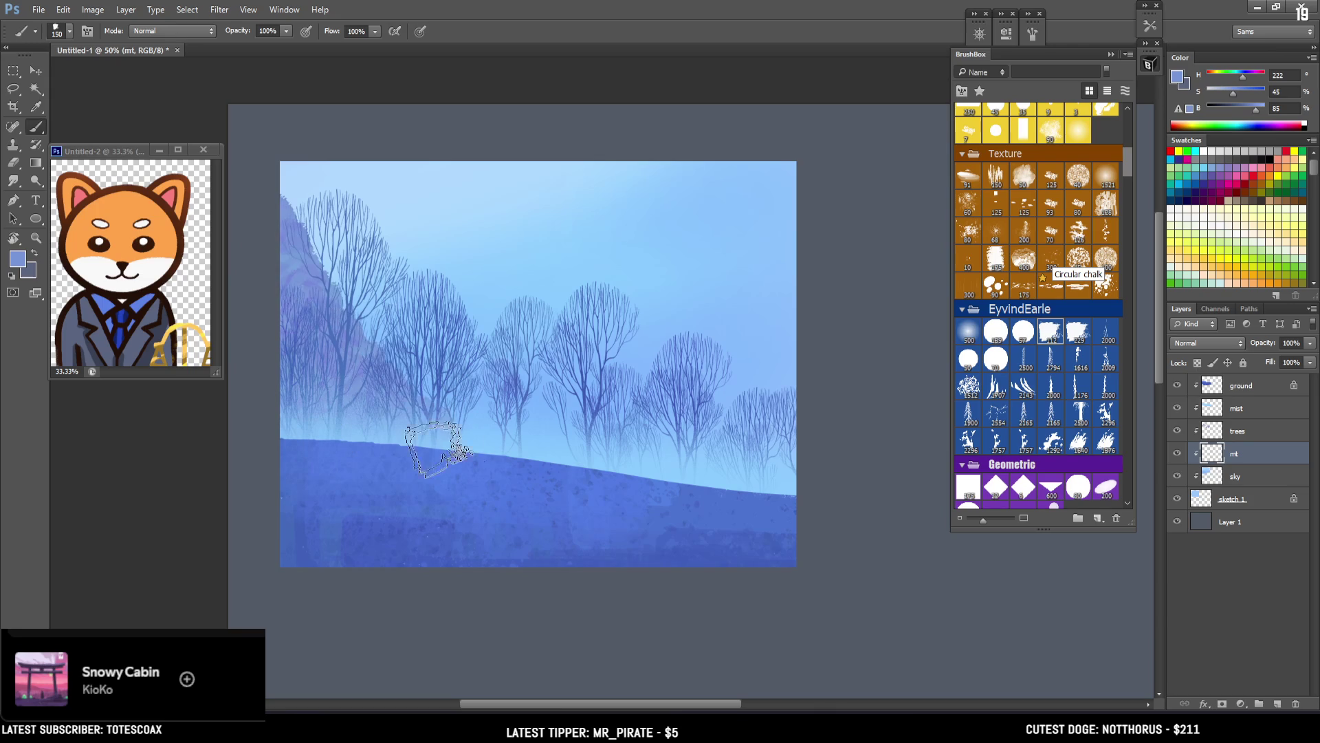
{"action": "left_click_drag", "start_coordinate": [413, 412], "coordinate": [271, 191]}
{"action": "key", "text": "ctrl+z"}
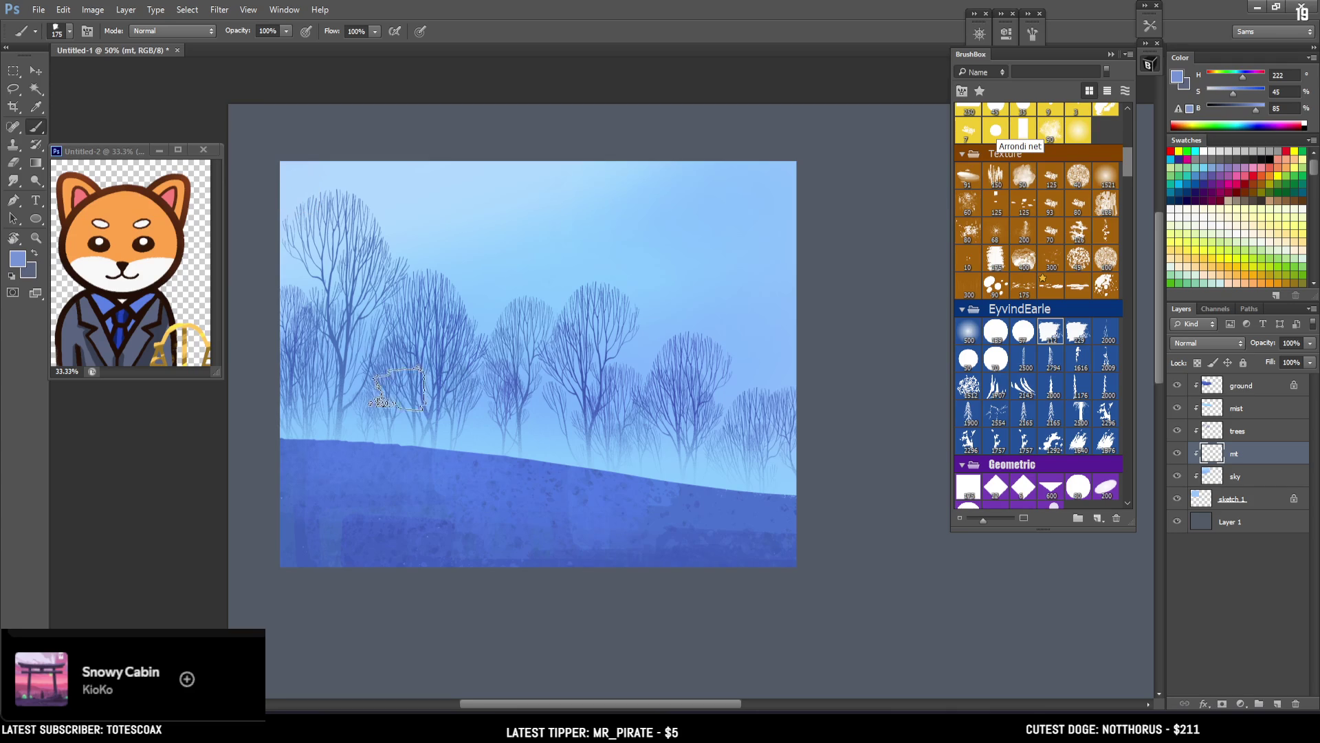
{"action": "key", "text": "l"}
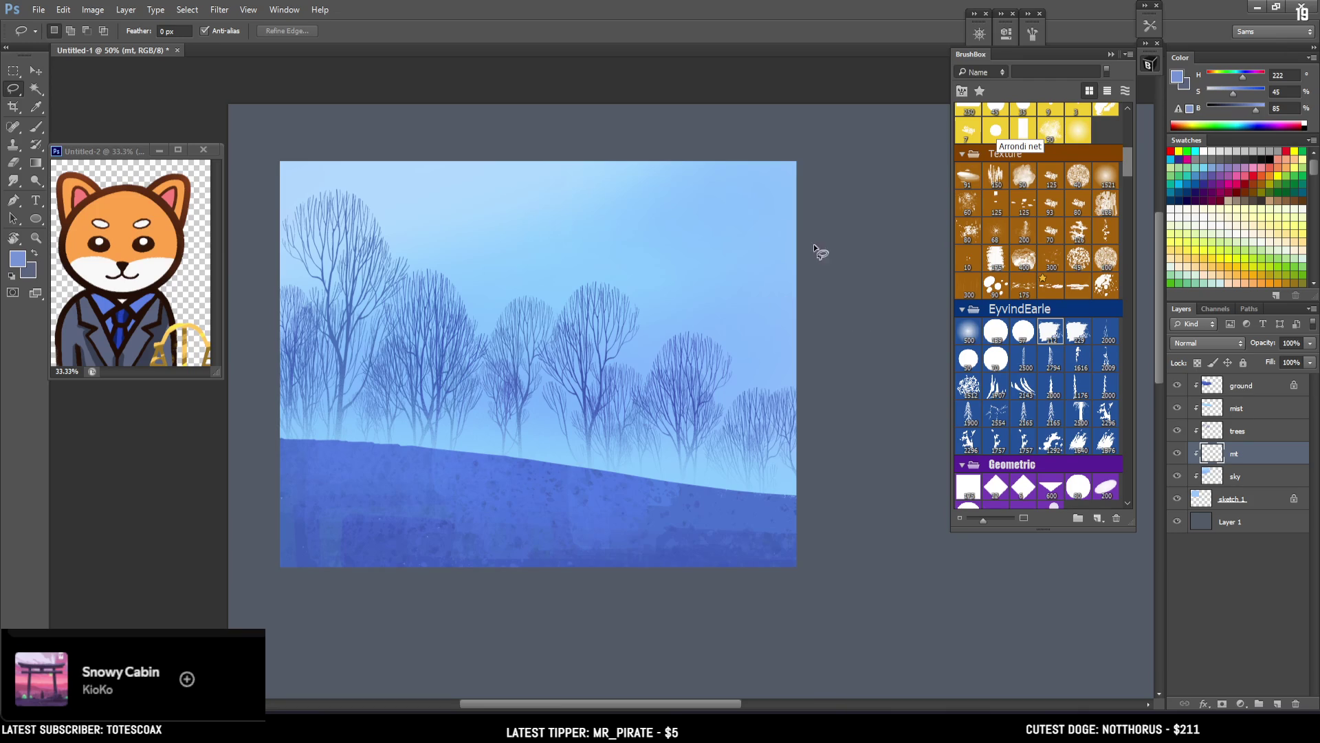
Step: Outline the right-hand mountain shape as a freehand lasso selection
{"action": "left_click_drag", "start_coordinate": [775, 307], "coordinate": [762, 257]}
{"action": "mouse_move", "coordinate": [641, 300]}
{"action": "left_mouse_down"}
{"action": "mouse_move", "coordinate": [542, 218]}
{"action": "mouse_move", "coordinate": [502, 301]}
{"action": "mouse_move", "coordinate": [543, 344]}
{"action": "mouse_move", "coordinate": [550, 334]}
{"action": "left_mouse_up"}
{"action": "mouse_move", "coordinate": [419, 398]}
{"action": "left_mouse_down"}
{"action": "mouse_move", "coordinate": [316, 448]}
{"action": "mouse_move", "coordinate": [856, 552]}
{"action": "left_mouse_up"}
Step: Paint textured purple inside the mountain selection with a 250–300 brush, then deselect
{"action": "key", "text": "b"}
{"action": "key", "text": "bracketright"}
{"action": "key", "text": "bracketright"}
{"action": "mouse_move", "coordinate": [515, 280]}
{"action": "left_mouse_down"}
{"action": "mouse_move", "coordinate": [589, 294]}
{"action": "mouse_move", "coordinate": [774, 203]}
{"action": "mouse_move", "coordinate": [773, 348]}
{"action": "left_mouse_up"}
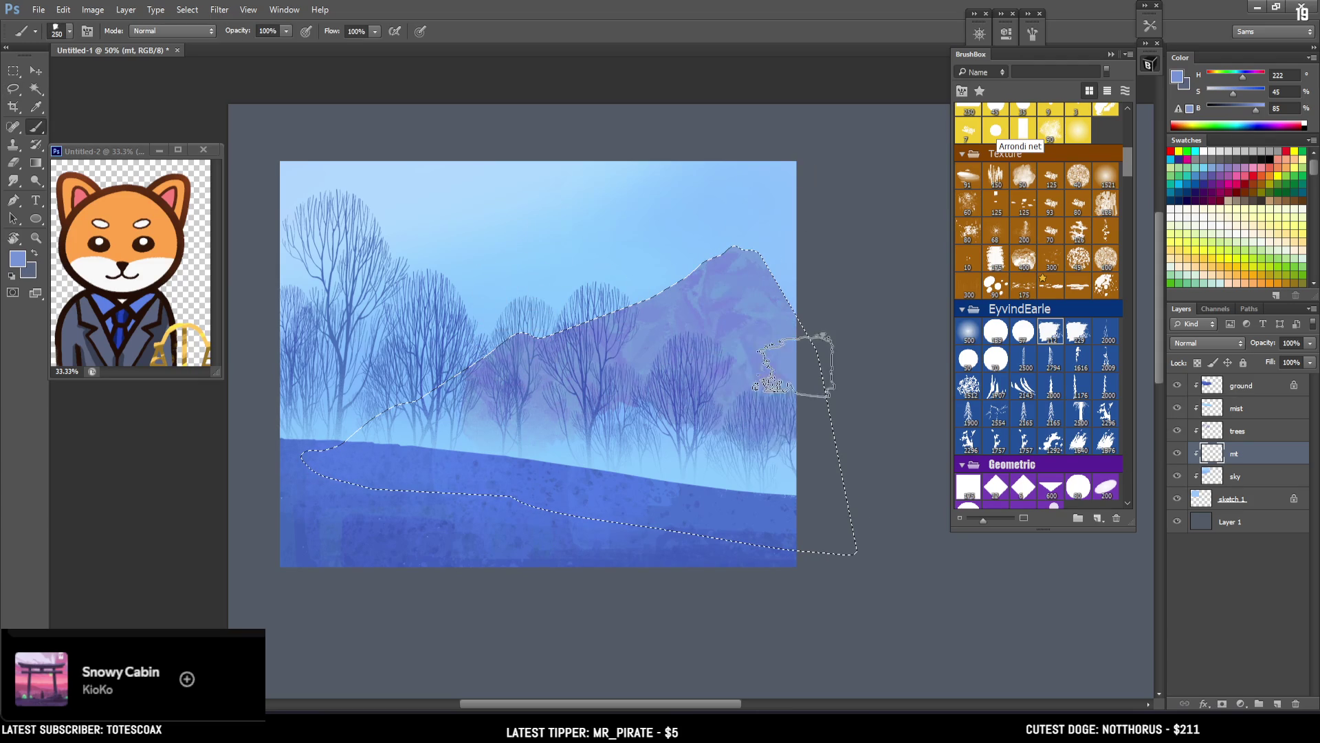
{"action": "key", "text": "bracketright"}
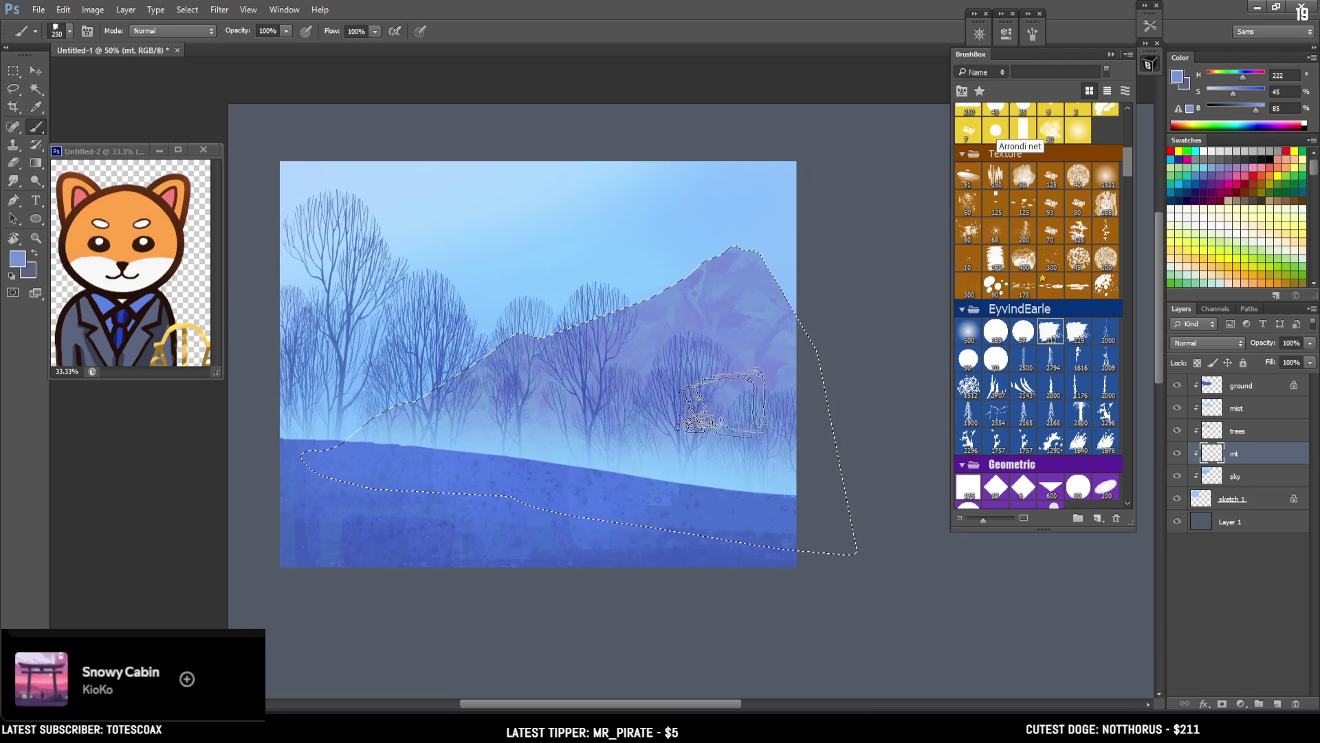
{"action": "key", "text": "ctrl+d"}
{"action": "key", "text": "e"}
{"action": "key", "text": "bracketright"}
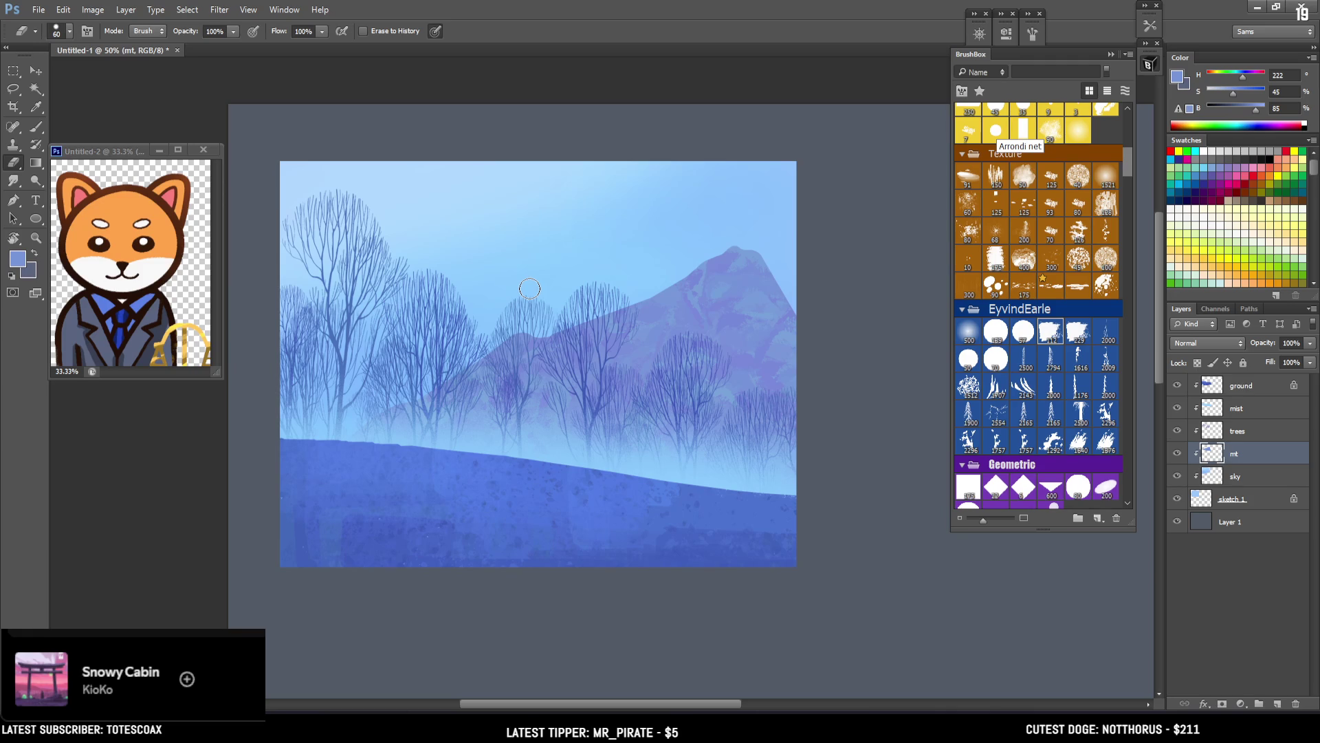
Step: Paint a purple slope along the left canvas edge, refining it with a 60–80 eraser
{"action": "key", "text": "b"}
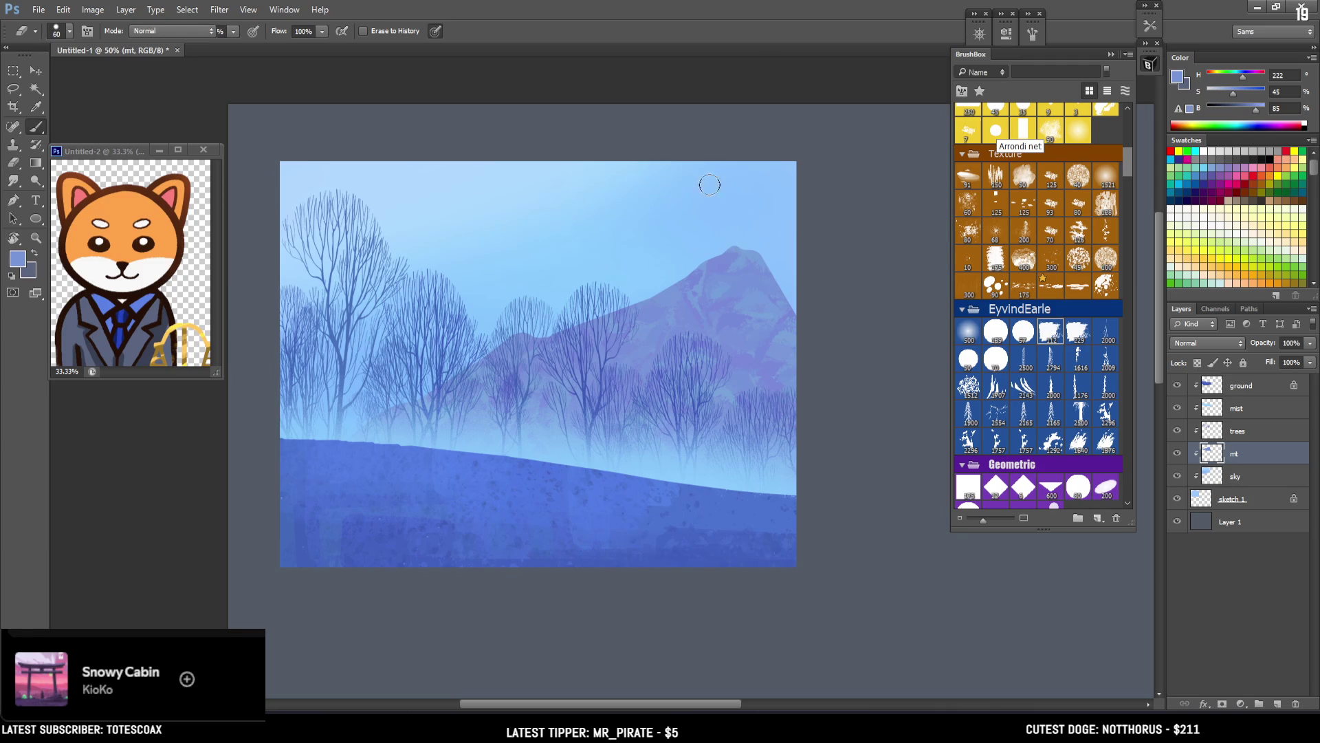
{"action": "key", "text": "e"}
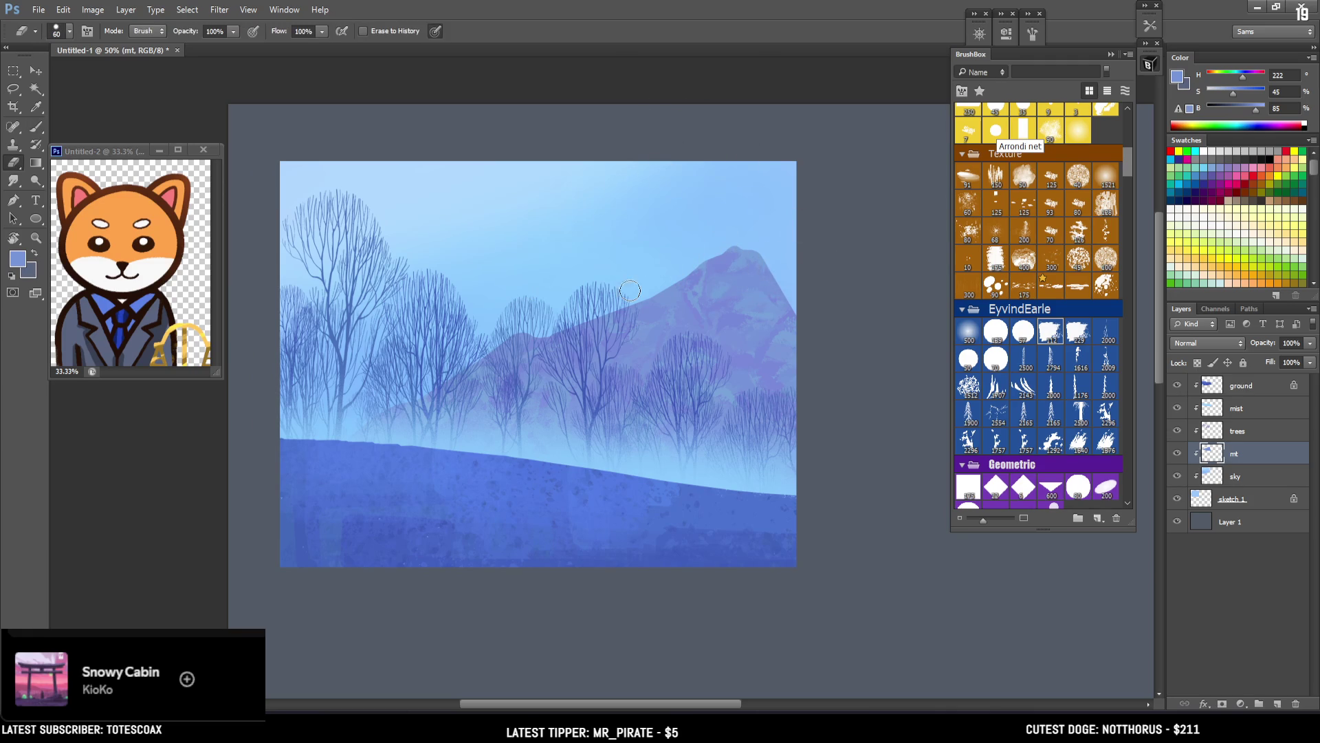
{"action": "key", "text": "bracketright"}
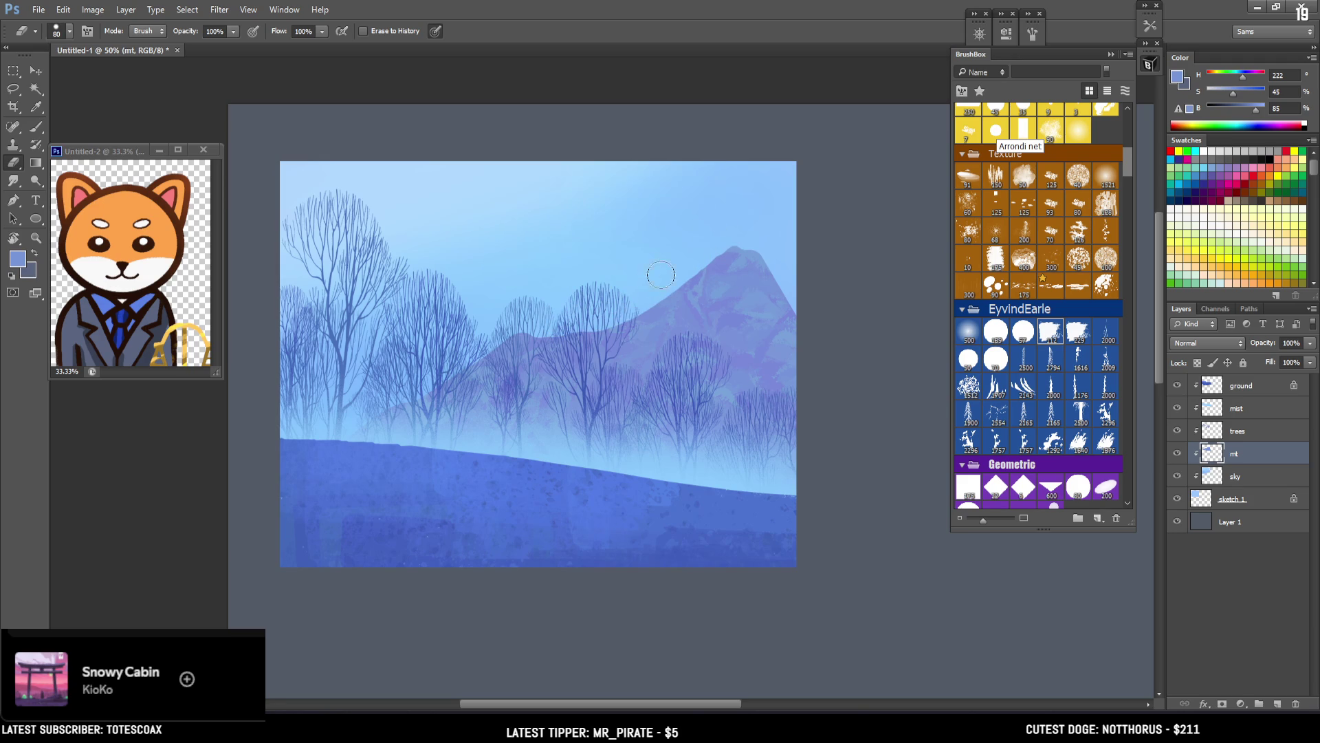
{"action": "key", "text": "b"}
{"action": "mouse_move", "coordinate": [265, 206]}
{"action": "left_mouse_down"}
{"action": "mouse_move", "coordinate": [348, 295]}
{"action": "mouse_move", "coordinate": [303, 385]}
{"action": "left_mouse_up"}
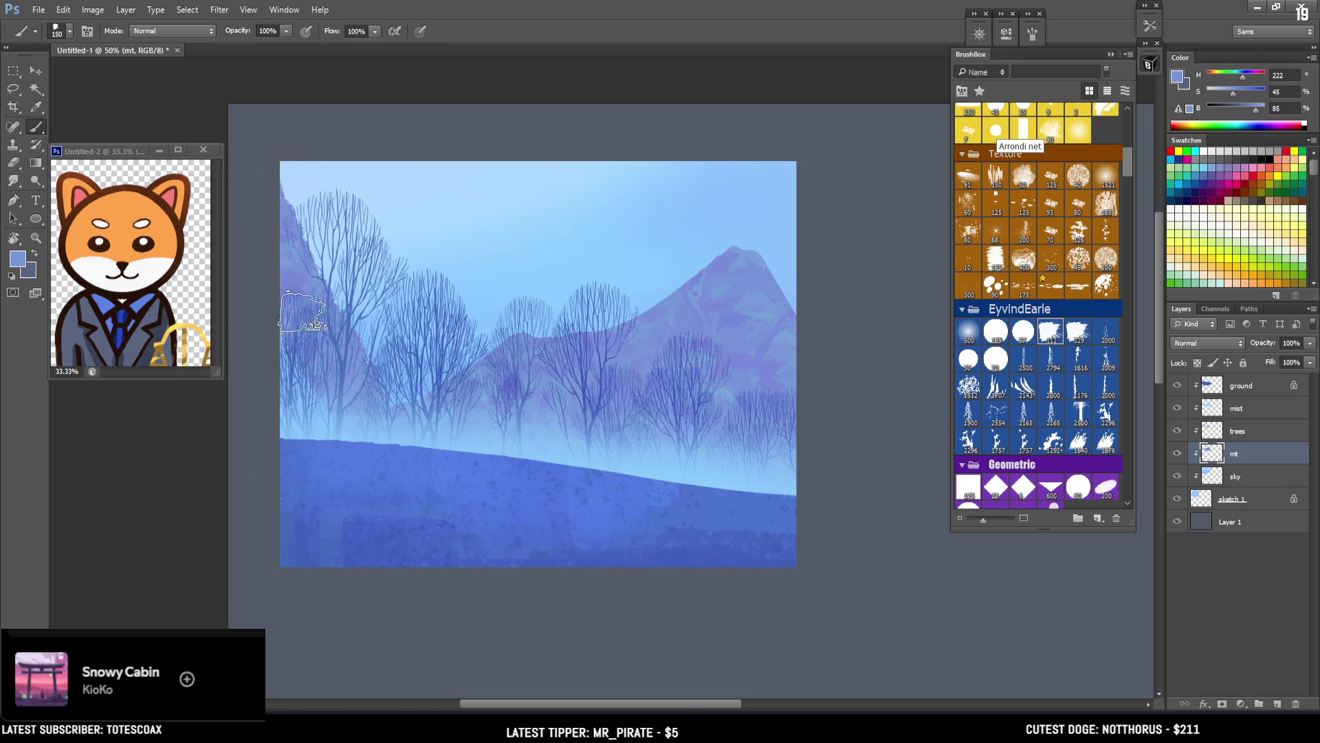
{"action": "key", "text": "e"}
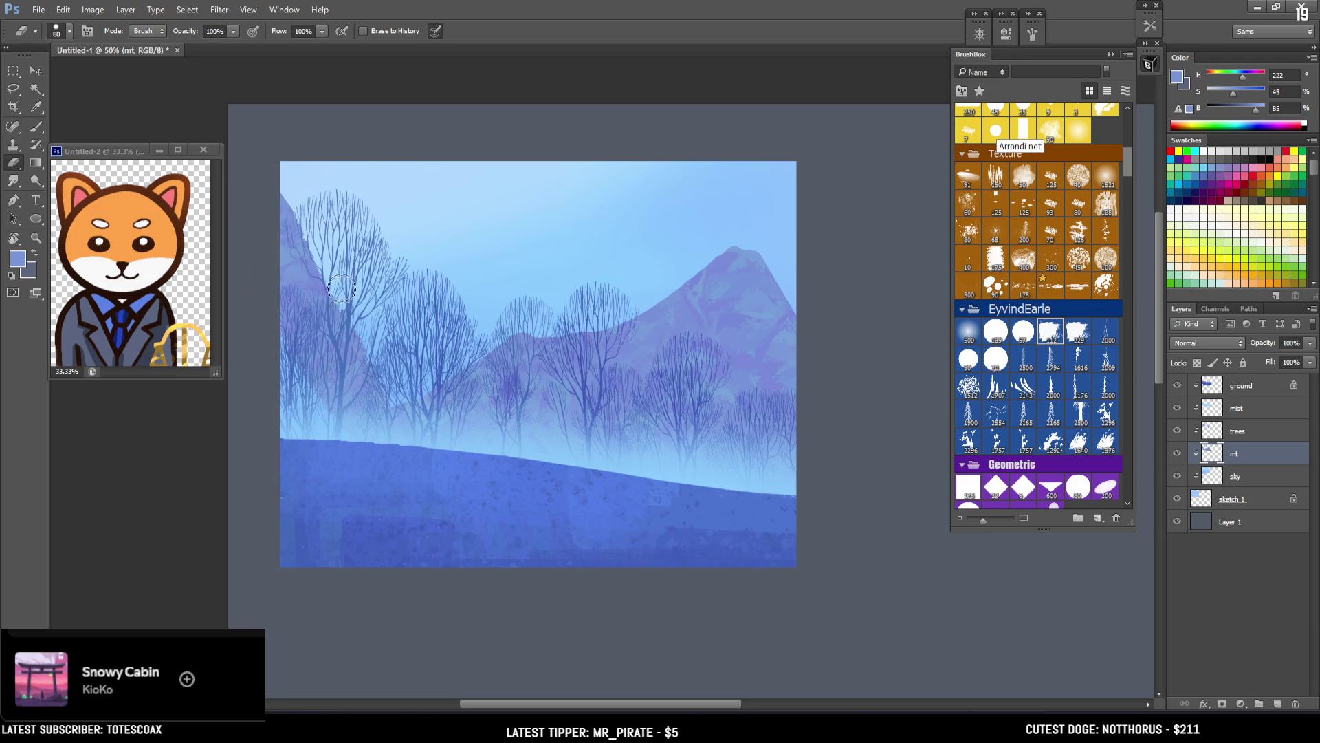
{"action": "key", "text": "b"}
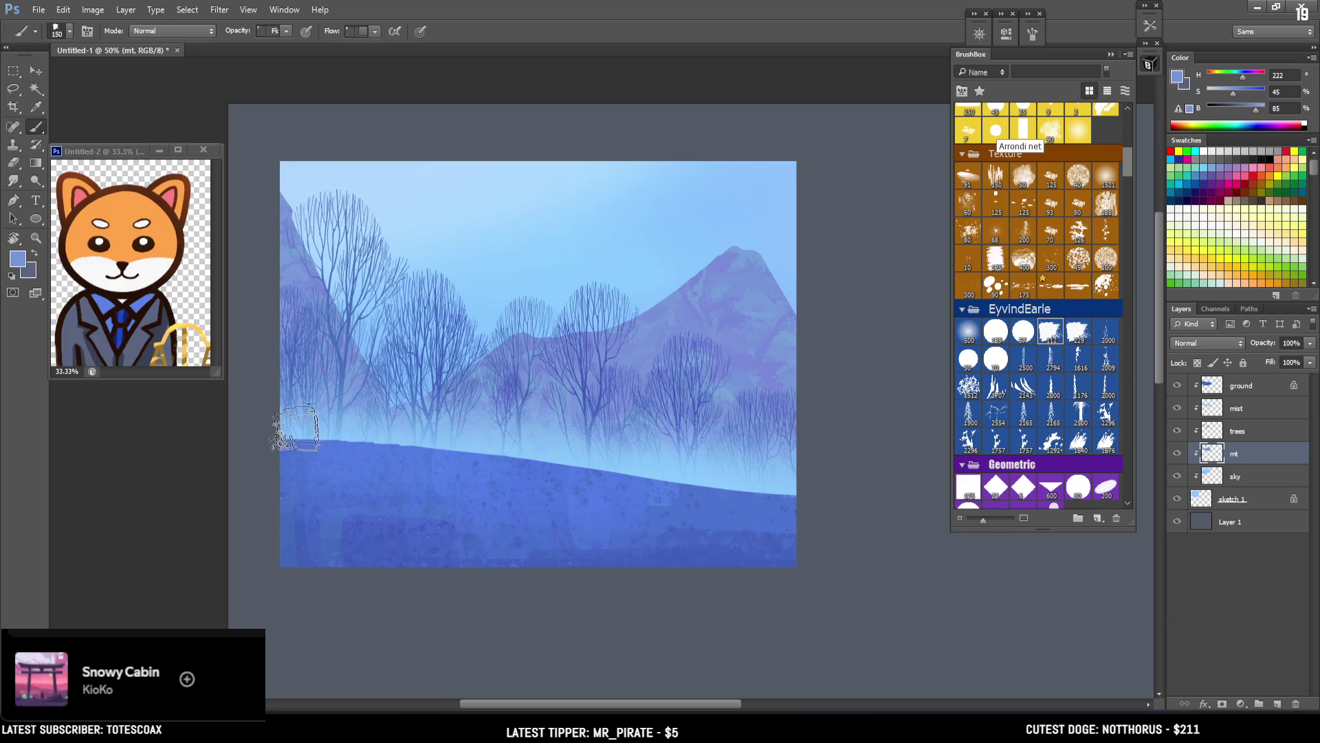
{"action": "key", "text": "e"}
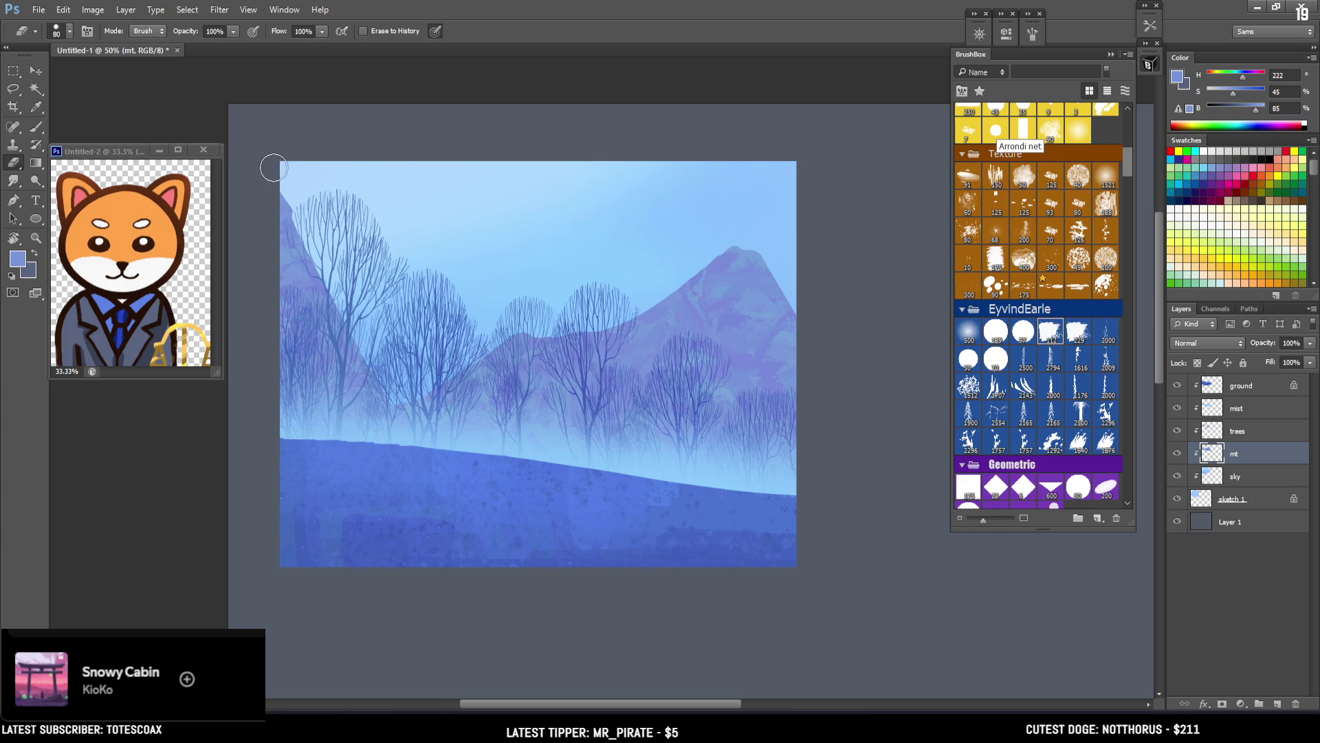
{"action": "key", "text": "bracketleft"}
{"action": "key", "text": "bracketleft"}
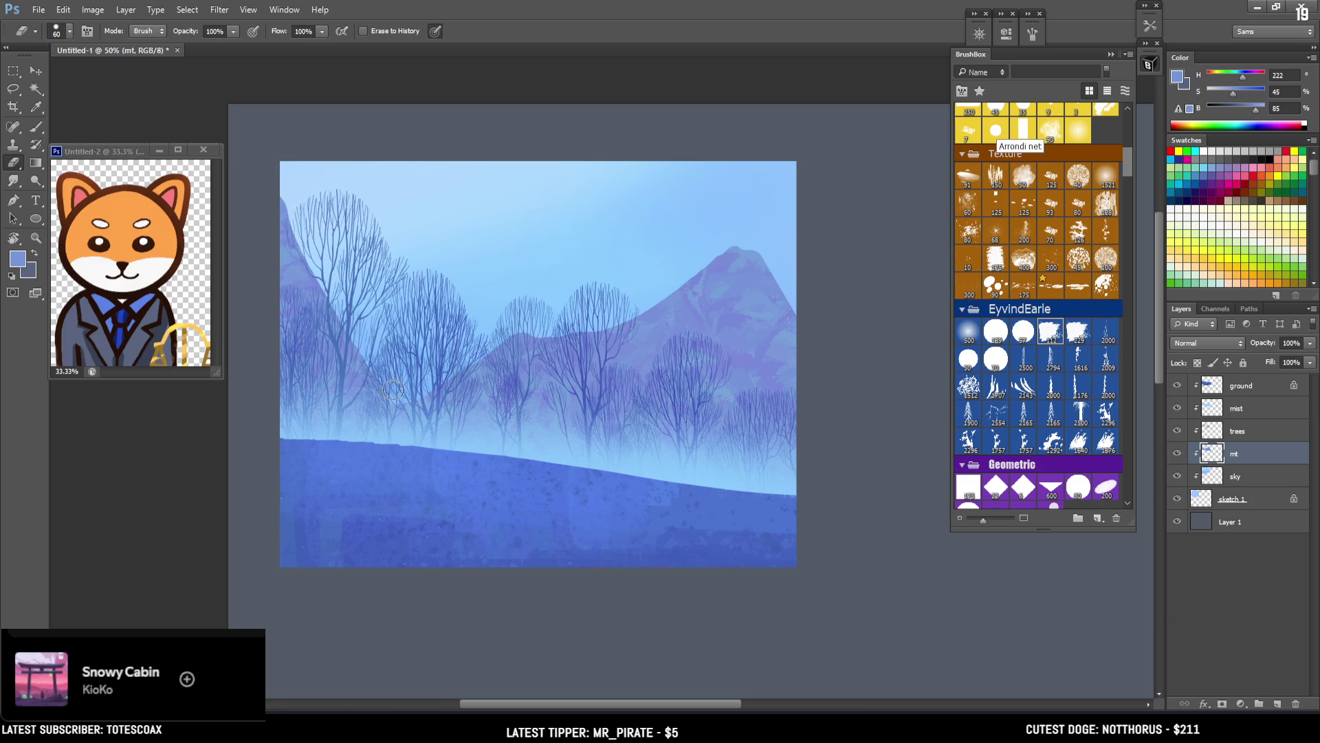
{"action": "key", "text": "b"}
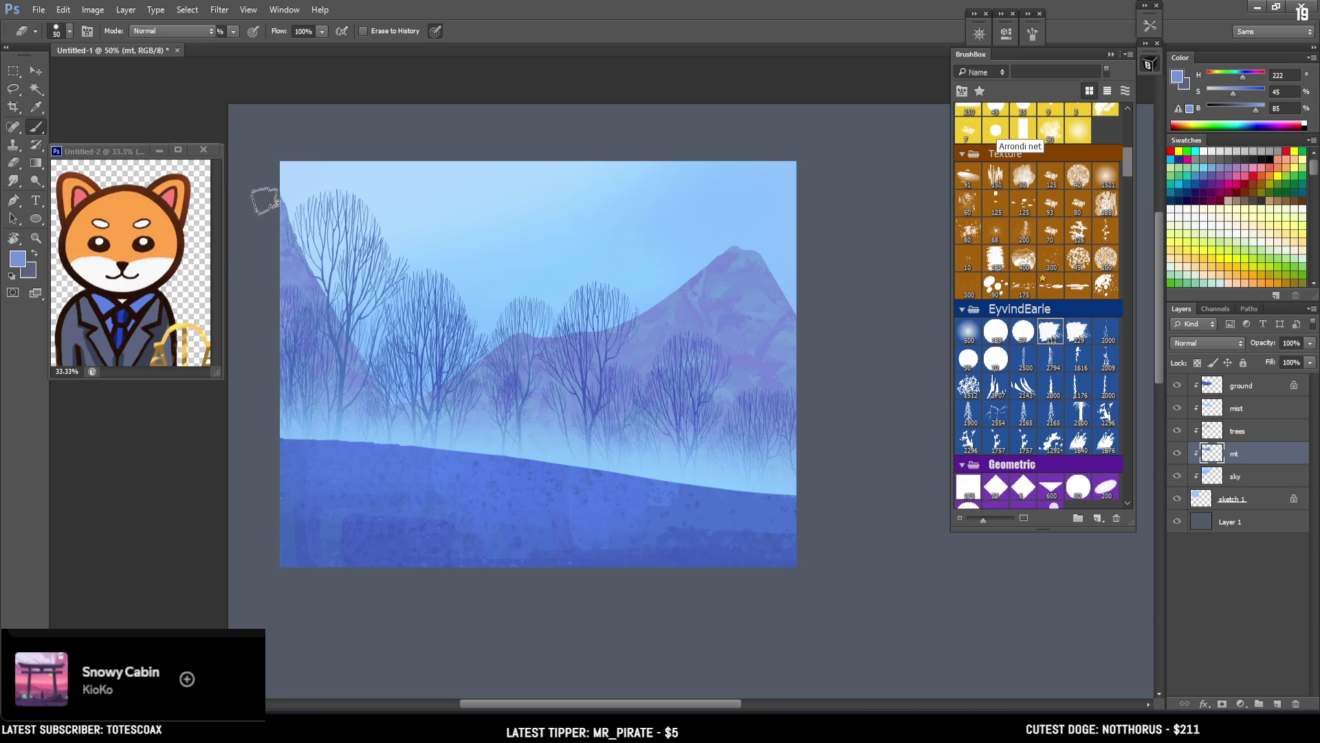
{"action": "key", "text": "bracketleft"}
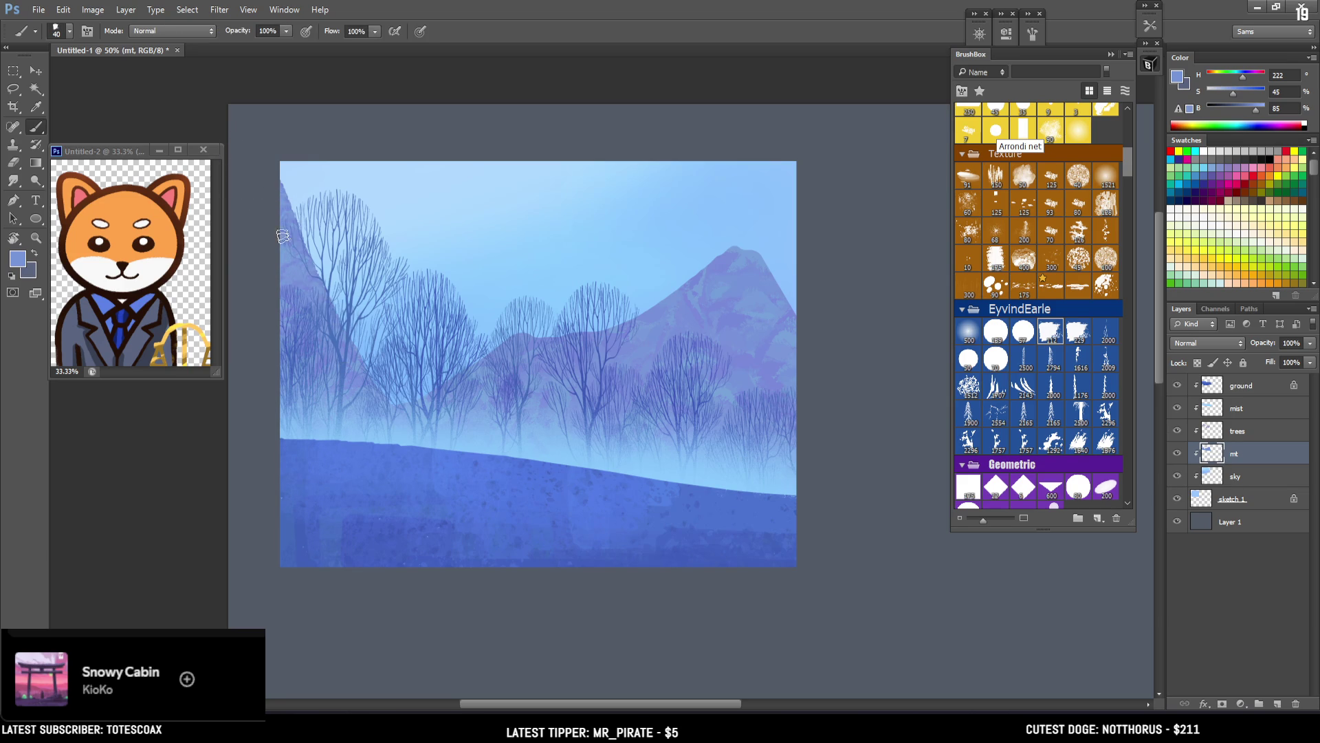
{"action": "key", "text": "e"}
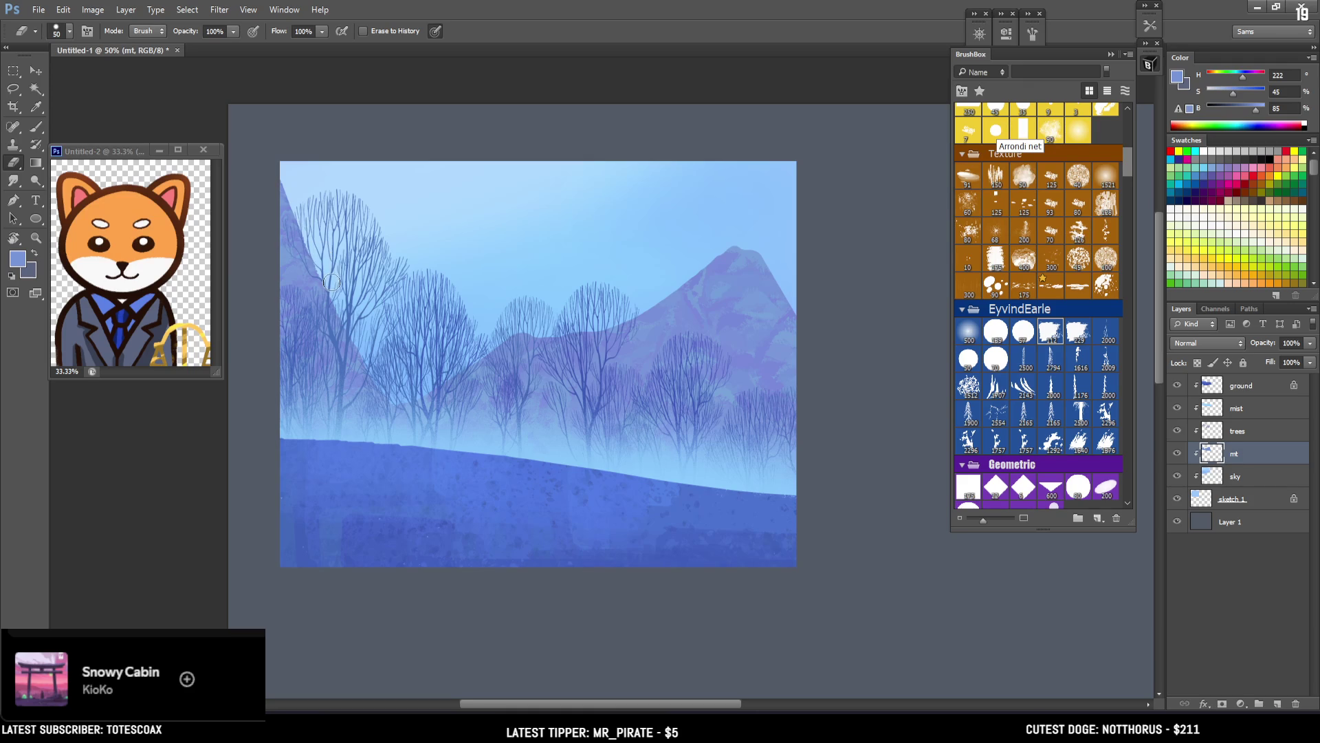
Step: Extend the right mountain's edge with textured paint at size 45, erasing to smooth the slope
{"action": "key", "text": "b"}
{"action": "right_click", "coordinate": [755, 307]}
{"action": "key", "text": "Escape"}
{"action": "mouse_move", "coordinate": [791, 317]}
{"action": "left_mouse_down"}
{"action": "mouse_move", "coordinate": [811, 268]}
{"action": "mouse_move", "coordinate": [791, 289]}
{"action": "mouse_move", "coordinate": [777, 275]}
{"action": "mouse_move", "coordinate": [810, 218]}
{"action": "mouse_move", "coordinate": [777, 207]}
{"action": "mouse_move", "coordinate": [811, 198]}
{"action": "mouse_move", "coordinate": [802, 171]}
{"action": "mouse_move", "coordinate": [737, 240]}
{"action": "left_mouse_up"}
{"action": "key", "text": "bracketright"}
{"action": "key", "text": "e"}
{"action": "key", "text": "b"}
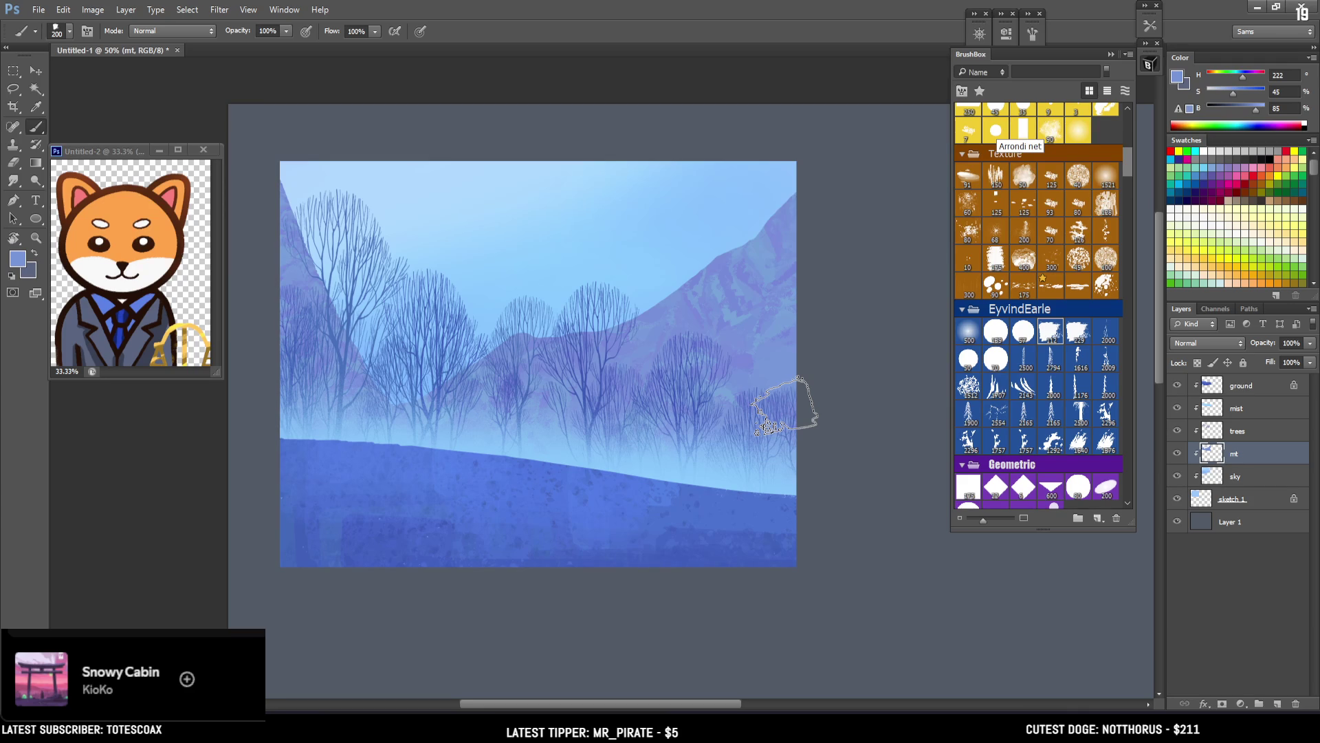
Step: Lock transparent pixels on the mt layer and enlarge the brush to 250–300
{"action": "left_click", "coordinate": [1198, 362]}
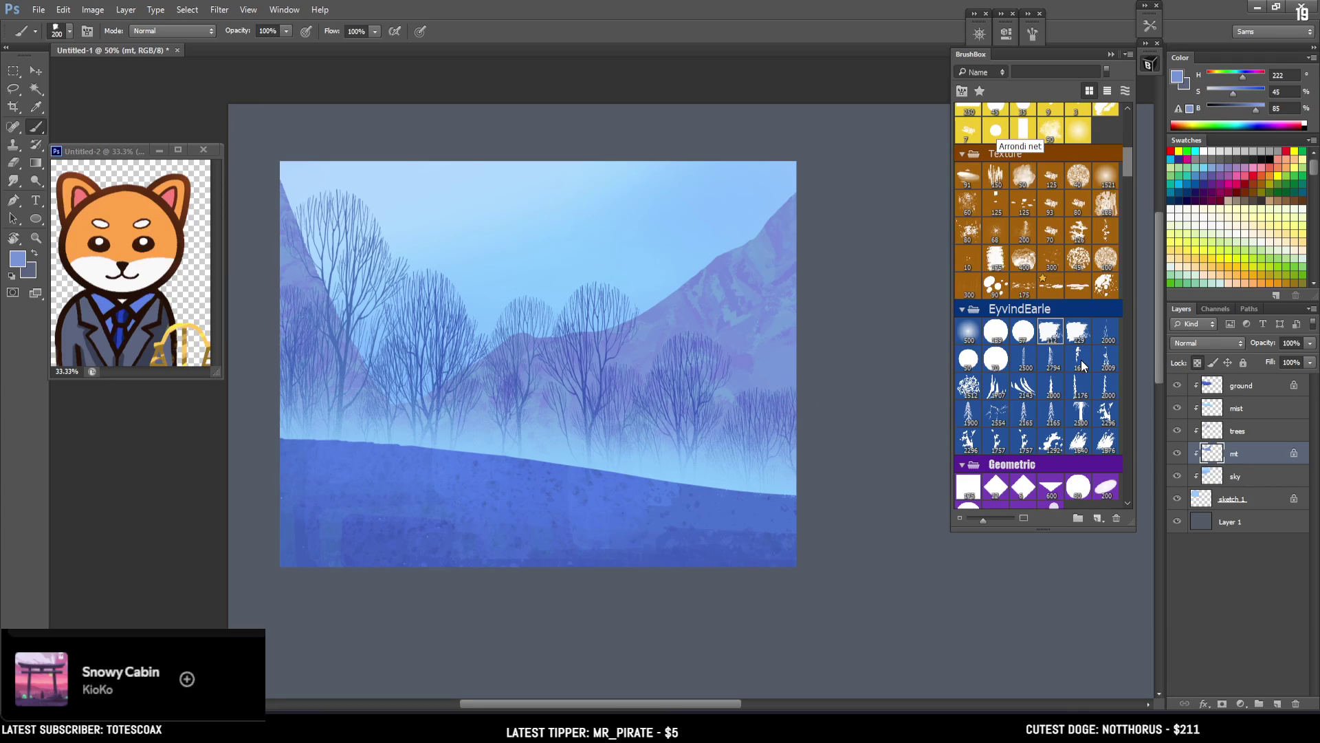
{"action": "key", "text": "bracketright"}
{"action": "mouse_move", "coordinate": [1125, 165]}
{"action": "left_mouse_down"}
{"action": "mouse_move", "coordinate": [1128, 135]}
{"action": "mouse_move", "coordinate": [1124, 156]}
{"action": "left_mouse_up"}
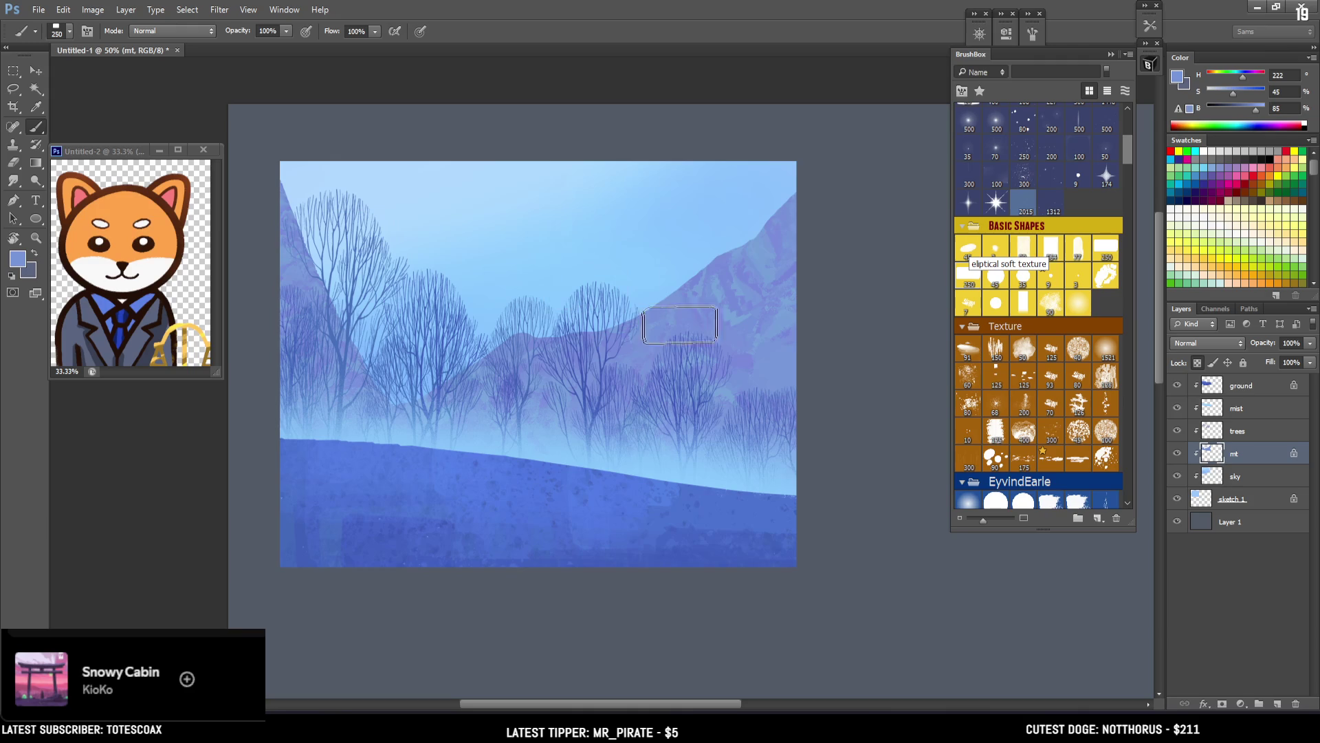
{"action": "key", "text": "bracketright"}
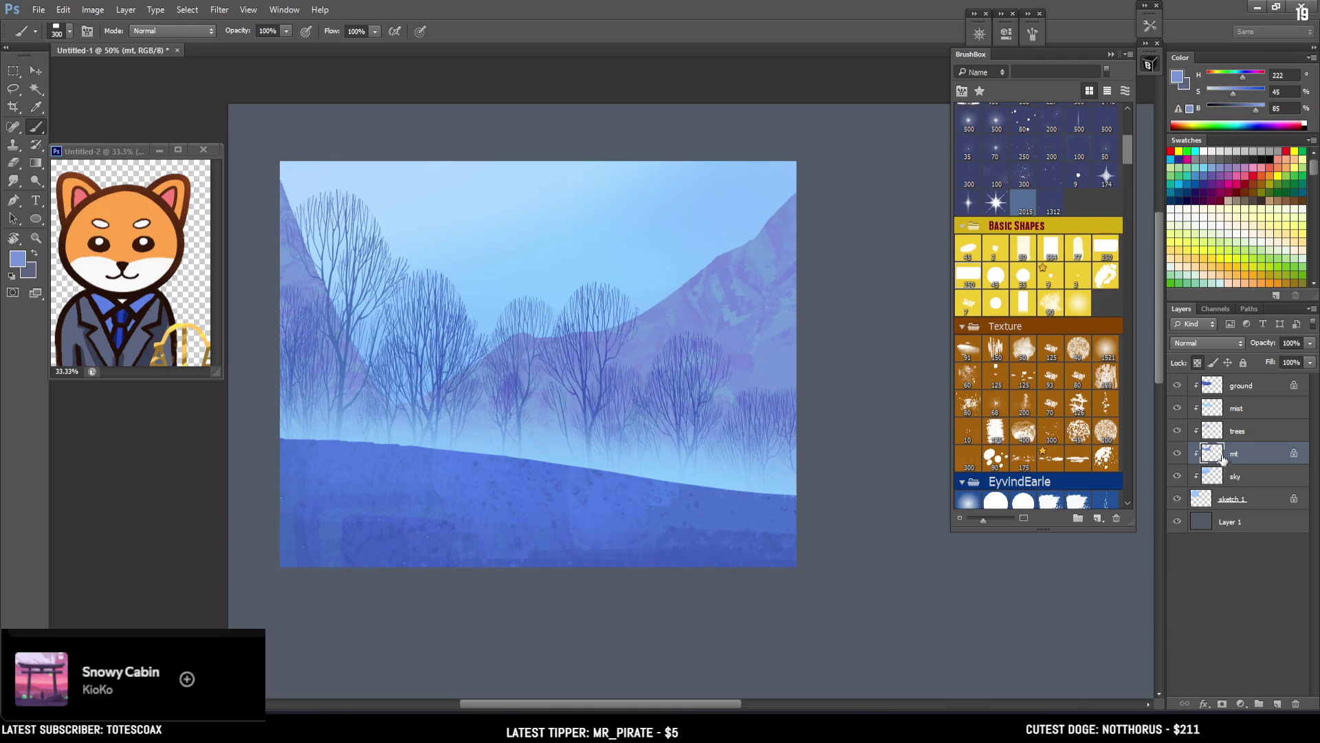
Step: Unlock the mt layer's transparency and resize the eraser to around 80
{"action": "key", "text": "e"}
{"action": "key", "text": "bracketright"}
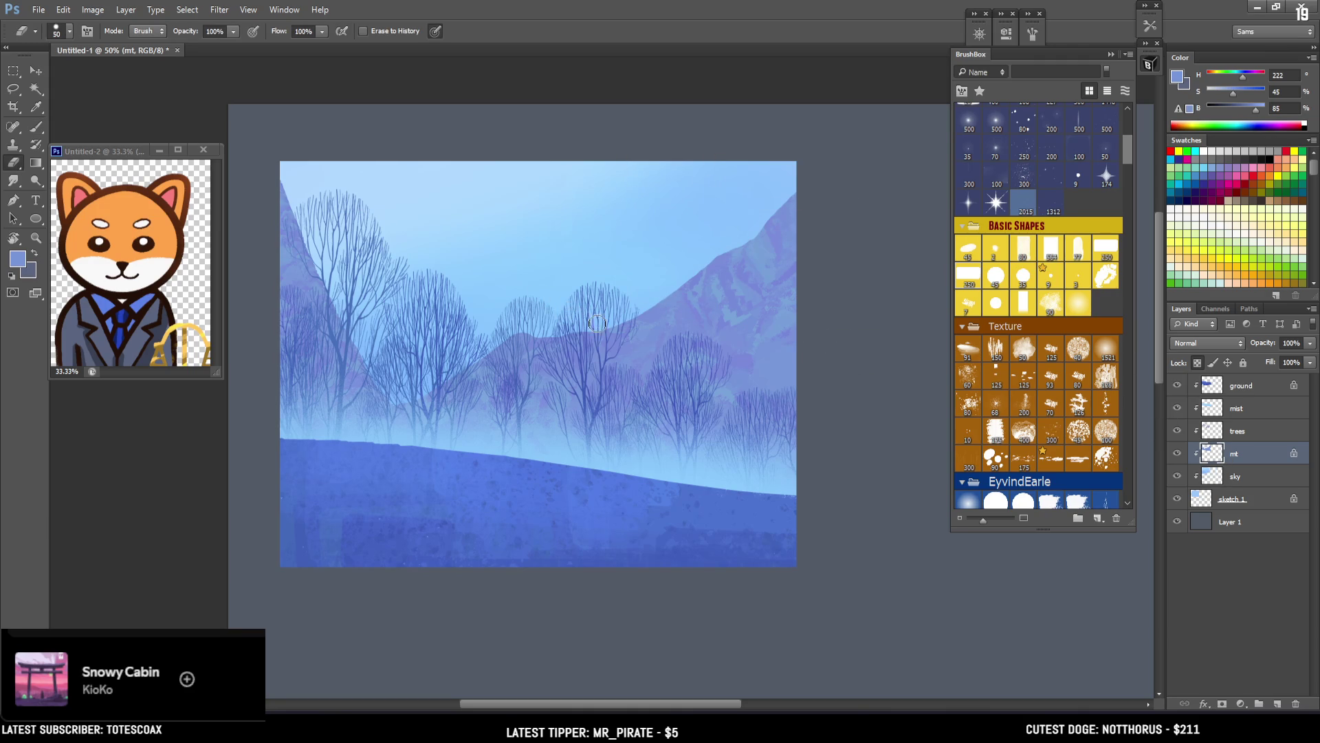
{"action": "left_click", "coordinate": [1197, 362]}
{"action": "key", "text": "bracketright"}
{"action": "key", "text": "bracketright"}
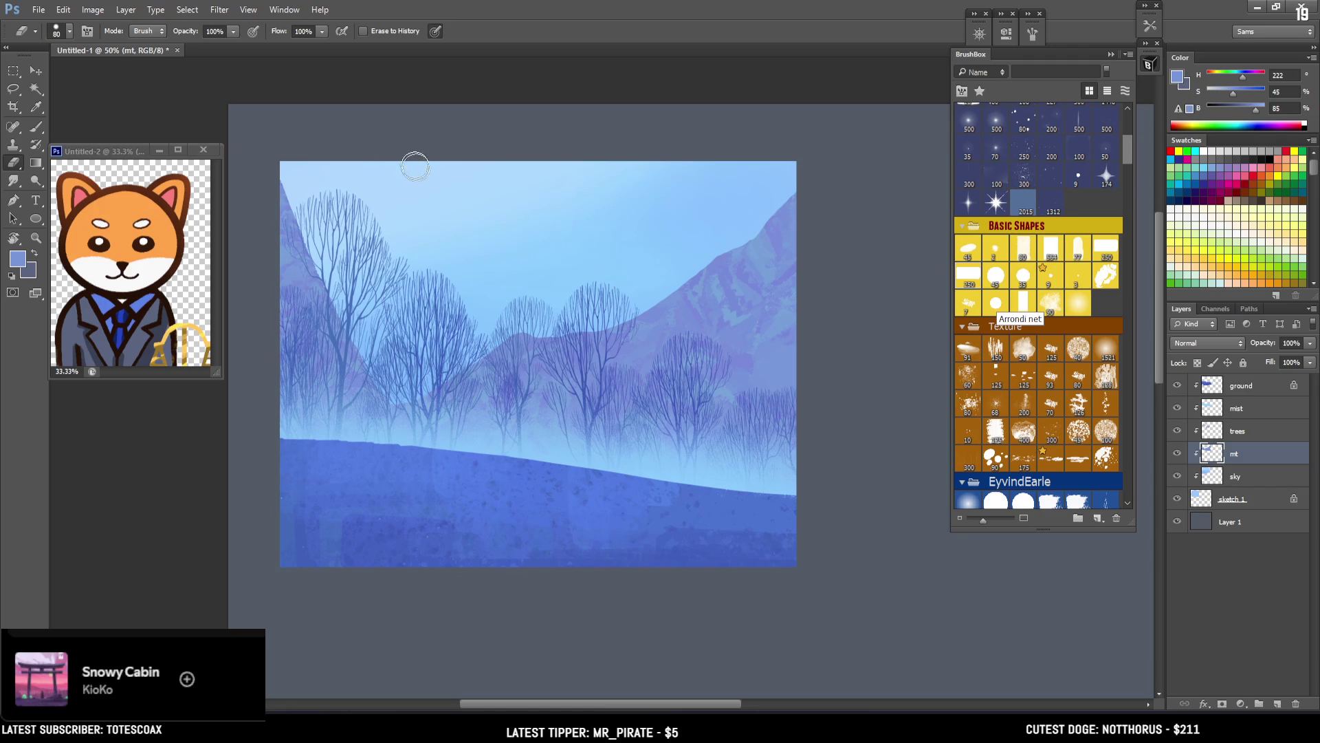
{"action": "key", "text": "bracketright"}
{"action": "key", "text": "bracketright"}
{"action": "key", "text": "bracketleft"}
{"action": "key", "text": "bracketleft"}
{"action": "key", "text": "bracketleft"}
{"action": "key", "text": "bracketleft"}
{"action": "key", "text": "bracketleft"}
{"action": "key", "text": "bracketleft"}
{"action": "key", "text": "bracketleft"}
{"action": "key", "text": "bracketleft"}
{"action": "key", "text": "bracketleft"}
{"action": "key", "text": "bracketright"}
{"action": "key", "text": "bracketright"}
{"action": "key", "text": "bracketright"}
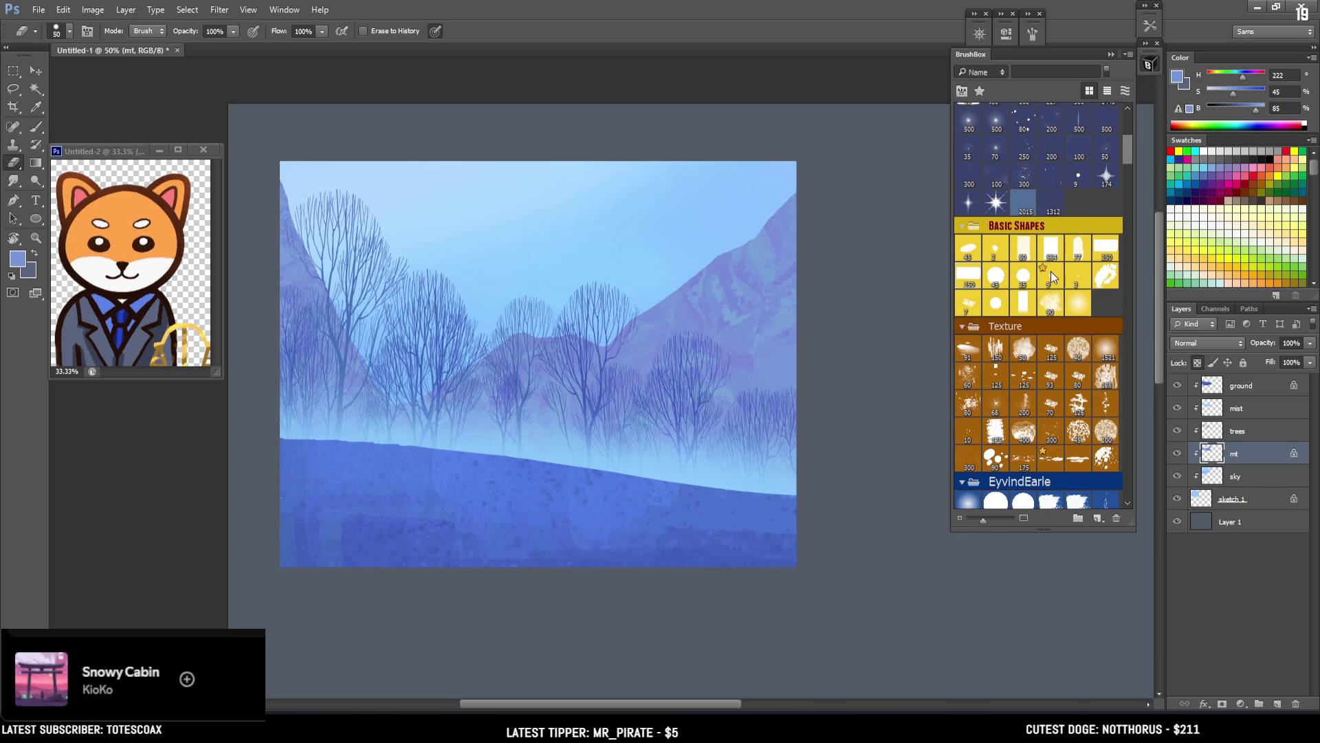
Step: Test a white stroke on the mountain, undo it, and choose a textured brush preset
{"action": "left_click_drag", "start_coordinate": [1124, 154], "coordinate": [1123, 170]}
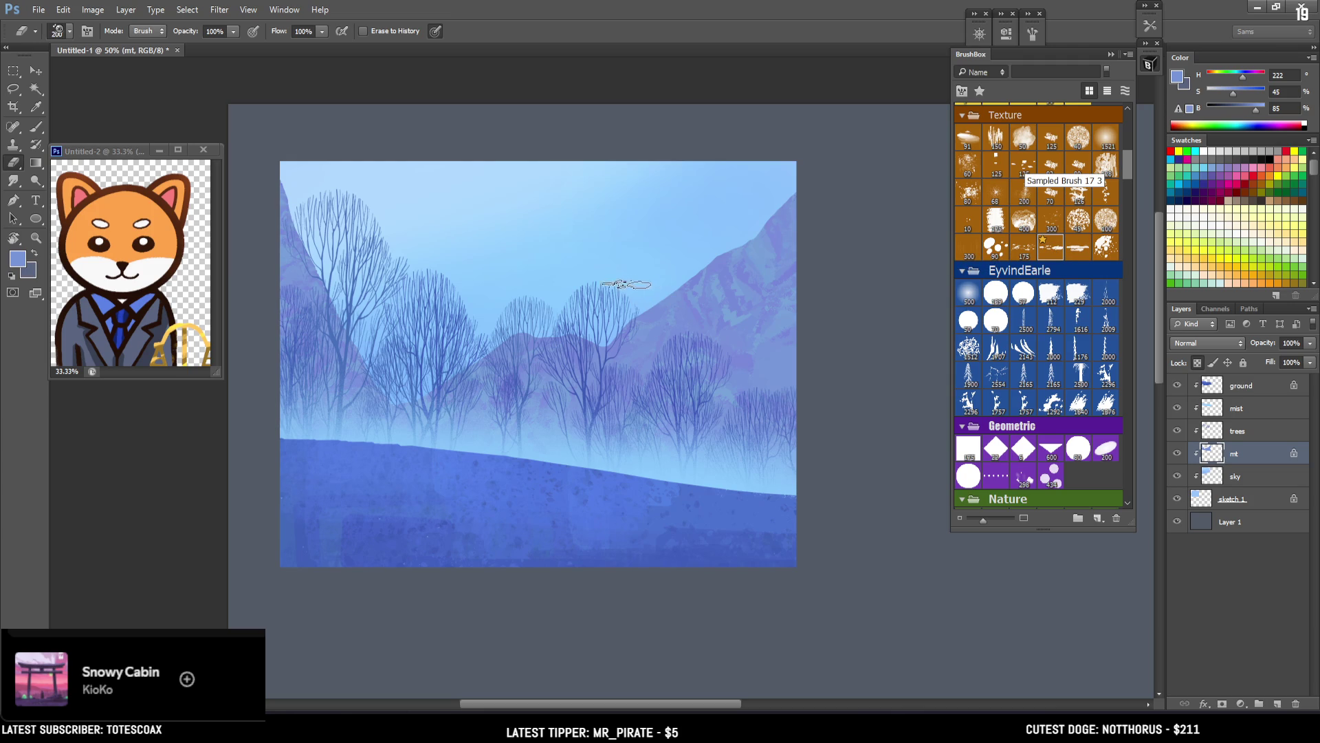
{"action": "key", "text": "bracketright"}
{"action": "key", "text": "bracketright"}
{"action": "key", "text": "bracketright"}
{"action": "left_click_drag", "start_coordinate": [698, 297], "coordinate": [643, 354]}
{"action": "key", "text": "ctrl+z"}
{"action": "left_click", "coordinate": [1051, 249]}
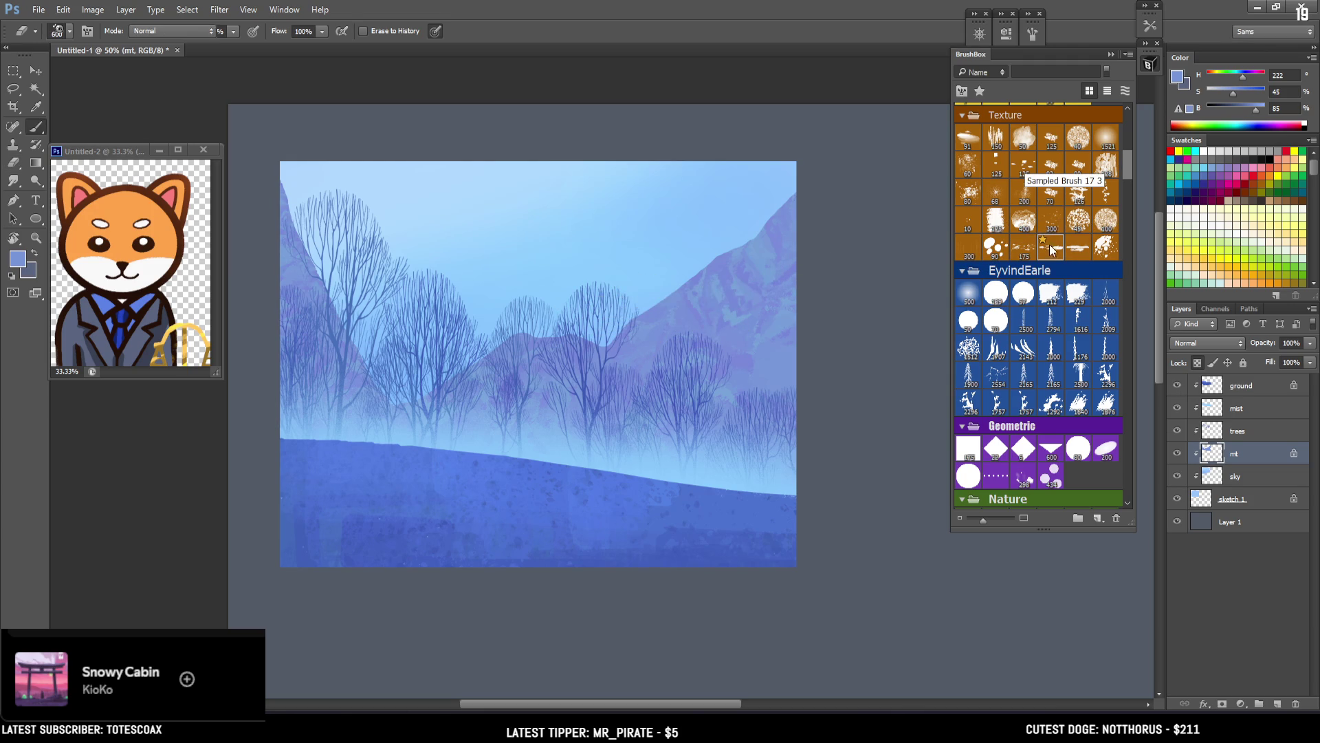
{"action": "left_click", "coordinate": [1179, 79]}
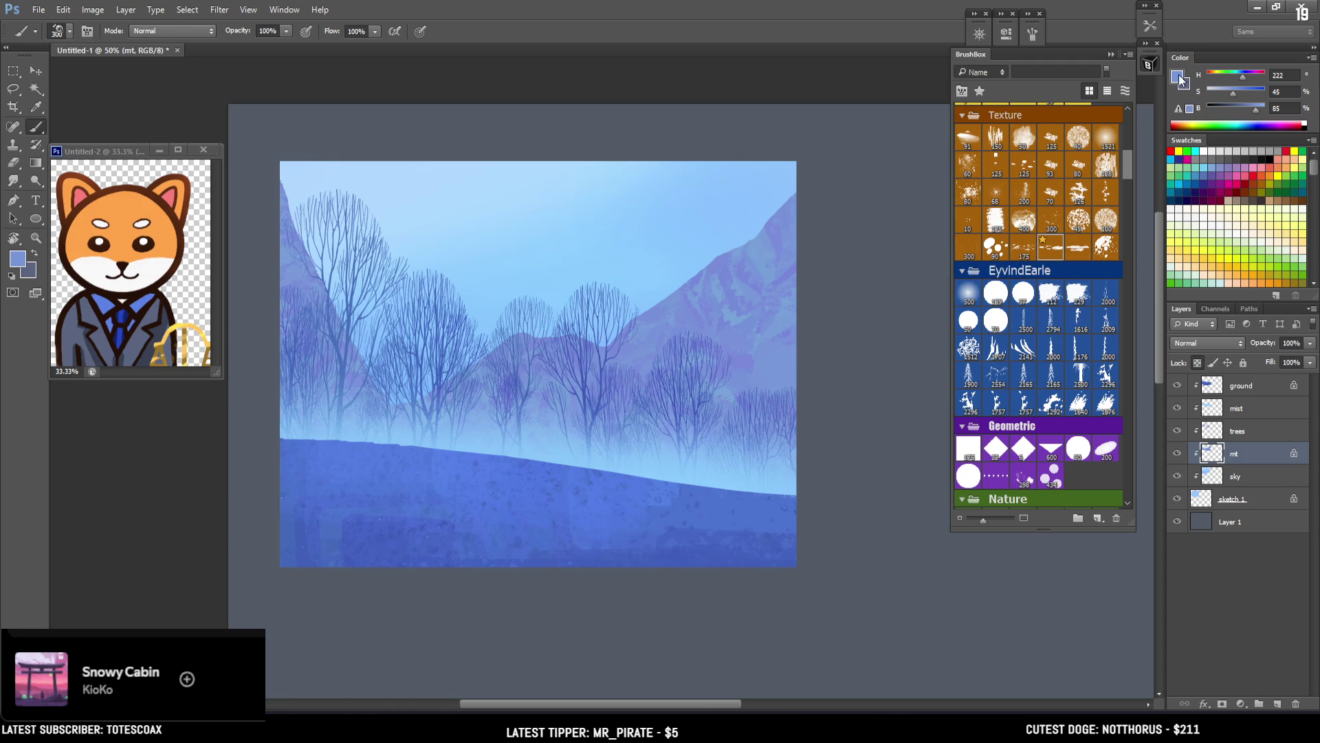
Step: Set a darker blue-purple foreground and paint textured strokes along the right mountain ridge
{"action": "left_click", "coordinate": [894, 365]}
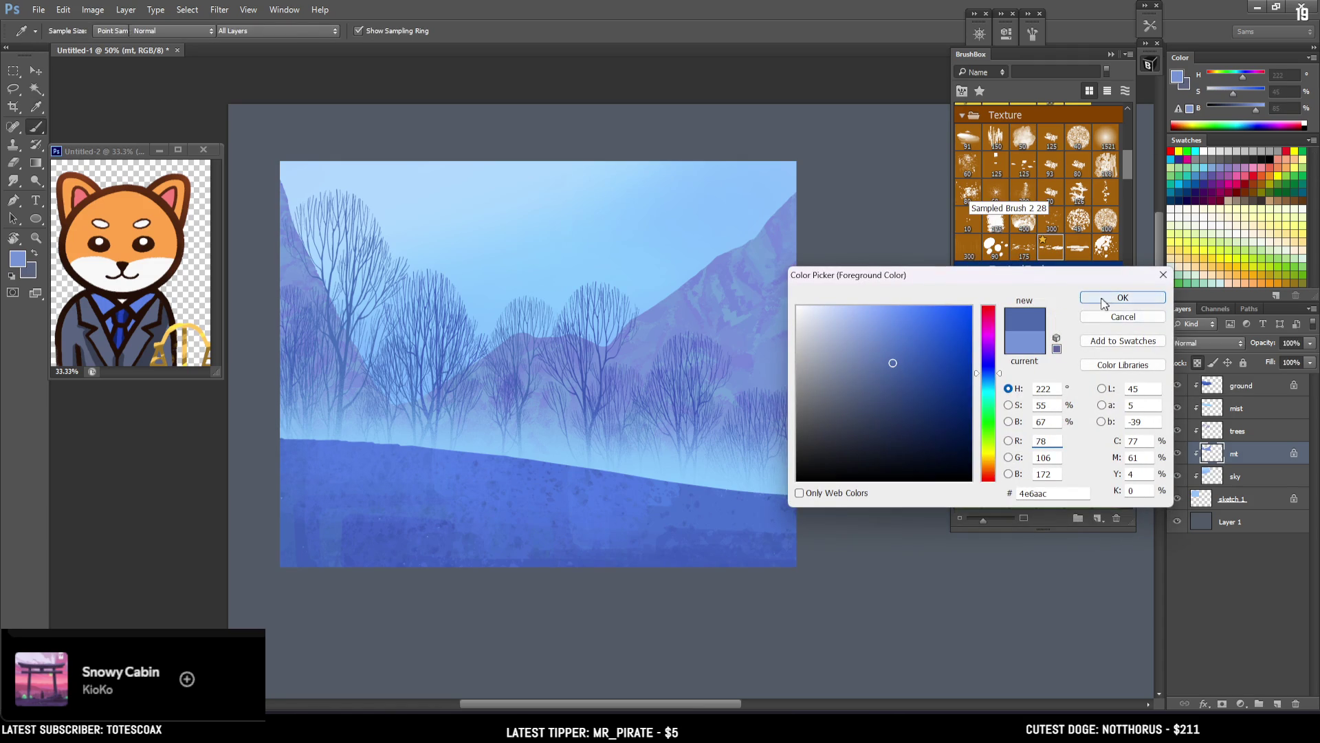
{"action": "left_click", "coordinate": [1122, 297]}
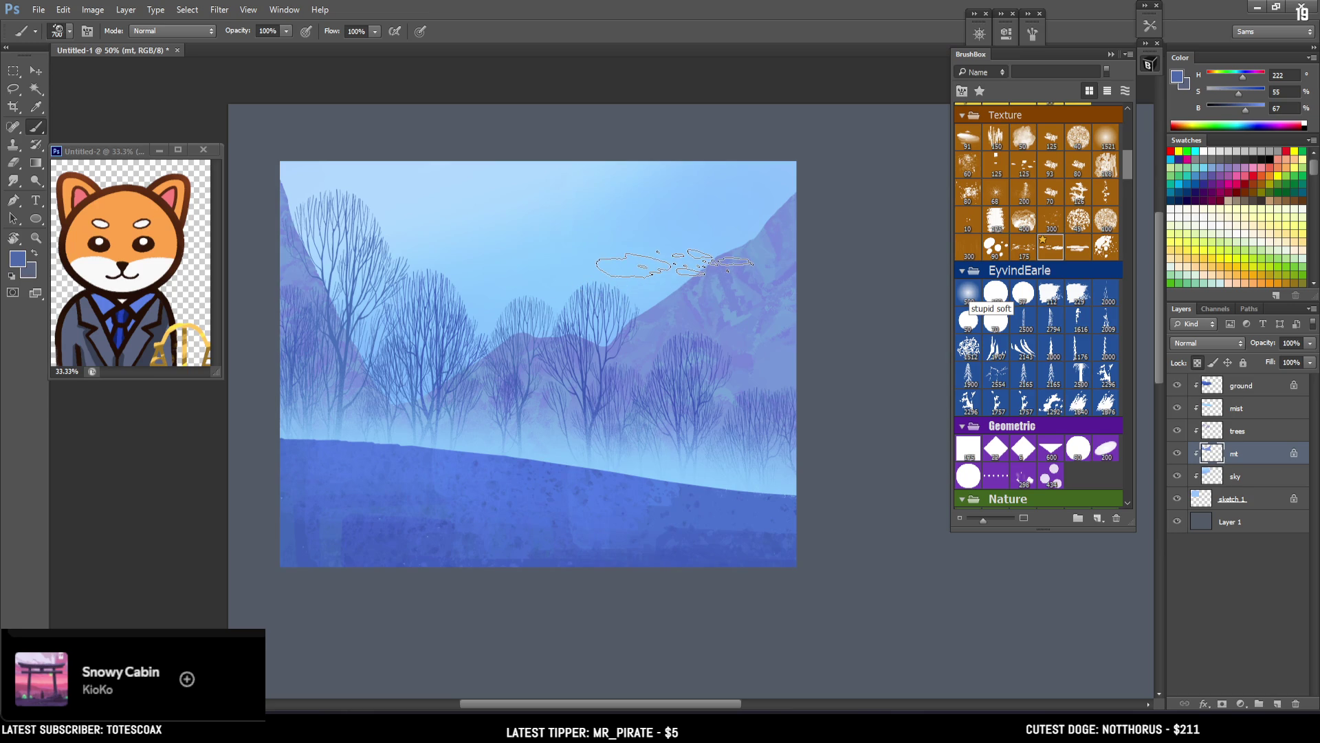
{"action": "key", "text": "bracketright"}
{"action": "key", "text": "bracketright"}
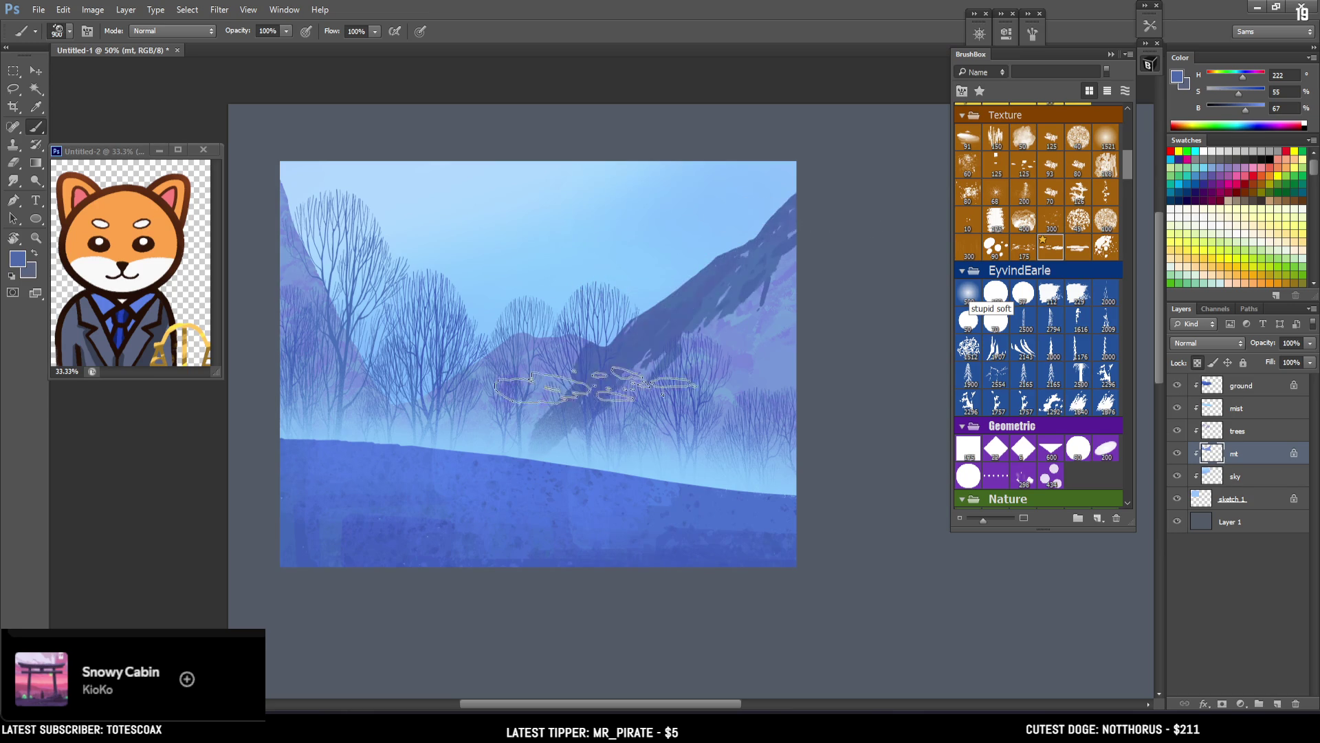
{"action": "key", "text": "bracketright"}
{"action": "mouse_move", "coordinate": [798, 201]}
{"action": "left_mouse_down"}
{"action": "mouse_move", "coordinate": [862, 200]}
{"action": "mouse_move", "coordinate": [773, 220]}
{"action": "left_mouse_up"}
Step: Sample lighter blue-purple mountain tones and paint over the dark streaks
{"action": "left_click", "coordinate": [772, 289], "text": "alt"}
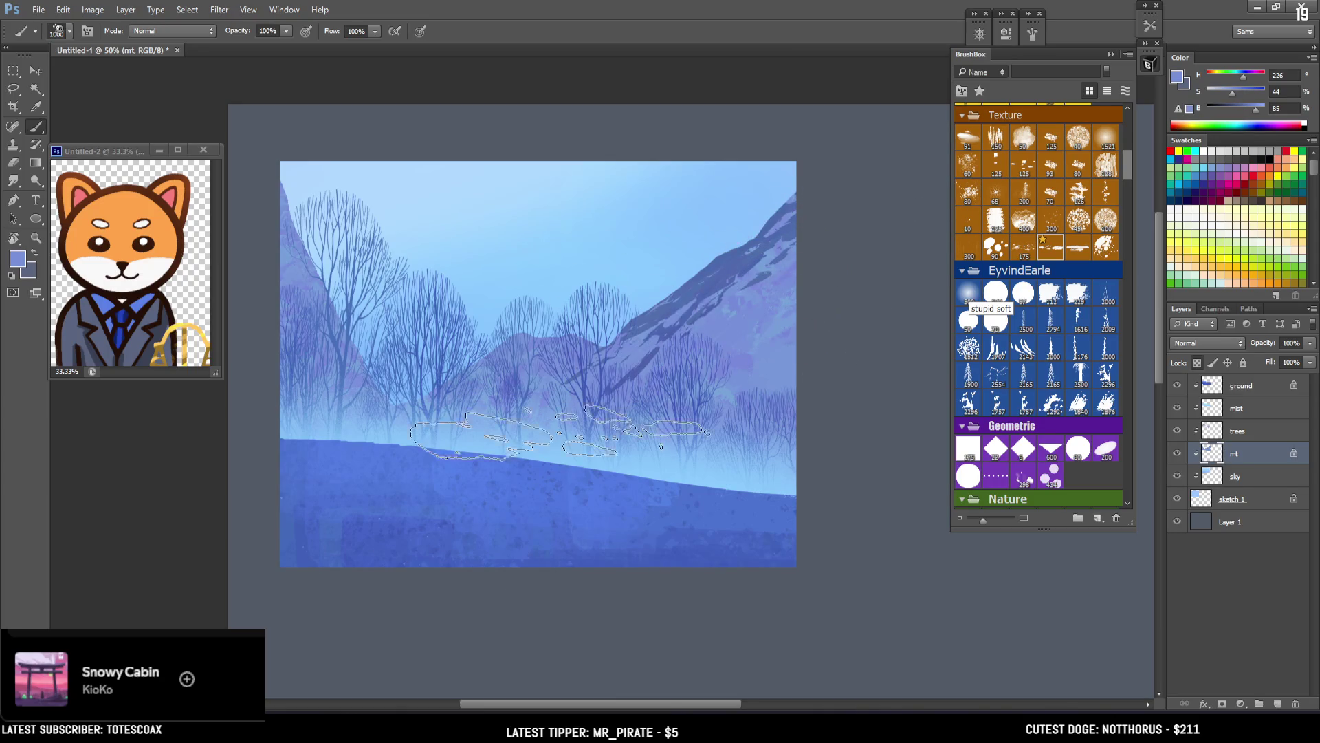
{"action": "left_click", "coordinate": [721, 296], "text": "alt"}
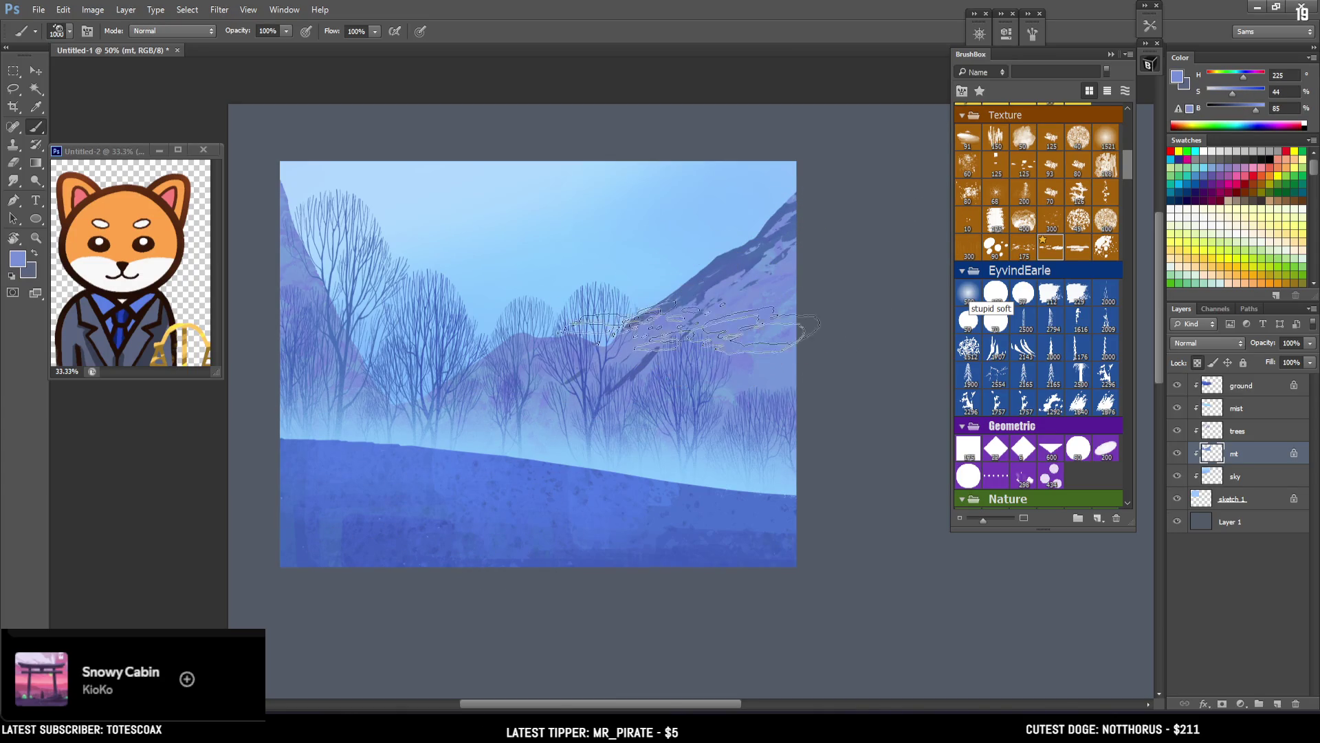
{"action": "left_click", "coordinate": [295, 250], "text": "alt"}
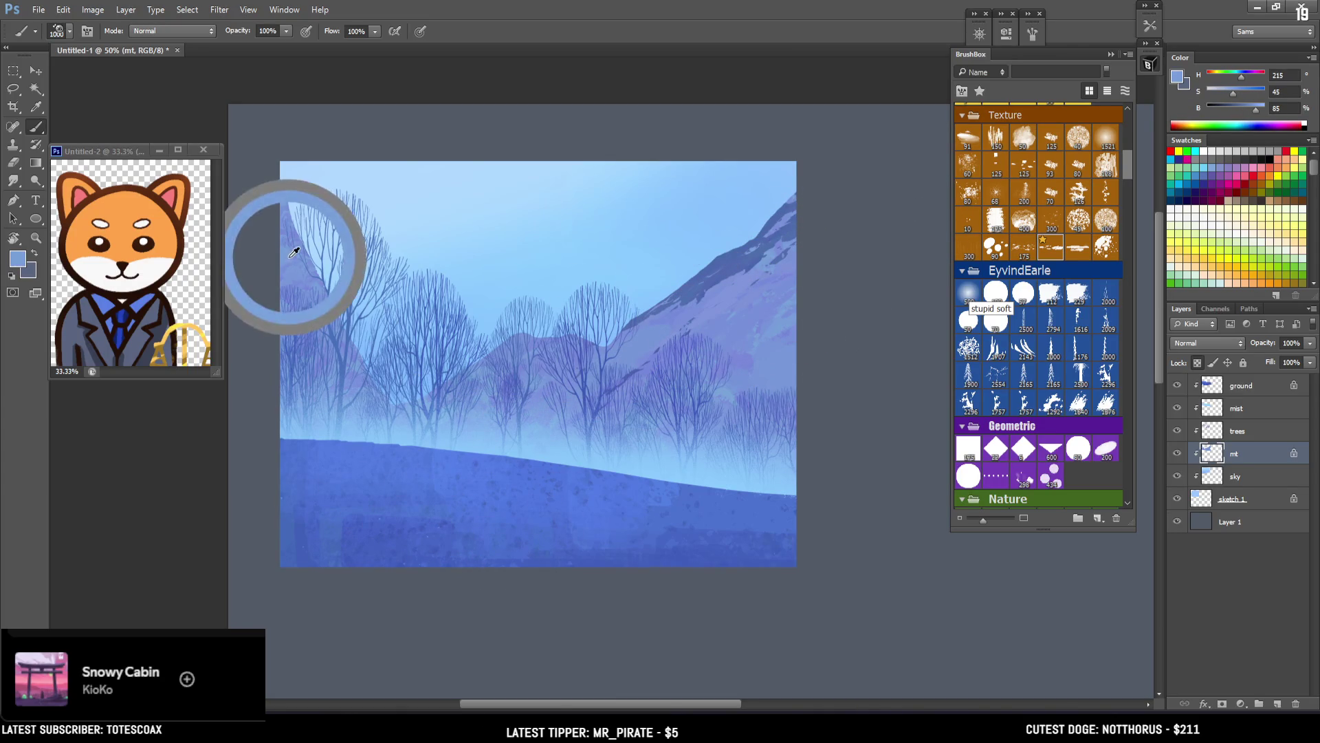
{"action": "left_click", "coordinate": [743, 246], "text": "alt"}
{"action": "mouse_move", "coordinate": [770, 263]}
{"action": "left_mouse_down"}
{"action": "mouse_move", "coordinate": [811, 206]}
{"action": "mouse_move", "coordinate": [870, 220]}
{"action": "mouse_move", "coordinate": [705, 320]}
{"action": "left_mouse_up"}
{"action": "left_click", "coordinate": [713, 276], "text": "alt"}
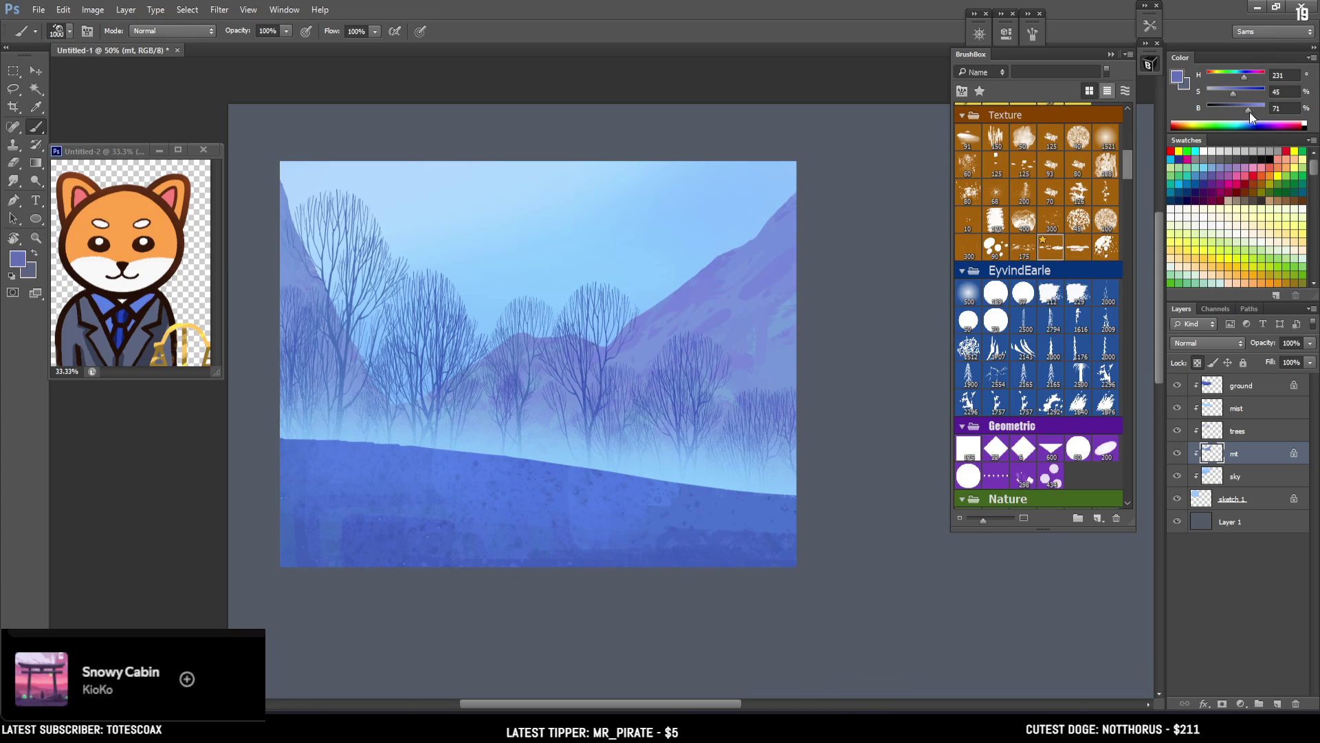
{"action": "key", "text": "bracketleft"}
{"action": "key", "text": "bracketleft"}
{"action": "key", "text": "bracketleft"}
{"action": "key", "text": "bracketleft"}
{"action": "left_click", "coordinate": [567, 346], "text": "alt"}
Step: Sample various mountain tones, darken the colour slightly, and try light strokes on the right mountain, undoing them
{"action": "left_click_drag", "start_coordinate": [567, 346], "coordinate": [534, 341]}
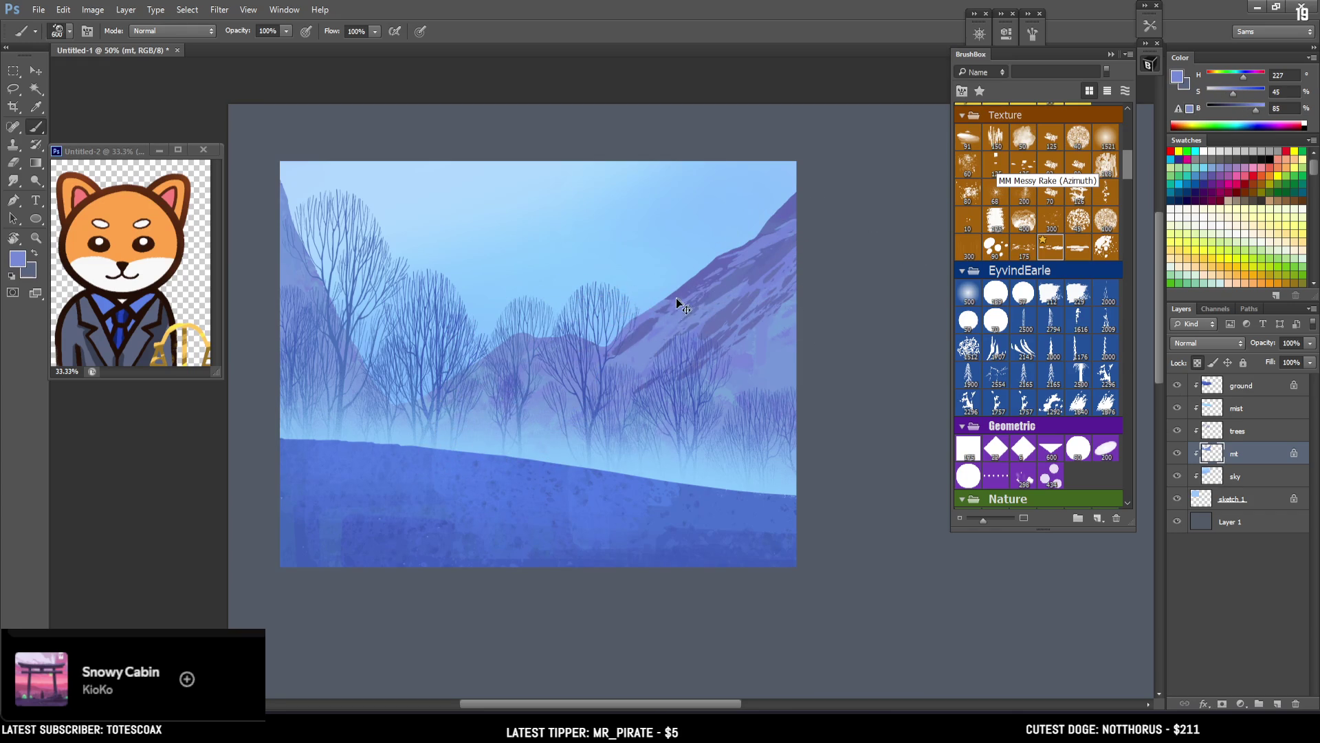
{"action": "left_click_drag", "start_coordinate": [655, 359], "coordinate": [698, 374]}
{"action": "key", "text": "bracketright"}
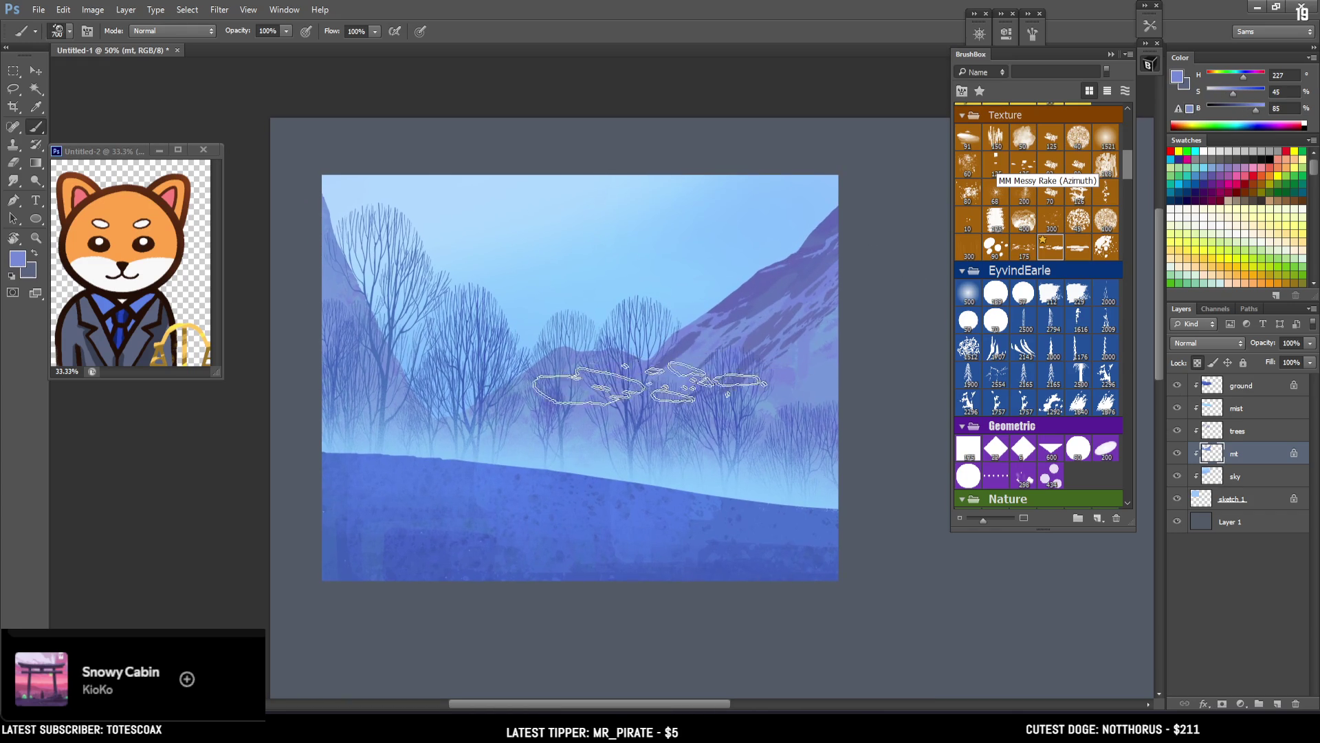
{"action": "key", "text": "bracketleft"}
{"action": "left_click", "coordinate": [775, 239], "text": "alt"}
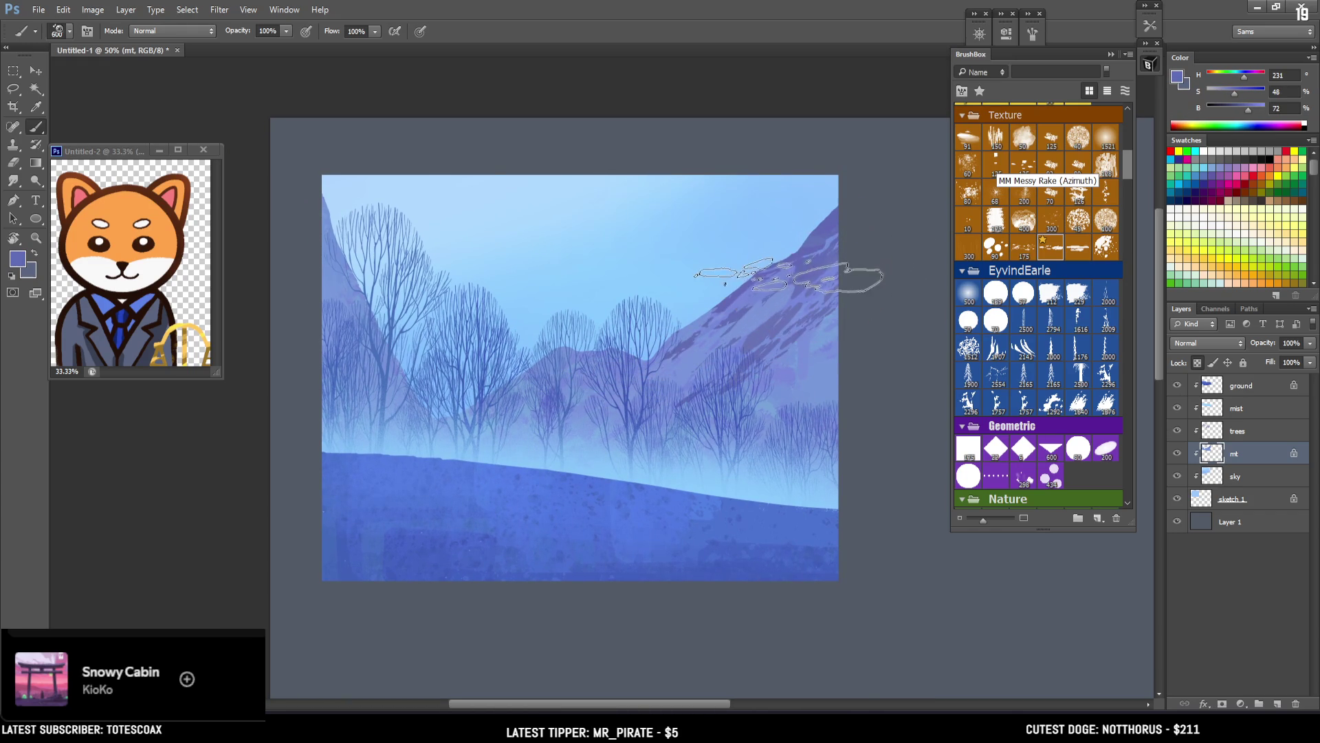
{"action": "key", "text": "bracketleft"}
{"action": "key", "text": "bracketleft"}
{"action": "key", "text": "bracketleft"}
{"action": "left_click", "coordinate": [671, 348], "text": "alt"}
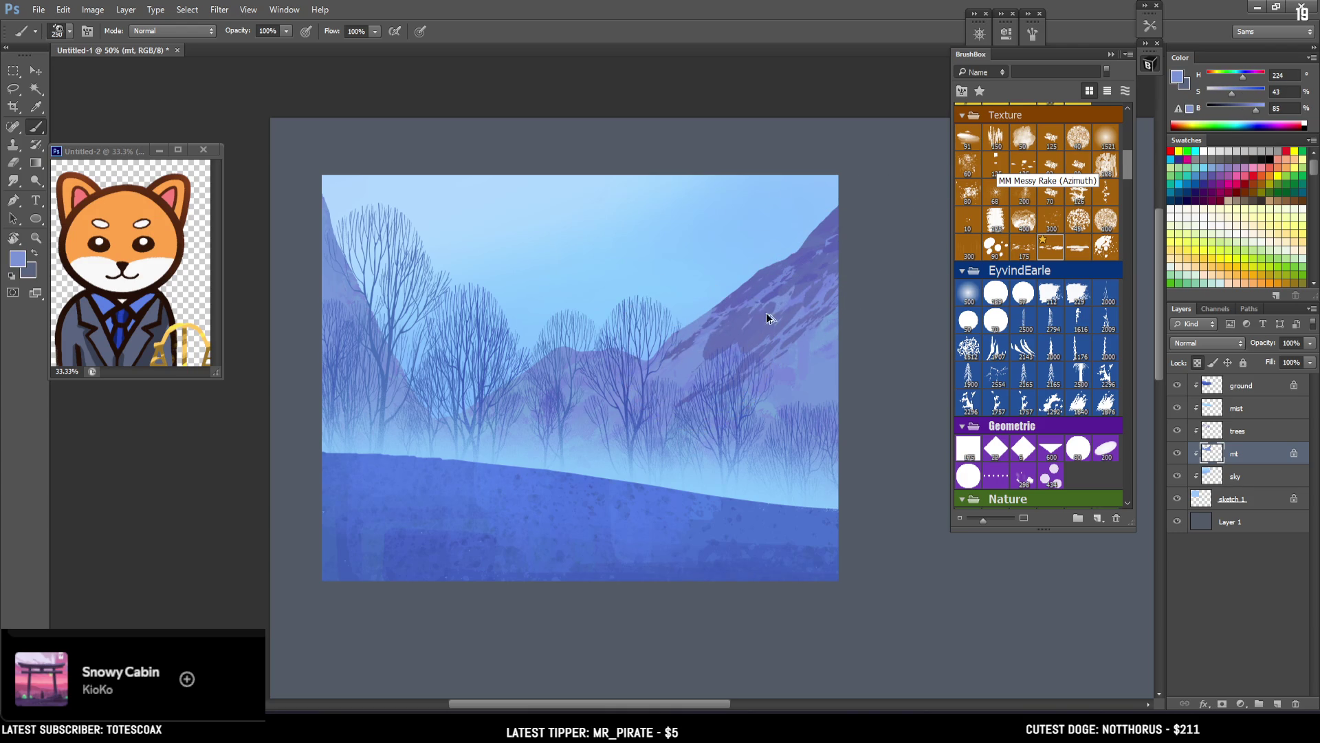
{"action": "left_click", "coordinate": [820, 352], "text": "alt"}
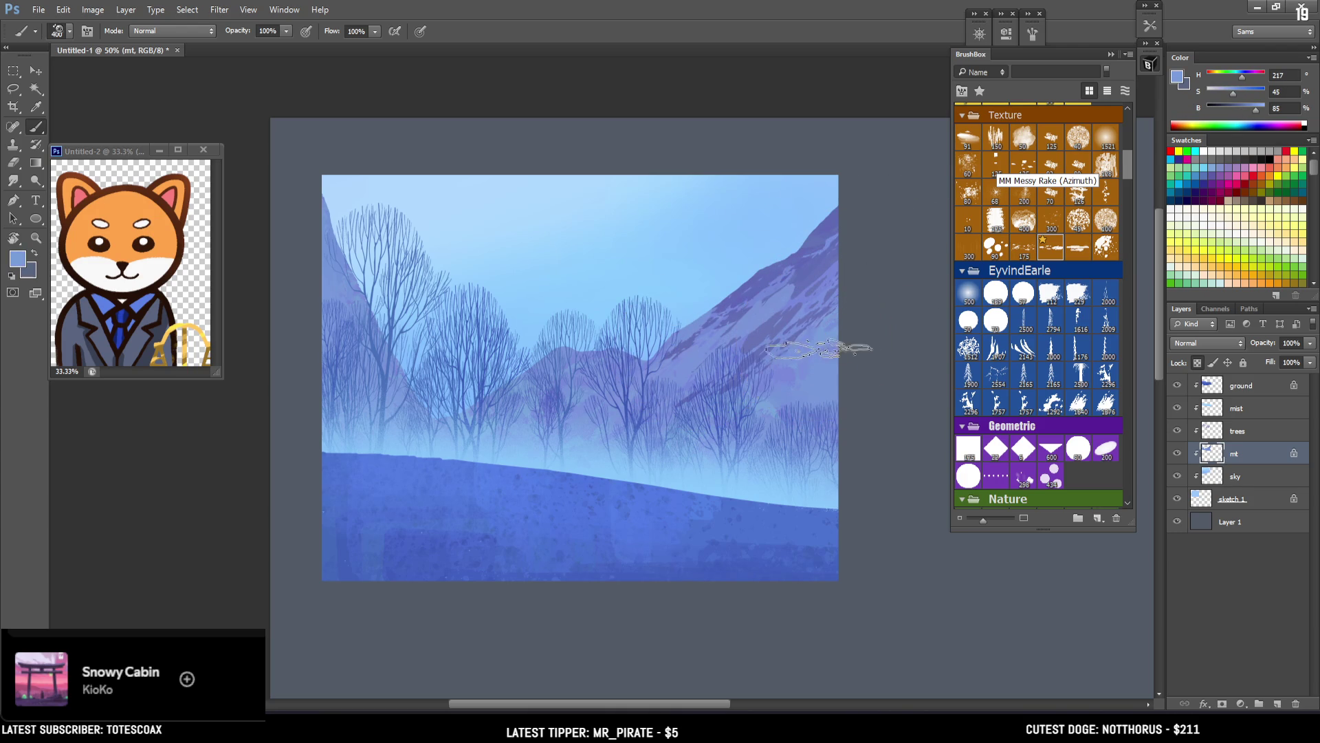
{"action": "key", "text": "bracketright"}
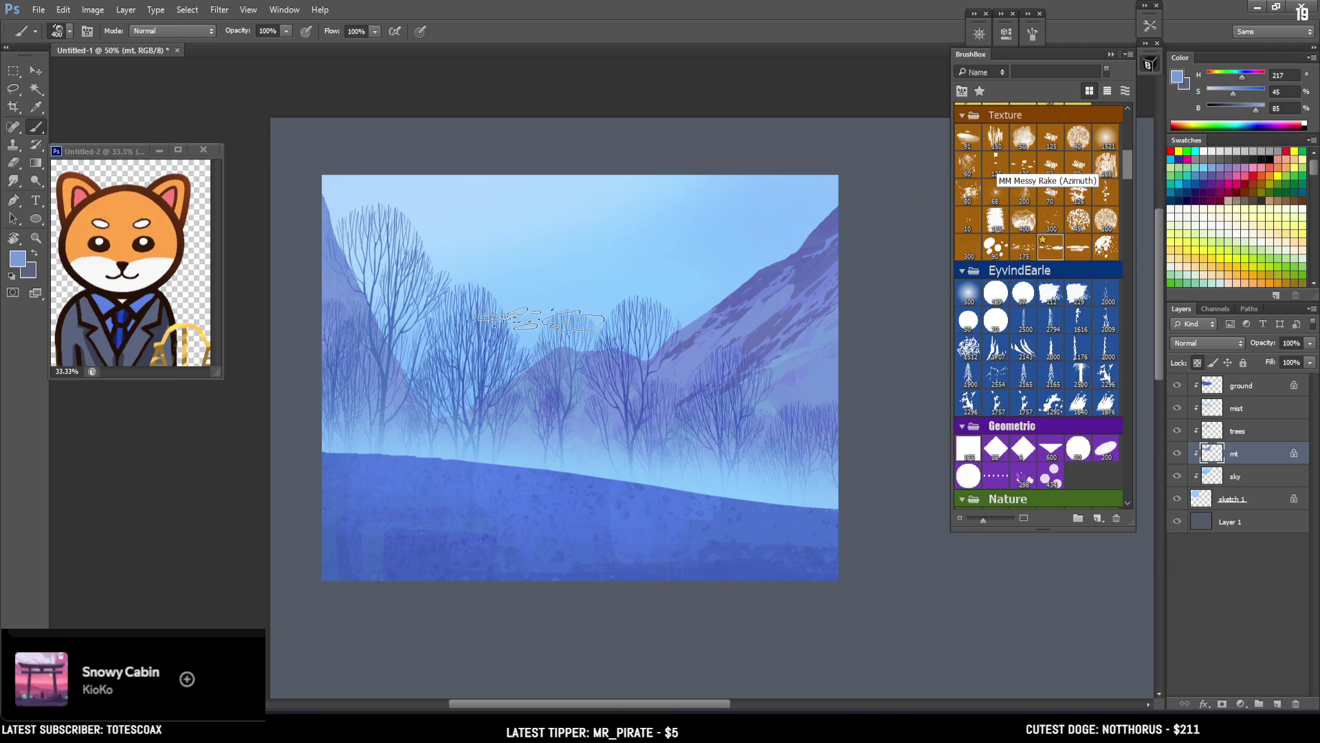
{"action": "left_click_drag", "start_coordinate": [1264, 115], "coordinate": [1261, 114]}
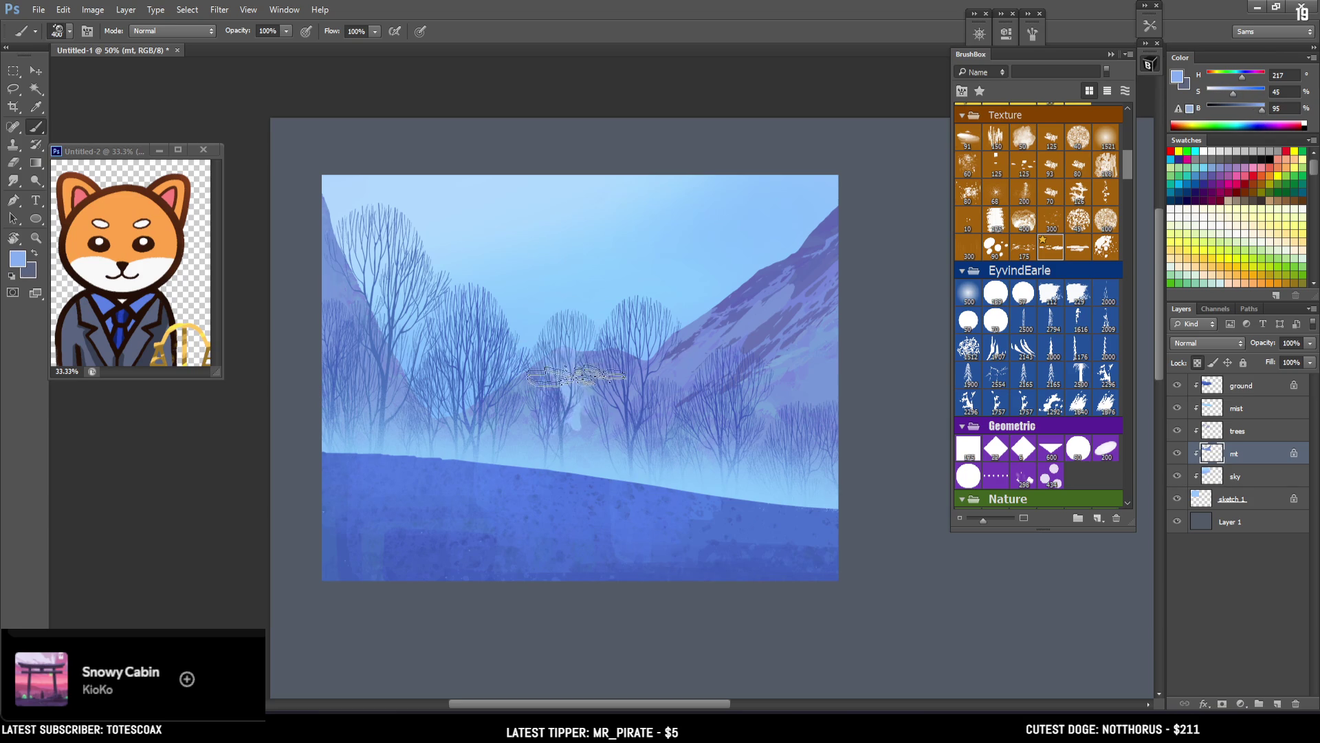
{"action": "key", "text": "bracketleft"}
{"action": "key", "text": "bracketright"}
{"action": "key", "text": "bracketright"}
{"action": "left_click_drag", "start_coordinate": [763, 274], "coordinate": [843, 242]}
{"action": "key", "text": "ctrl+z"}
Step: Undo the white peak strokes, then resample darker and lighter mountain and tree blues, slightly desaturated
{"action": "key", "text": "bracketleft"}
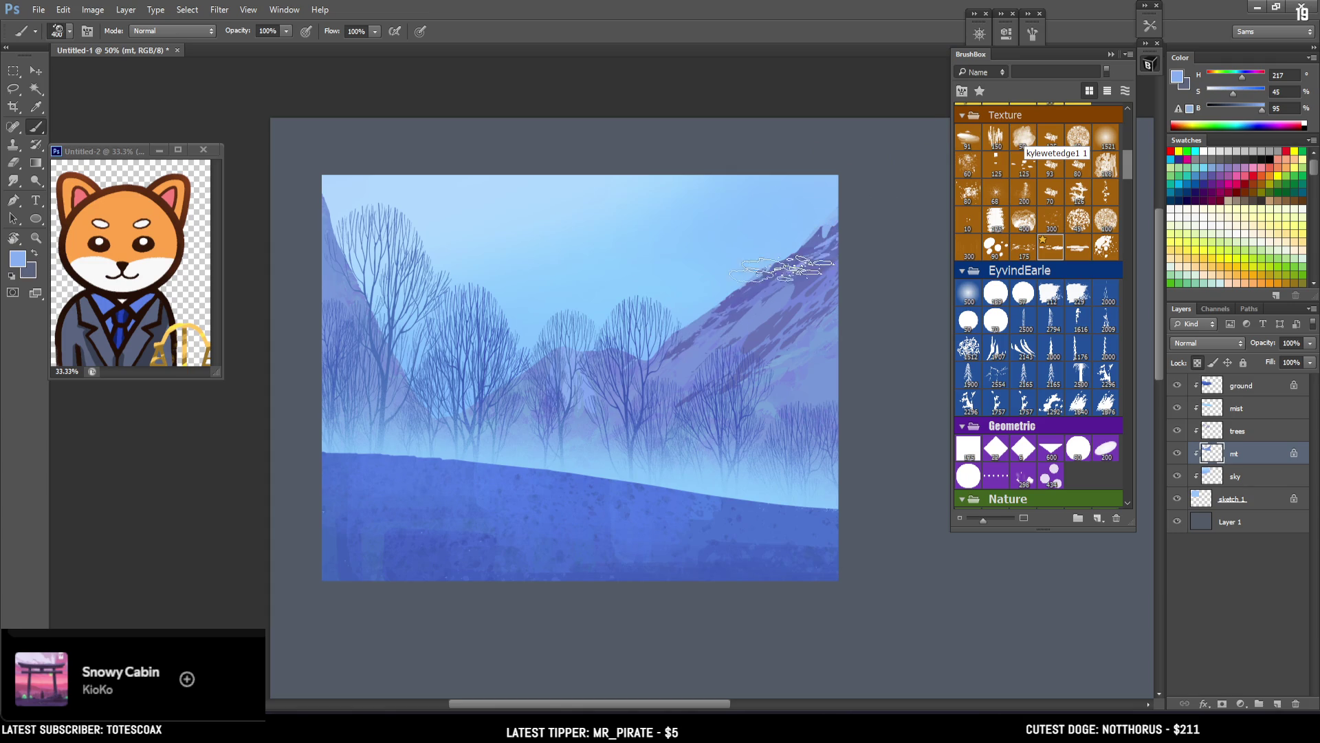
{"action": "left_click", "coordinate": [737, 280], "text": "alt"}
{"action": "key", "text": "bracketright"}
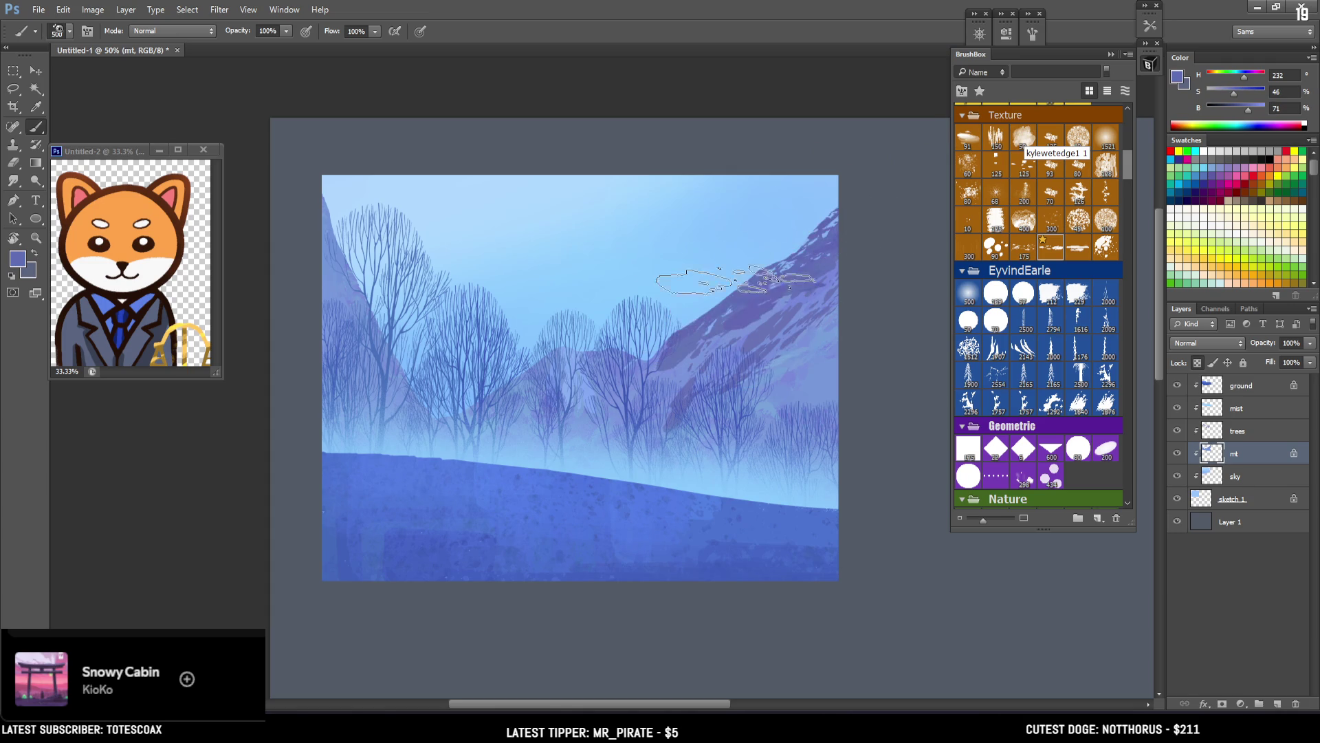
{"action": "left_click", "coordinate": [712, 318], "text": "alt"}
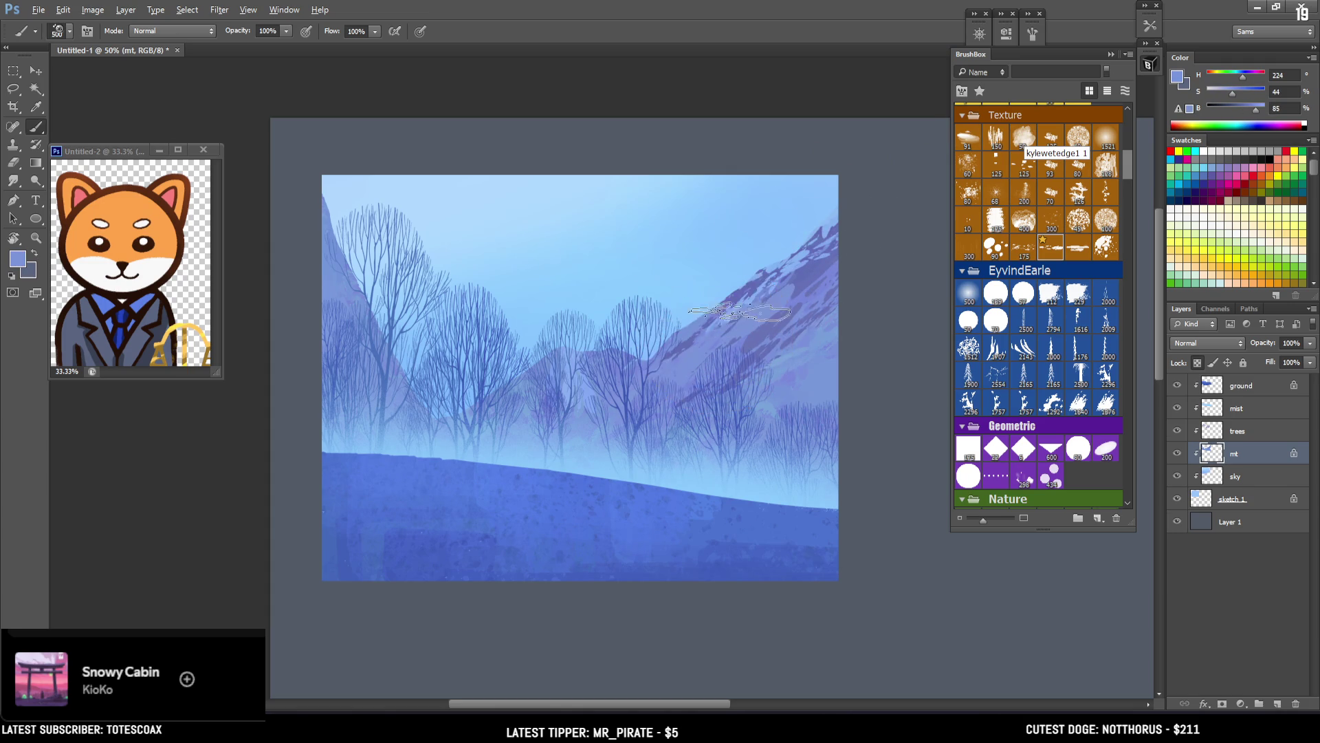
{"action": "key", "text": "ctrl+z"}
{"action": "key", "text": "bracketleft"}
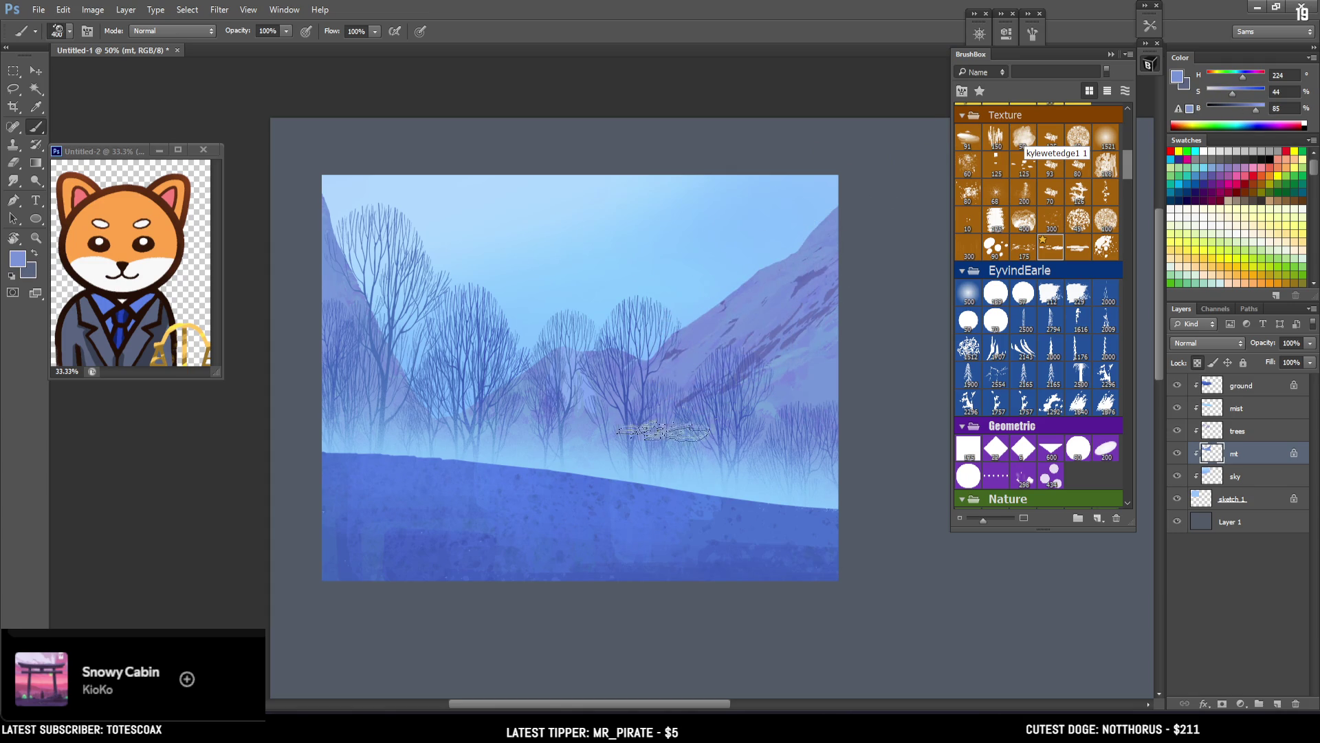
{"action": "left_click", "coordinate": [822, 245], "text": "alt"}
{"action": "left_click_drag", "start_coordinate": [822, 245], "coordinate": [825, 230]}
{"action": "key", "text": "bracketright"}
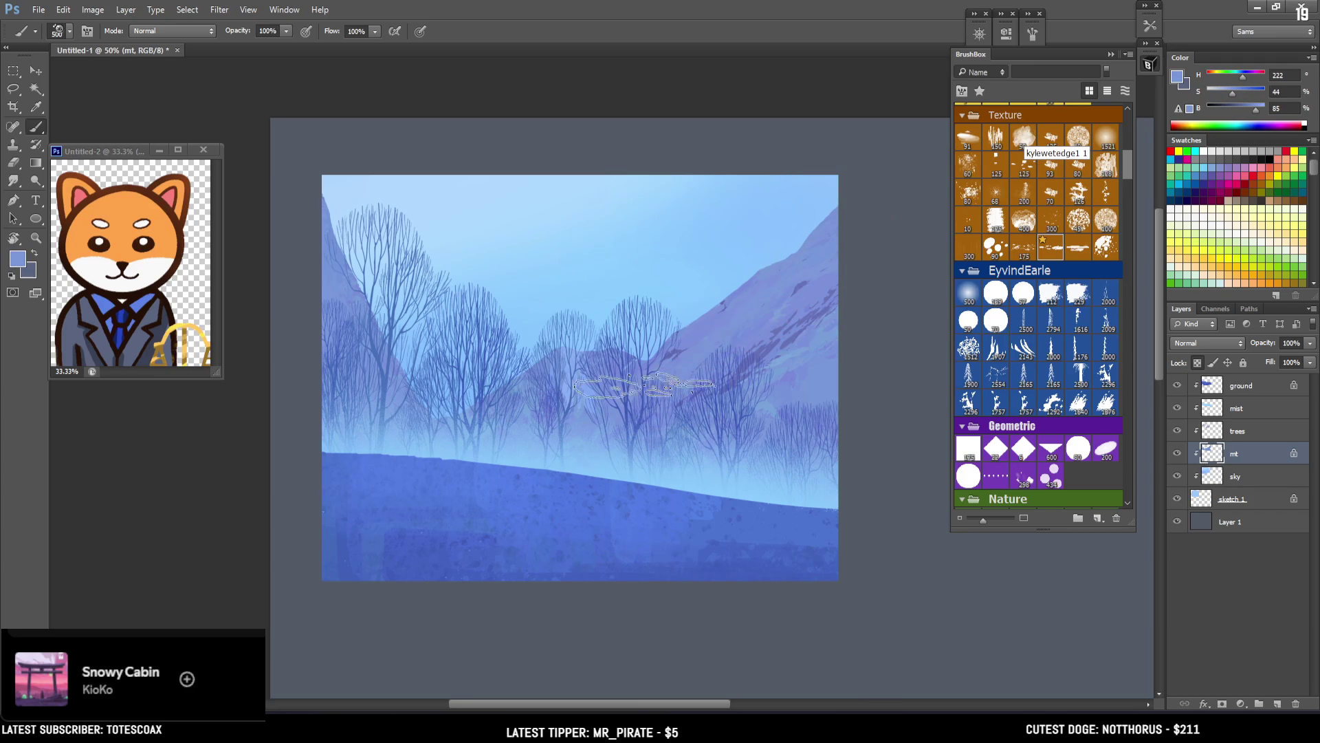
{"action": "key", "text": "bracketleft"}
{"action": "key", "text": "bracketleft"}
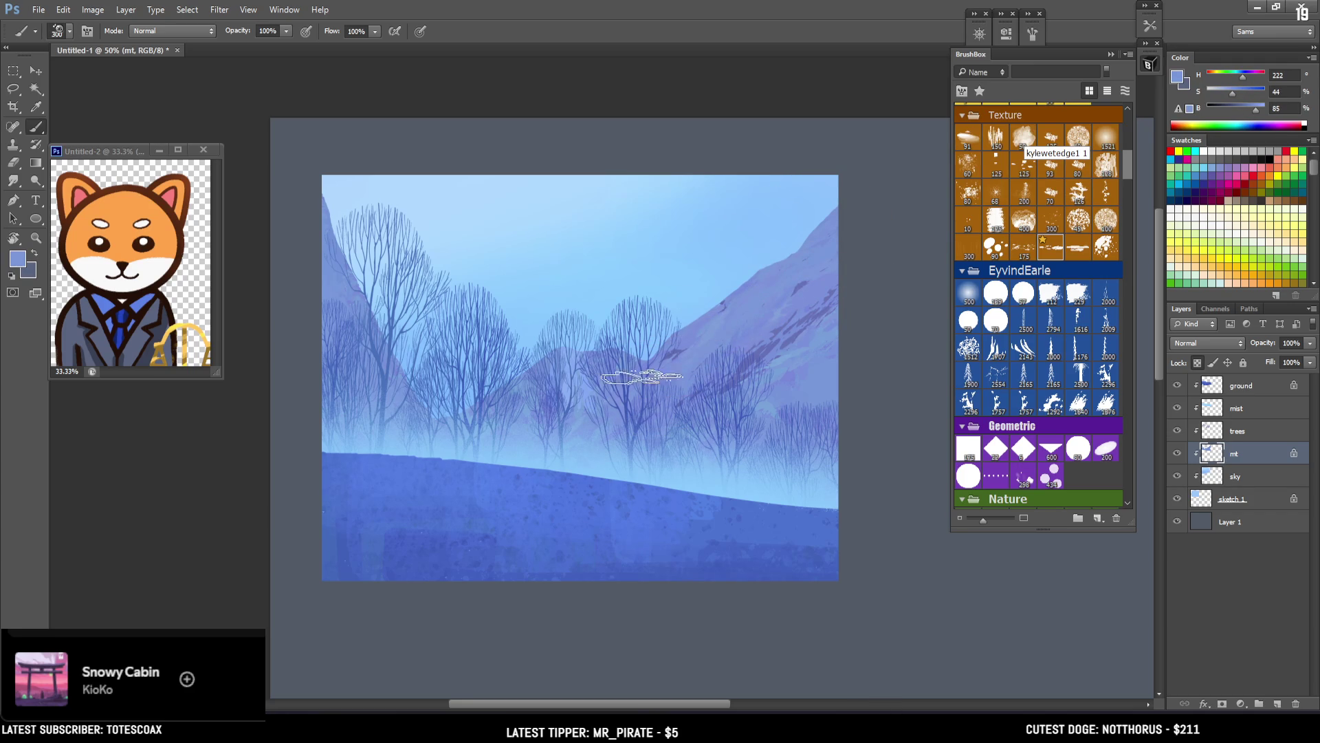
{"action": "left_click_drag", "start_coordinate": [543, 363], "coordinate": [518, 457]}
{"action": "left_click_drag", "start_coordinate": [1243, 94], "coordinate": [1237, 94]}
{"action": "key", "text": "bracketright"}
{"action": "key", "text": "bracketright"}
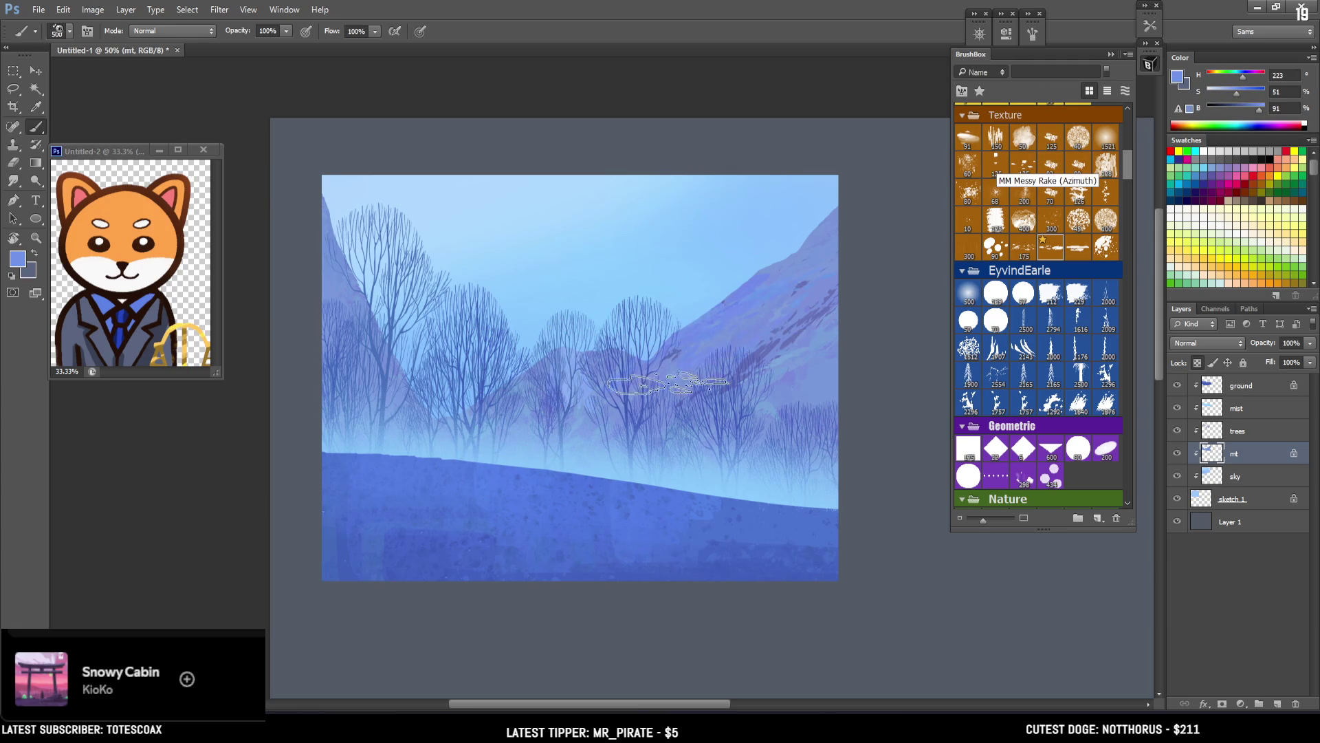
{"action": "key", "text": "bracketright"}
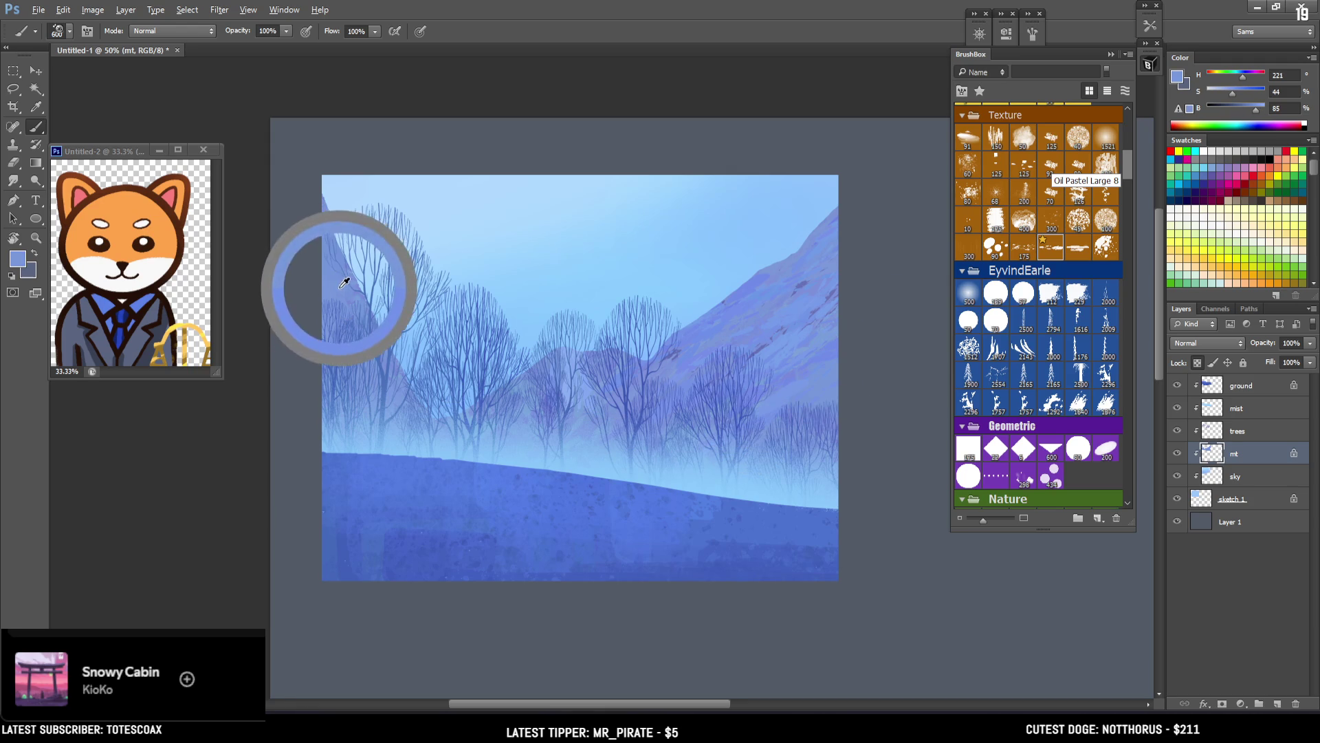
{"action": "left_click", "coordinate": [734, 287], "text": "alt"}
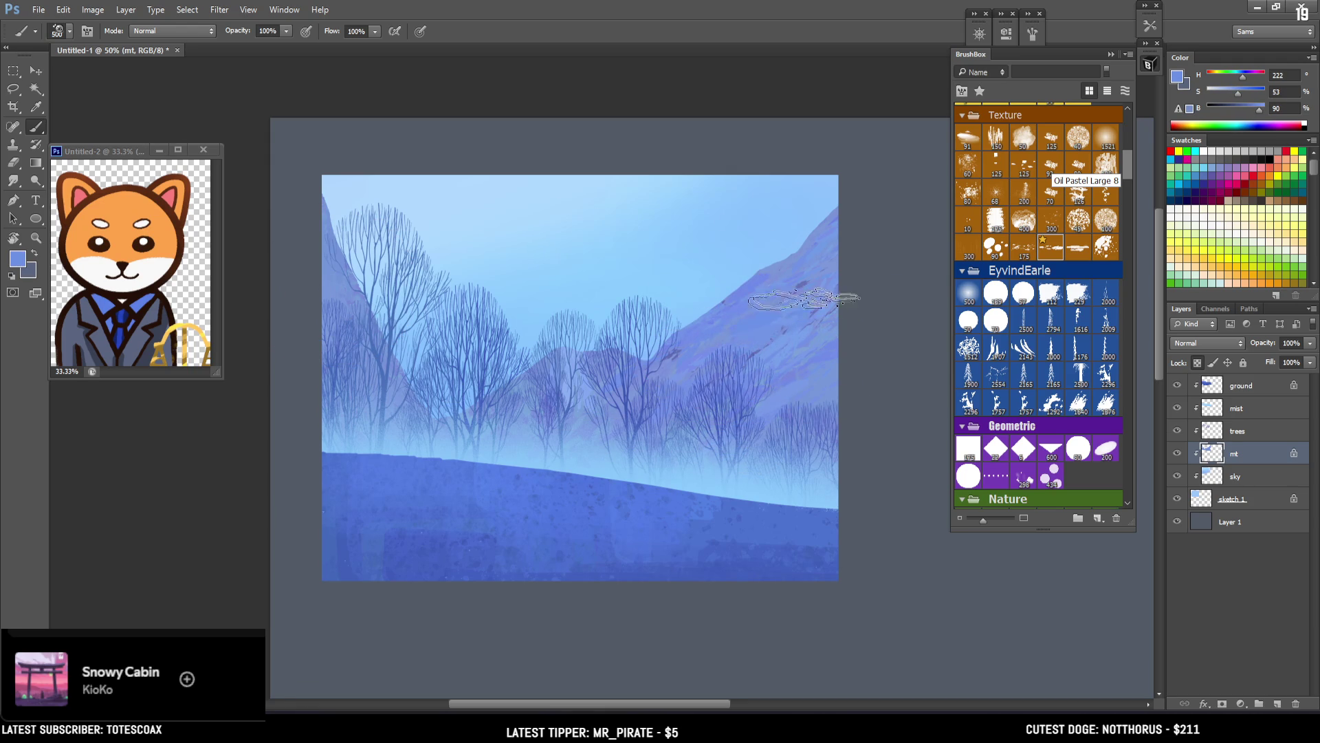
Step: Lighten the paint colour, set the brush to 300, and paint pale snow streaks along the slope
{"action": "key", "text": "bracketleft"}
{"action": "key", "text": "bracketleft"}
{"action": "key", "text": "bracketleft"}
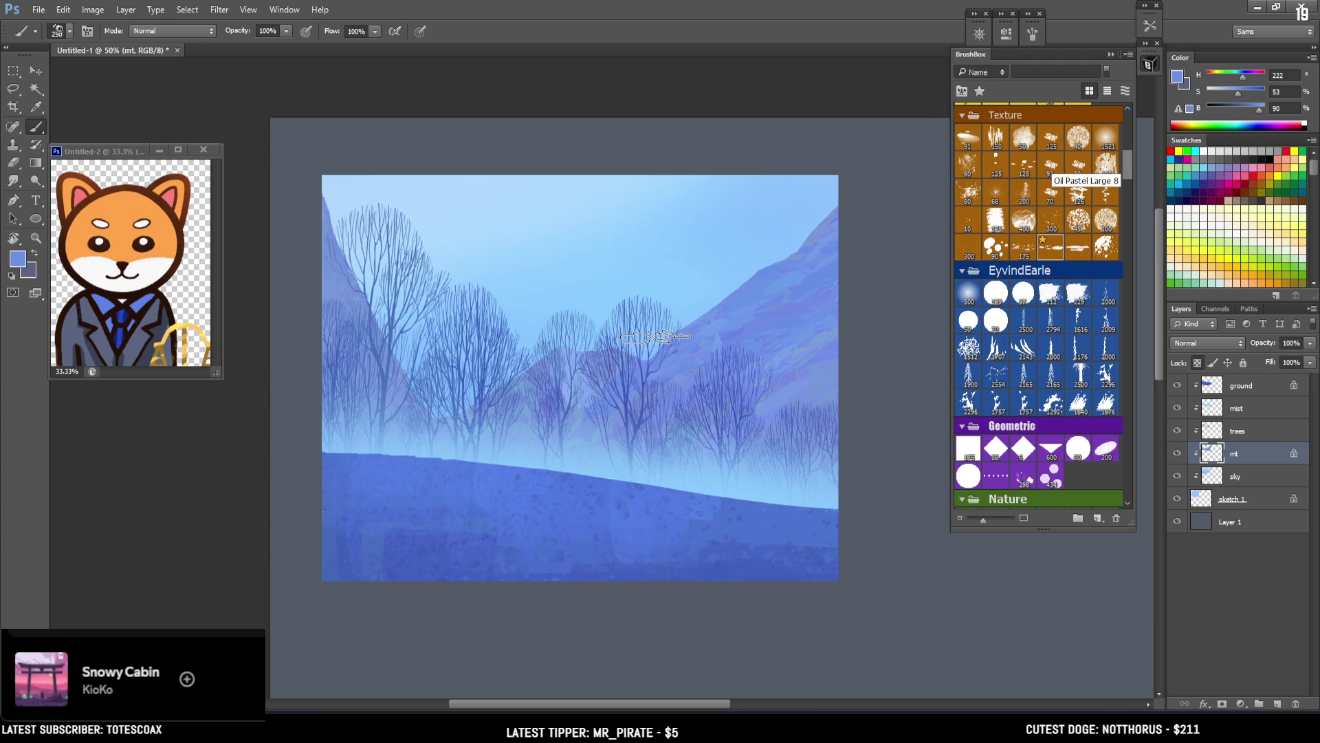
{"action": "key", "text": "bracketright"}
{"action": "key", "text": "bracketright"}
{"action": "key", "text": "bracketright"}
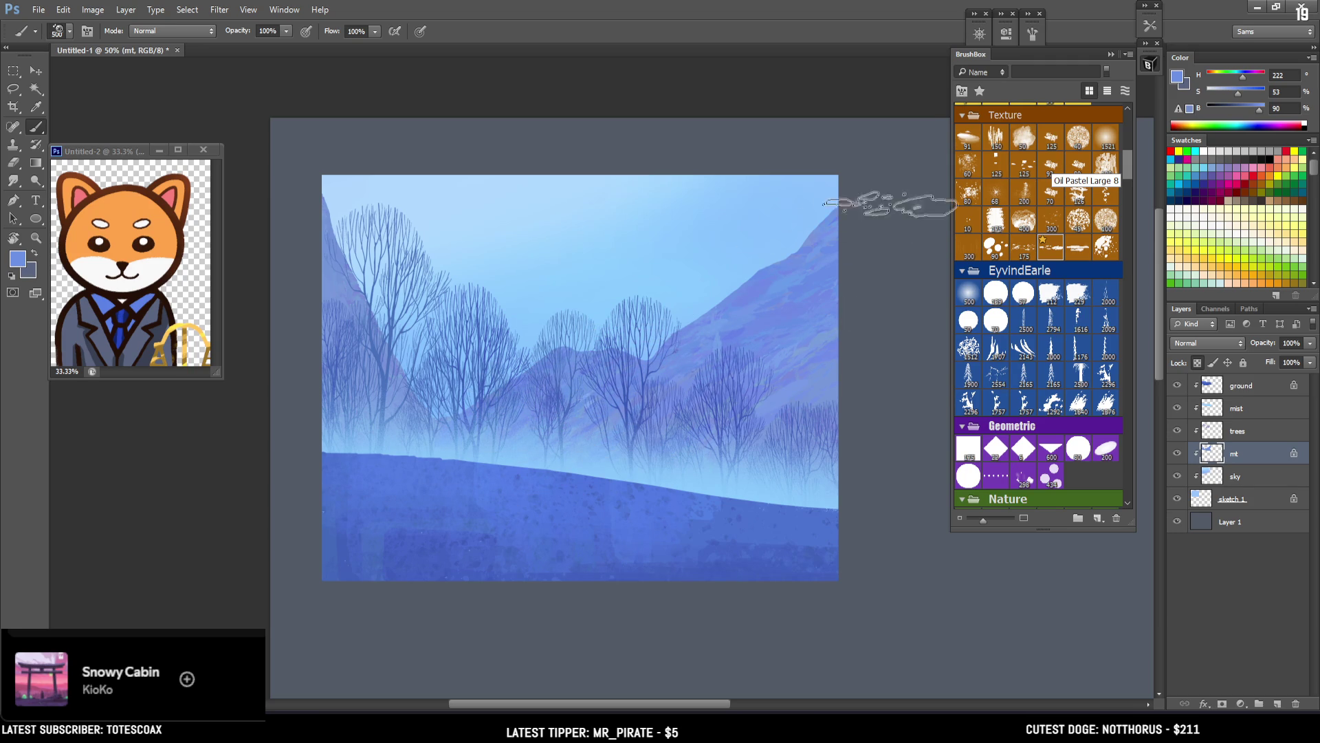
{"action": "left_click_drag", "start_coordinate": [1260, 108], "coordinate": [1266, 108]}
{"action": "left_click", "coordinate": [1229, 93]}
{"action": "key", "text": "bracketright"}
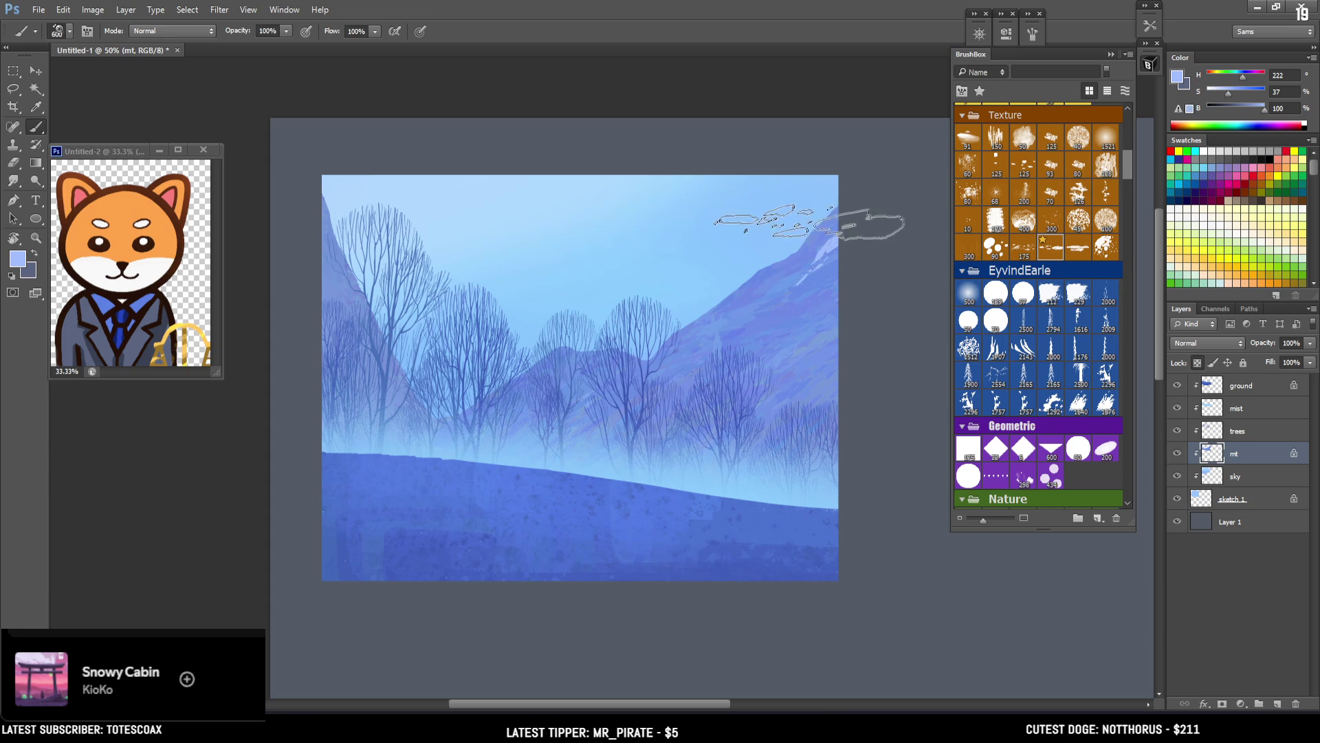
{"action": "key", "text": "bracketleft"}
{"action": "key", "text": "bracketleft"}
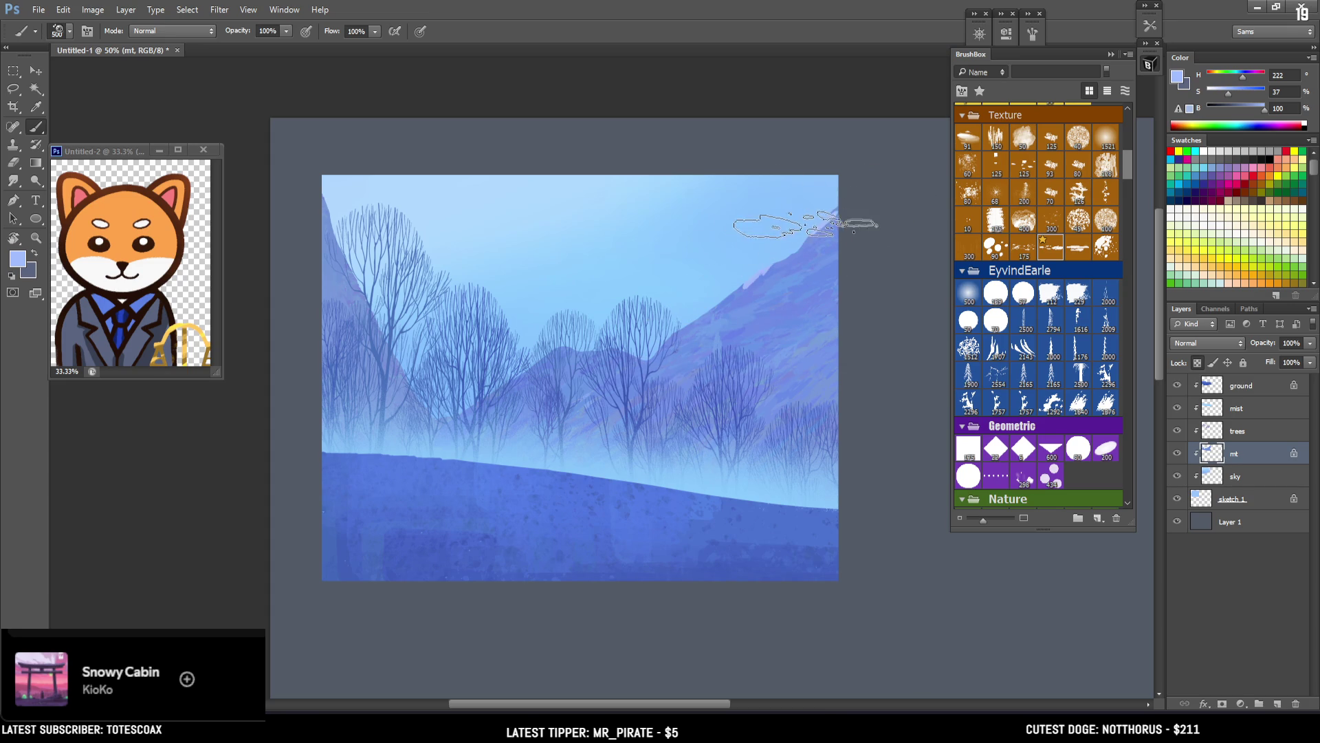
{"action": "key", "text": "bracketleft"}
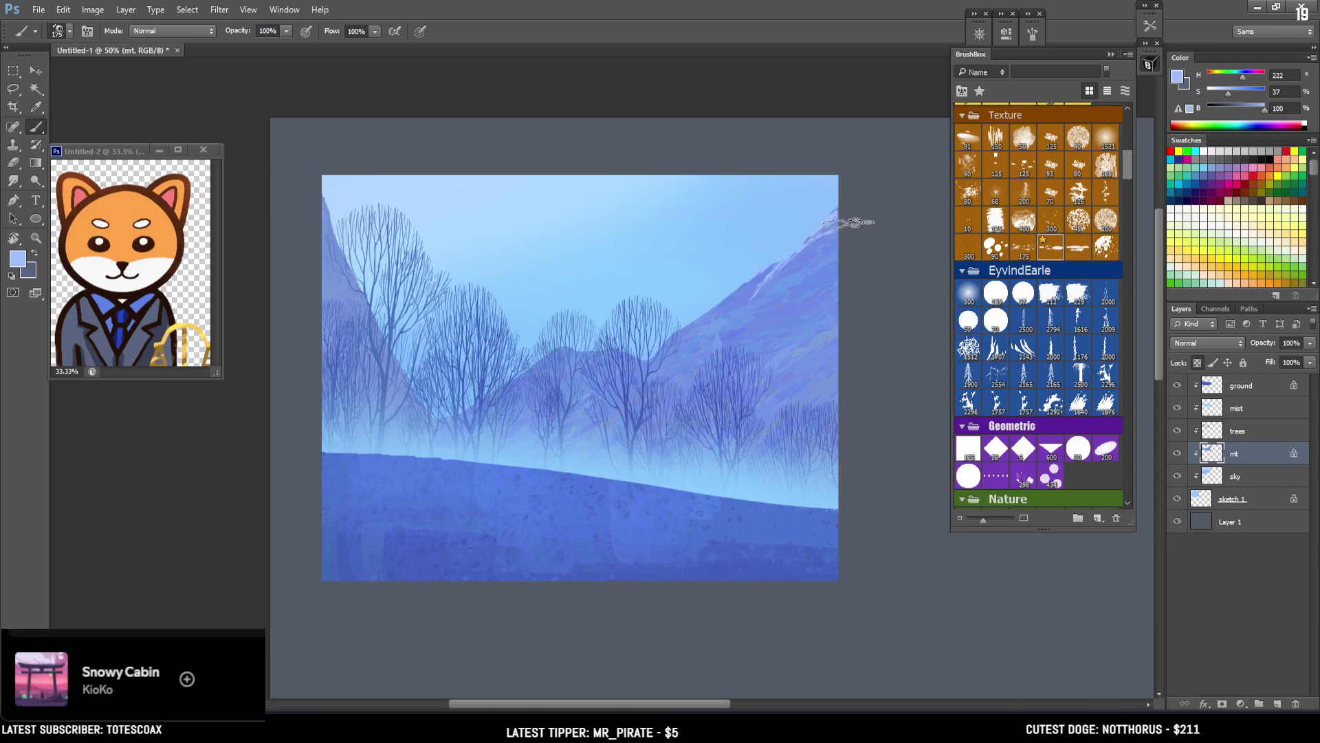
{"action": "key", "text": "bracketright"}
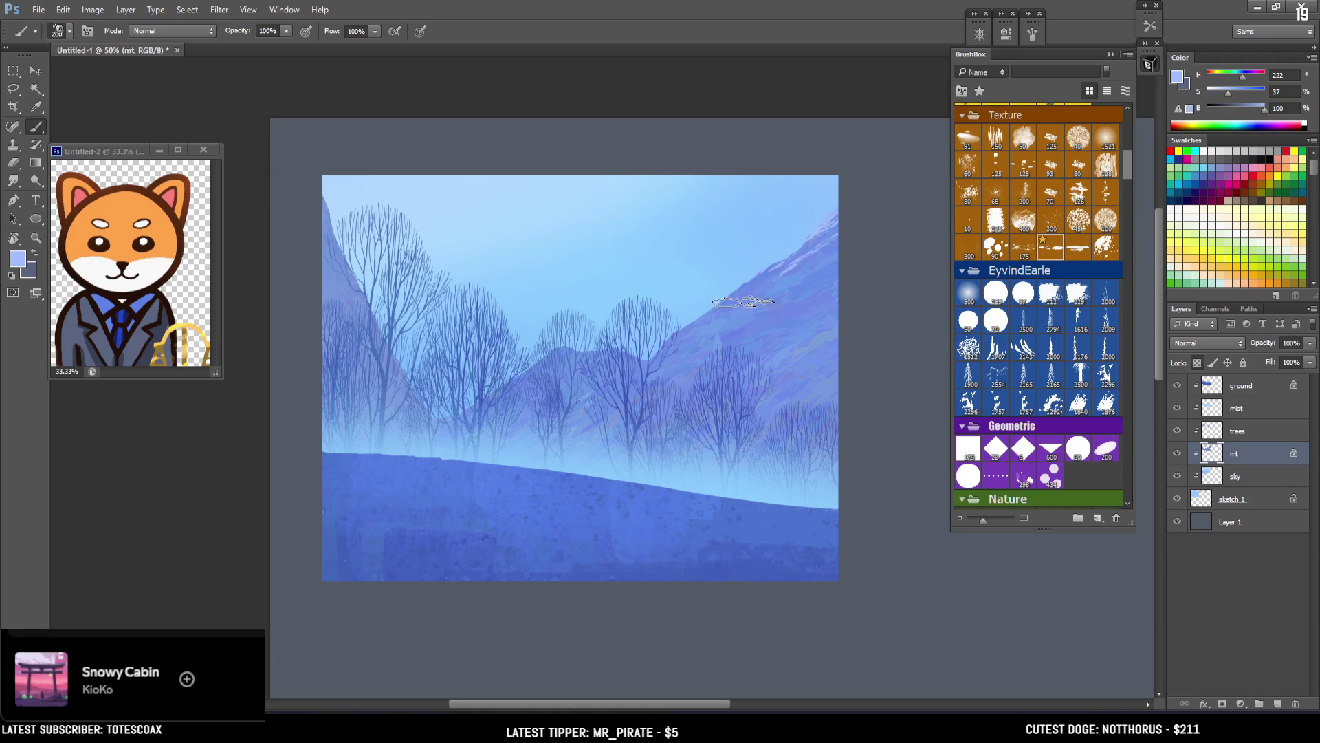
{"action": "key", "text": "bracketright"}
{"action": "key", "text": "bracketright"}
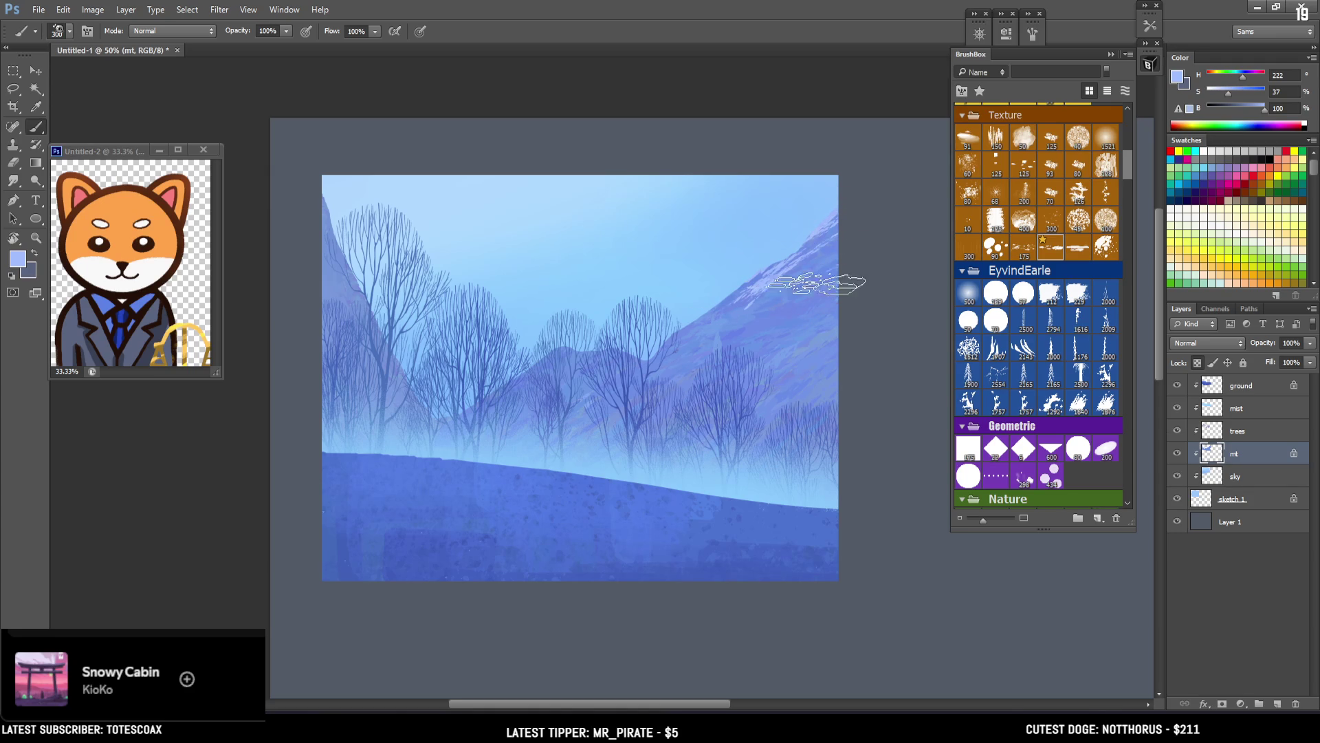
{"action": "left_click_drag", "start_coordinate": [847, 271], "coordinate": [684, 338]}
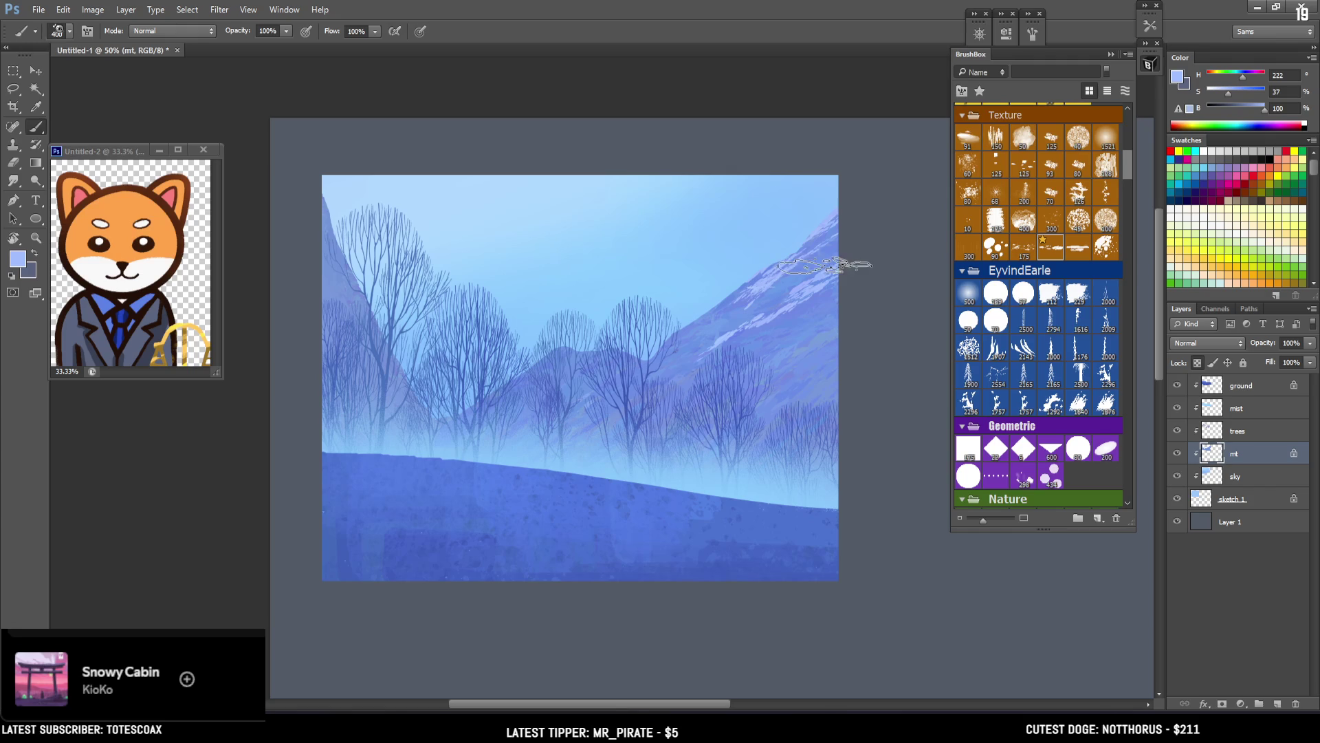
Step: Lasso an upper slope area, paint snow highlights inside it, then deselect
{"action": "key", "text": "l"}
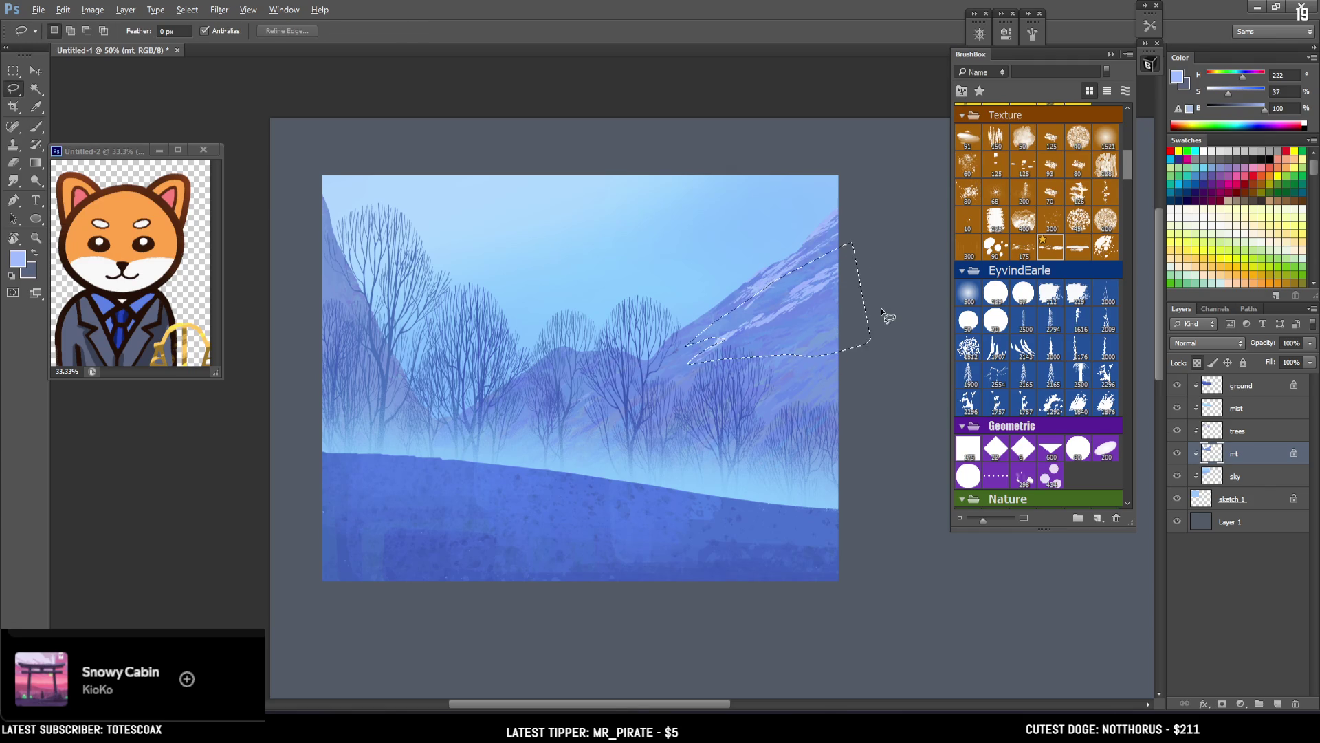
{"action": "key", "text": "b"}
{"action": "mouse_move", "coordinate": [899, 236]}
{"action": "left_mouse_down"}
{"action": "mouse_move", "coordinate": [701, 344]}
{"action": "mouse_move", "coordinate": [763, 324]}
{"action": "mouse_move", "coordinate": [687, 313]}
{"action": "mouse_move", "coordinate": [777, 251]}
{"action": "left_mouse_up"}
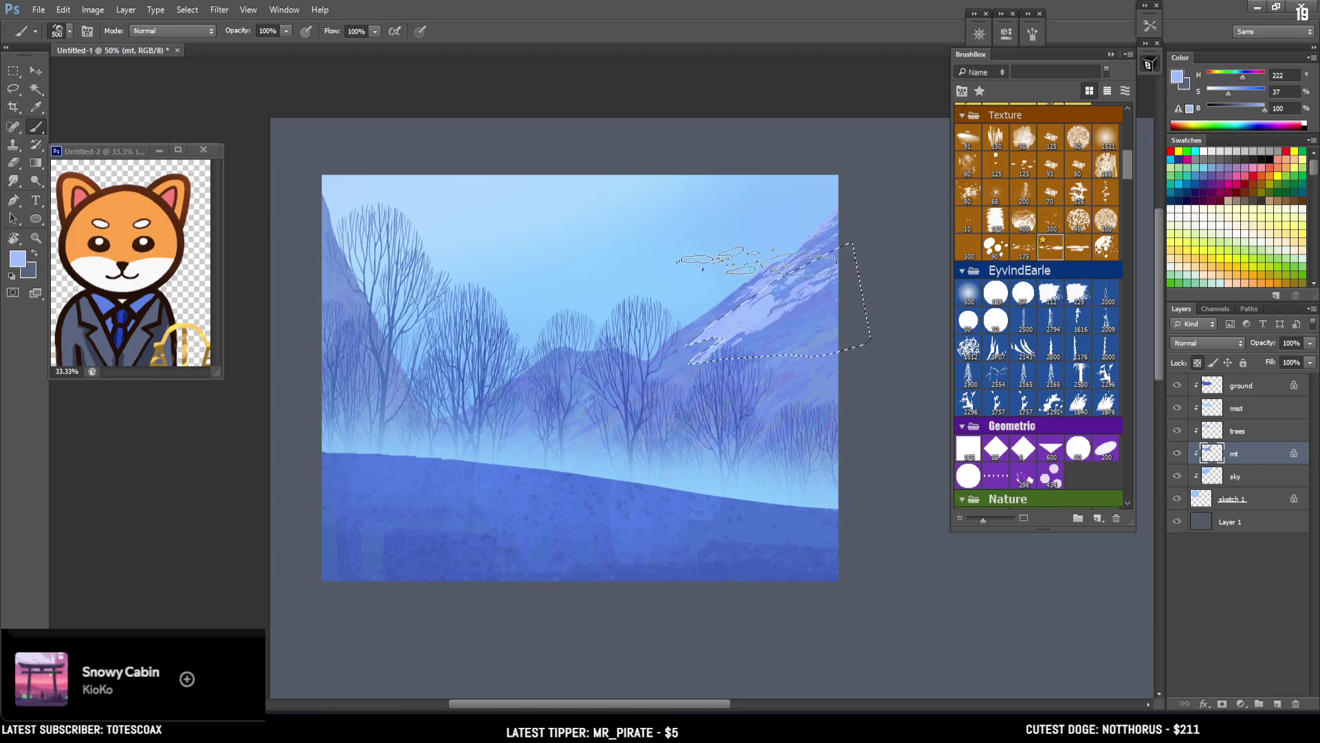
{"action": "left_click", "coordinate": [810, 245], "text": "alt"}
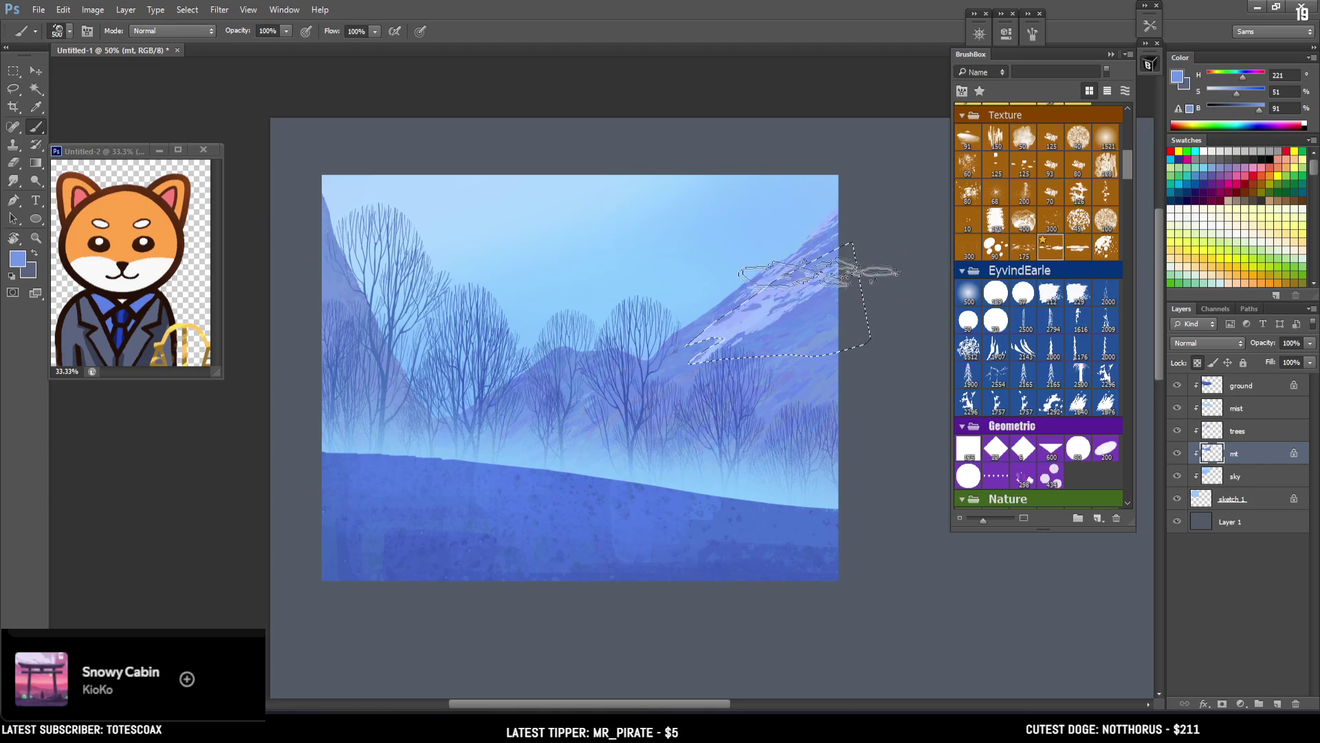
{"action": "key", "text": "ctrl+d"}
Step: Sample pale mountain tones with a 300 brush and paint a light stroke down the mountain edge
{"action": "left_click", "coordinate": [763, 314], "text": "alt"}
{"action": "key", "text": "bracketleft"}
{"action": "key", "text": "bracketleft"}
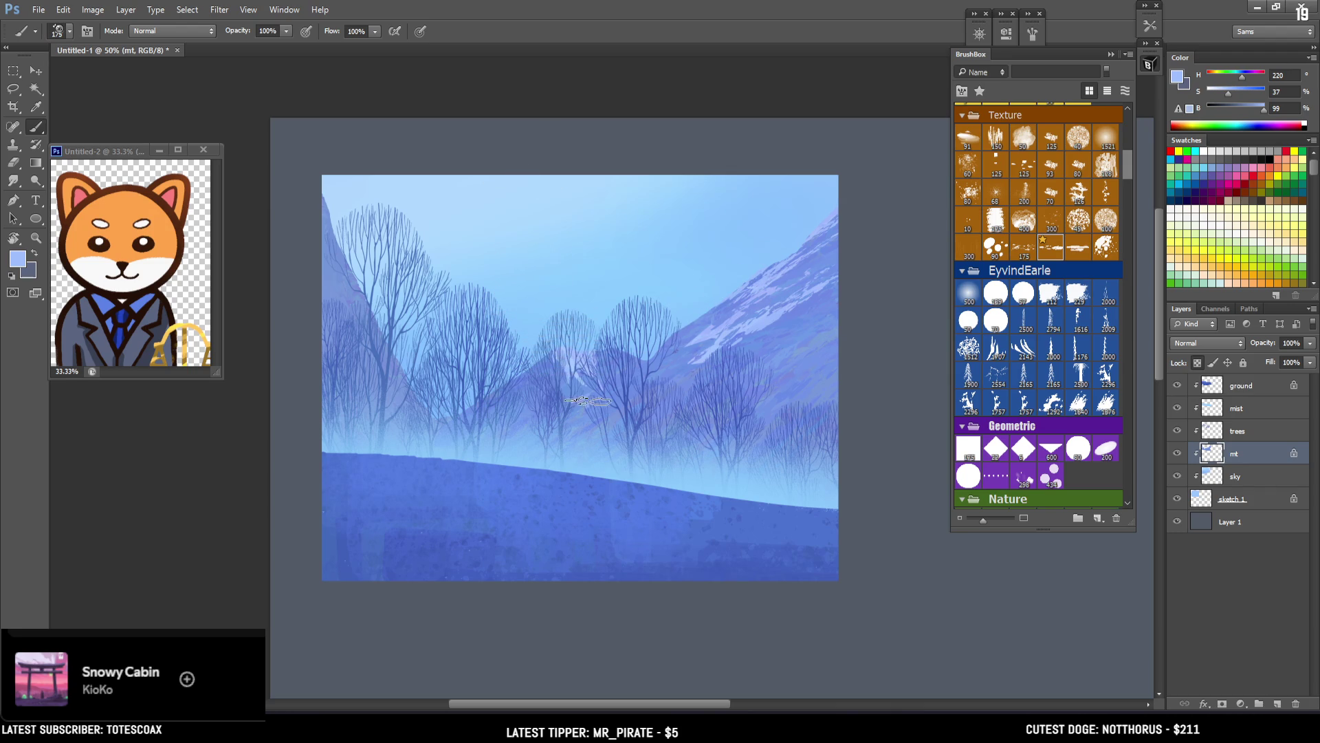
{"action": "left_click", "coordinate": [543, 362], "text": "alt"}
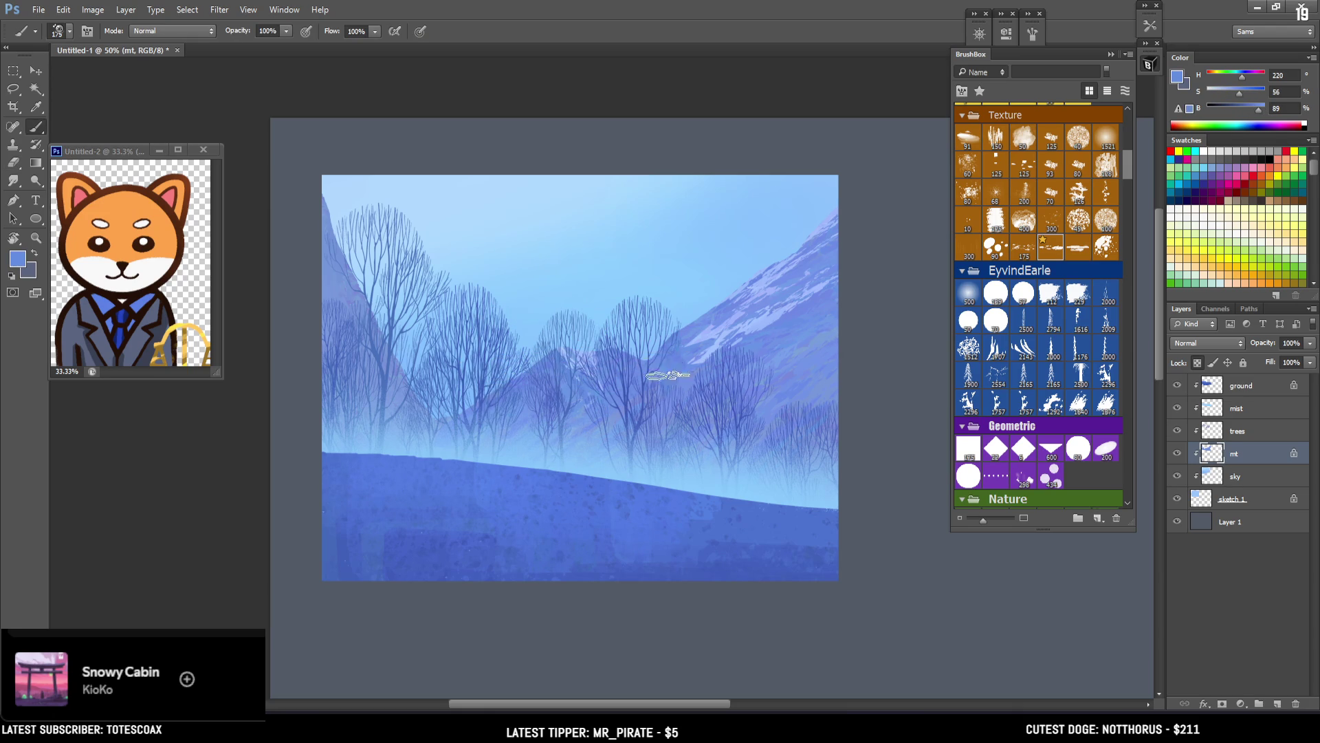
{"action": "left_click", "coordinate": [694, 316], "text": "alt"}
{"action": "left_click", "coordinate": [730, 307], "text": "alt"}
{"action": "left_click", "coordinate": [699, 324], "text": "alt"}
{"action": "left_click_drag", "start_coordinate": [667, 338], "coordinate": [691, 385]}
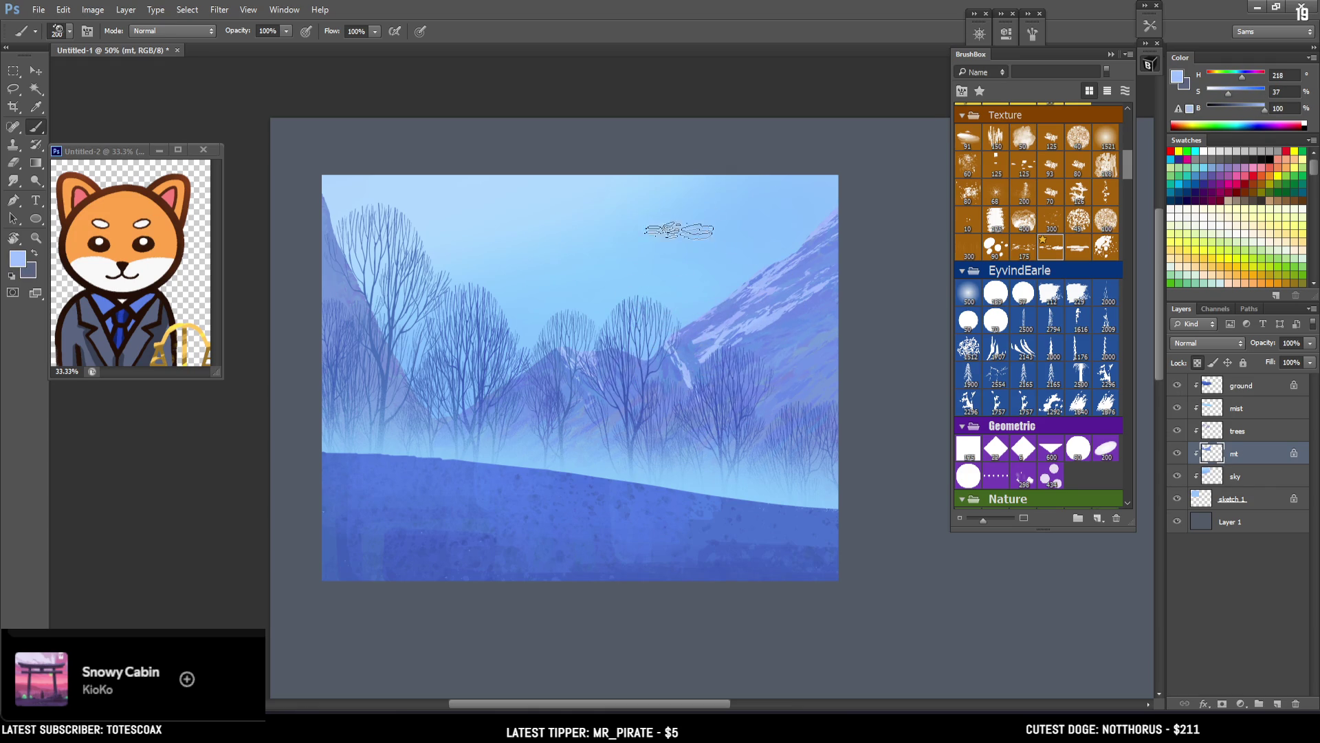
{"action": "key", "text": "l"}
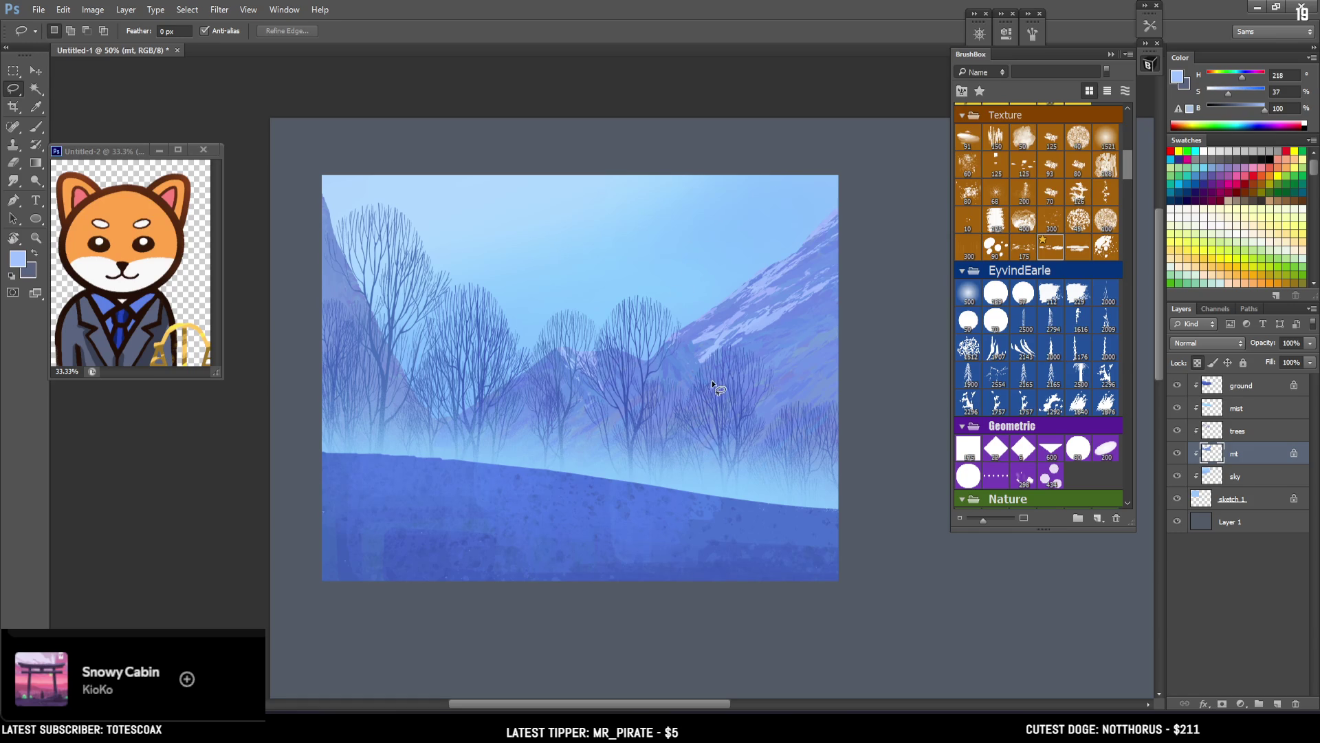
Step: Lasso an area of the lower mountain slope, lighten it with brush strokes, then deselect
{"action": "mouse_move", "coordinate": [720, 340]}
{"action": "left_mouse_down"}
{"action": "mouse_move", "coordinate": [702, 364]}
{"action": "mouse_move", "coordinate": [661, 371]}
{"action": "left_mouse_up"}
{"action": "left_click_drag", "start_coordinate": [763, 457], "coordinate": [794, 481]}
{"action": "key", "text": "b"}
{"action": "mouse_move", "coordinate": [694, 371]}
{"action": "left_mouse_down"}
{"action": "mouse_move", "coordinate": [660, 385]}
{"action": "mouse_move", "coordinate": [671, 395]}
{"action": "left_mouse_up"}
{"action": "mouse_move", "coordinate": [688, 320]}
{"action": "left_mouse_down"}
{"action": "mouse_move", "coordinate": [663, 383]}
{"action": "mouse_move", "coordinate": [702, 421]}
{"action": "mouse_move", "coordinate": [687, 412]}
{"action": "mouse_move", "coordinate": [760, 442]}
{"action": "left_mouse_up"}
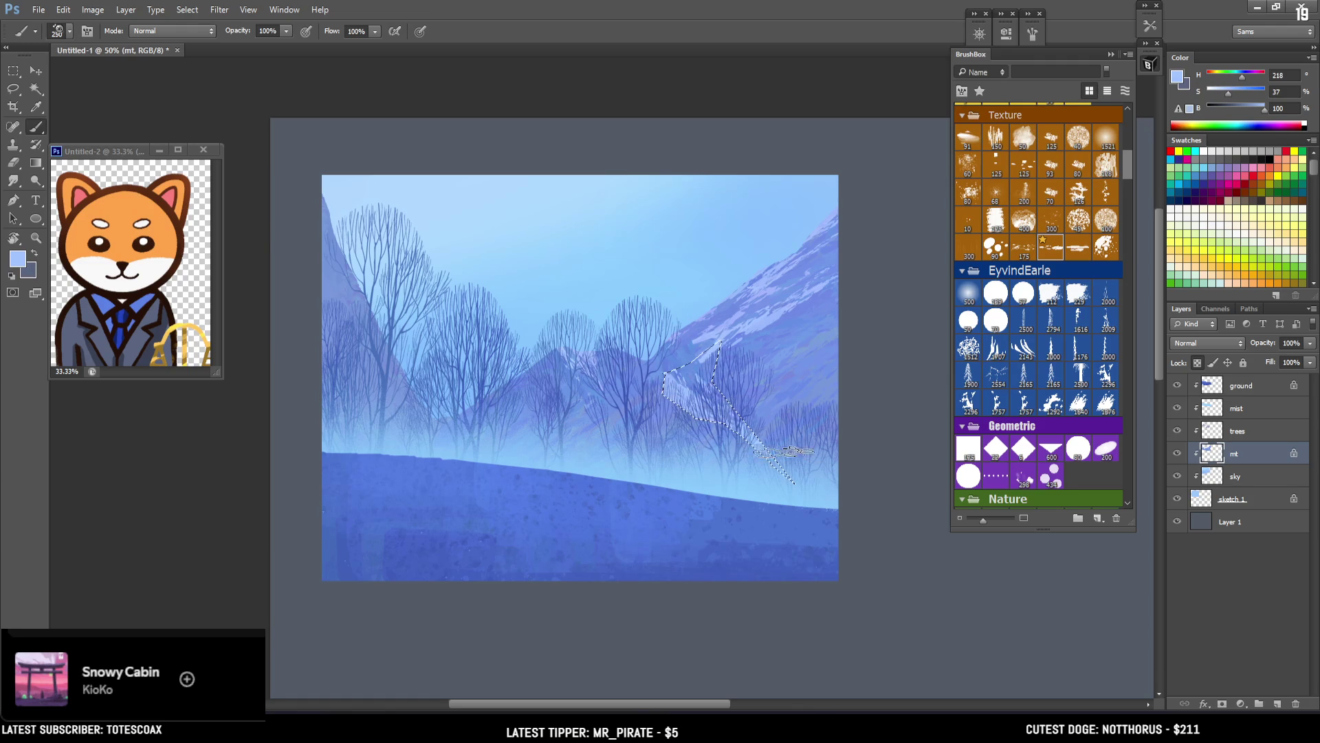
{"action": "key", "text": "ctrl+d"}
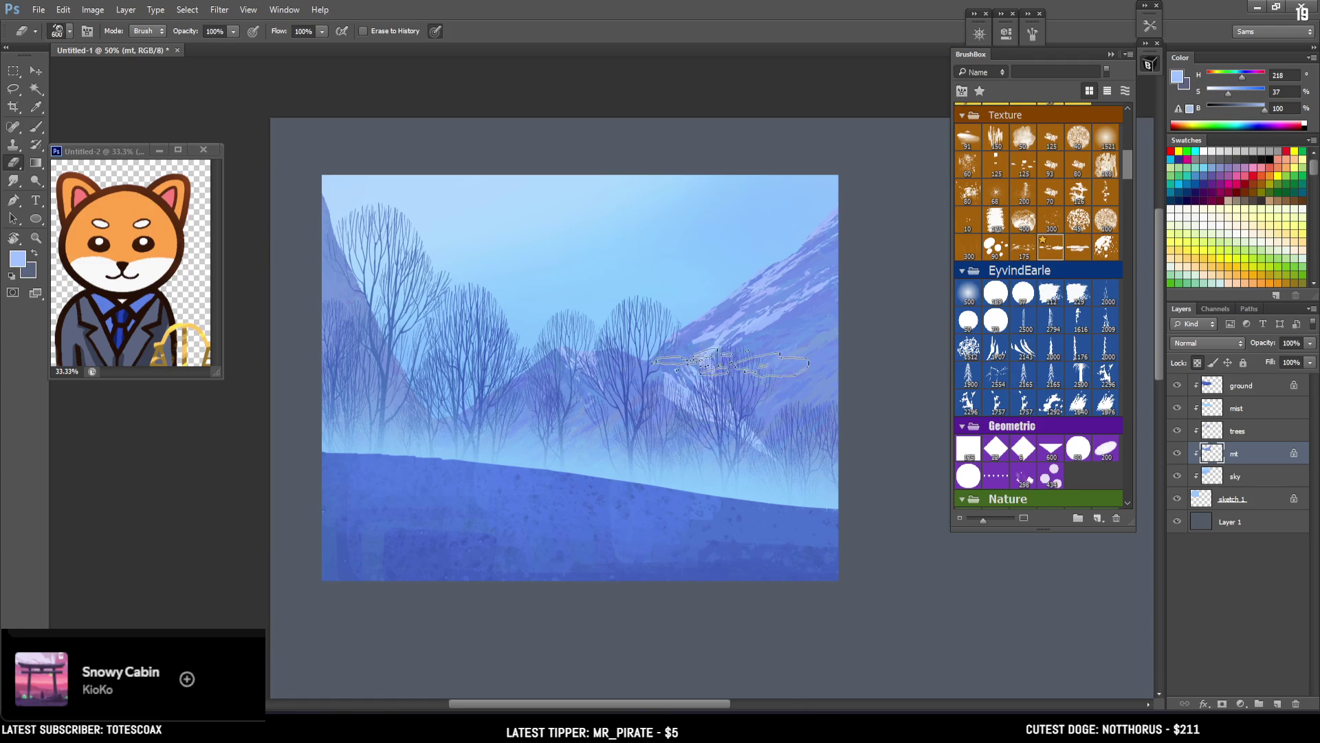
Step: Sample pale mountain tones and paint a light lavender snow band inside a lassoed lower-slope band
{"action": "left_click", "coordinate": [770, 330], "text": "alt"}
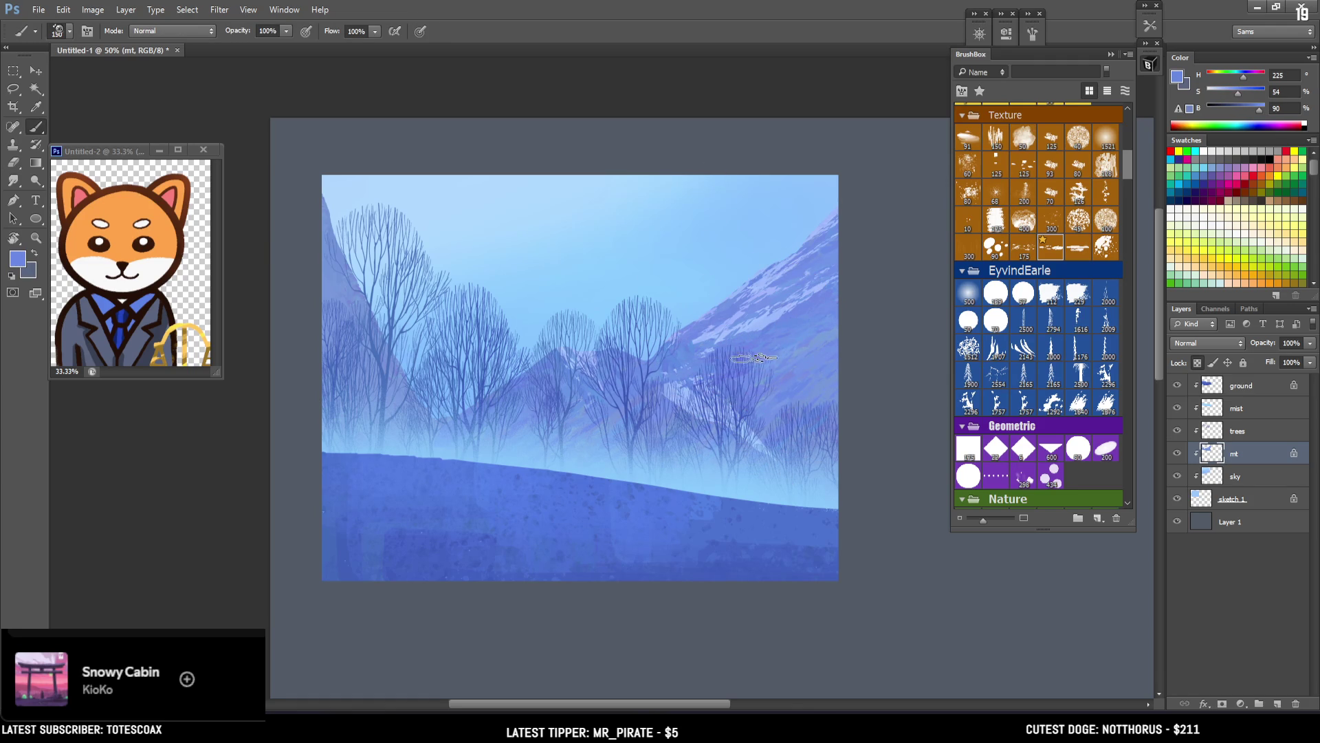
{"action": "mouse_move", "coordinate": [756, 313]}
{"action": "left_mouse_down", "text": "alt"}
{"action": "mouse_move", "coordinate": [699, 324]}
{"action": "mouse_move", "coordinate": [811, 321]}
{"action": "mouse_move", "coordinate": [760, 347]}
{"action": "mouse_move", "coordinate": [784, 318]}
{"action": "left_mouse_up", "text": "alt"}
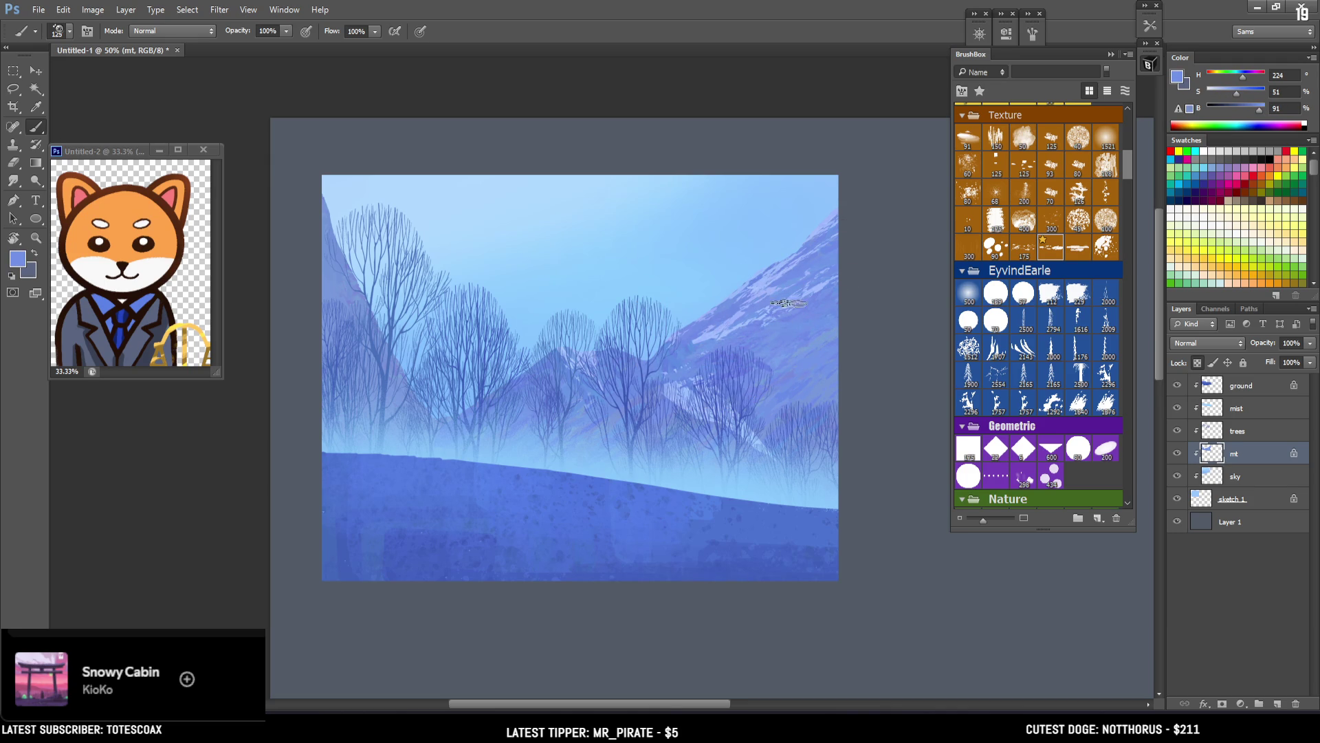
{"action": "left_click_drag", "start_coordinate": [716, 315], "coordinate": [701, 311], "text": "alt"}
{"action": "key", "text": "l"}
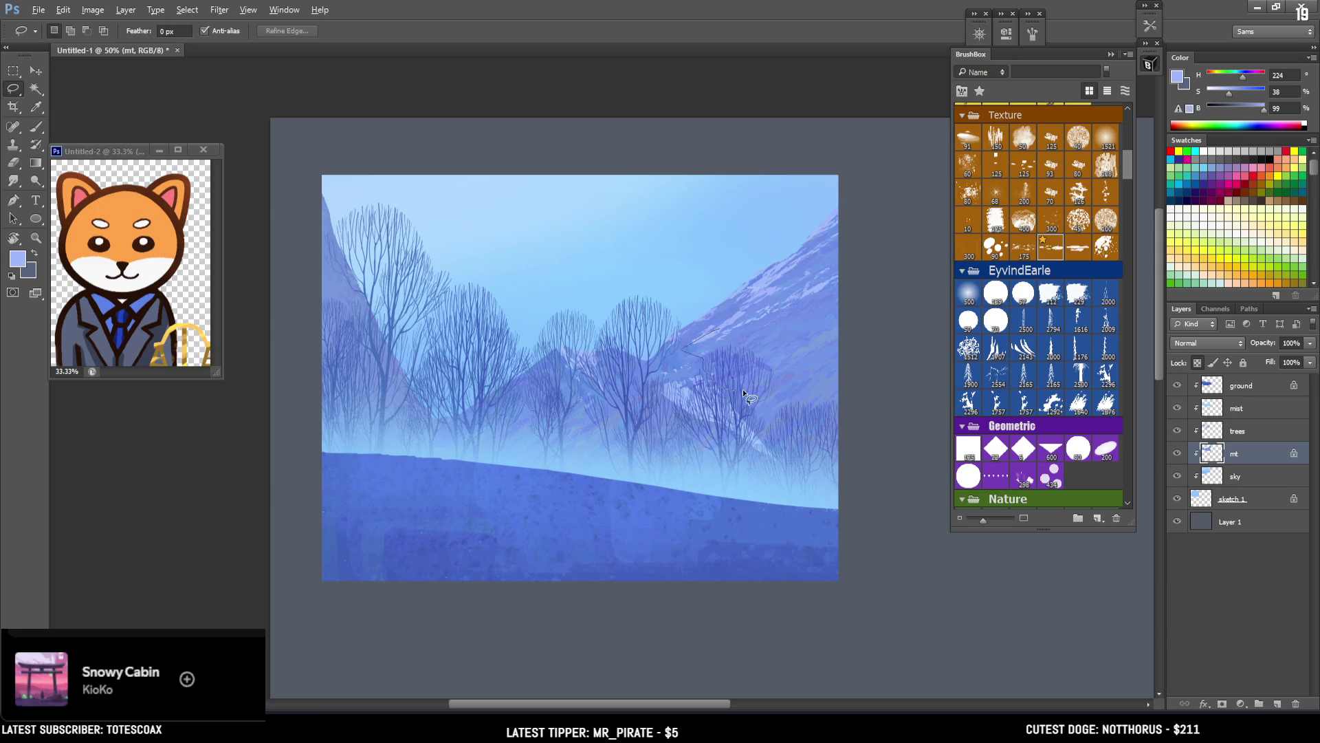
{"action": "left_click_drag", "start_coordinate": [839, 440], "coordinate": [836, 412]}
{"action": "left_click_drag", "start_coordinate": [721, 328], "coordinate": [720, 329]}
{"action": "key", "text": "b"}
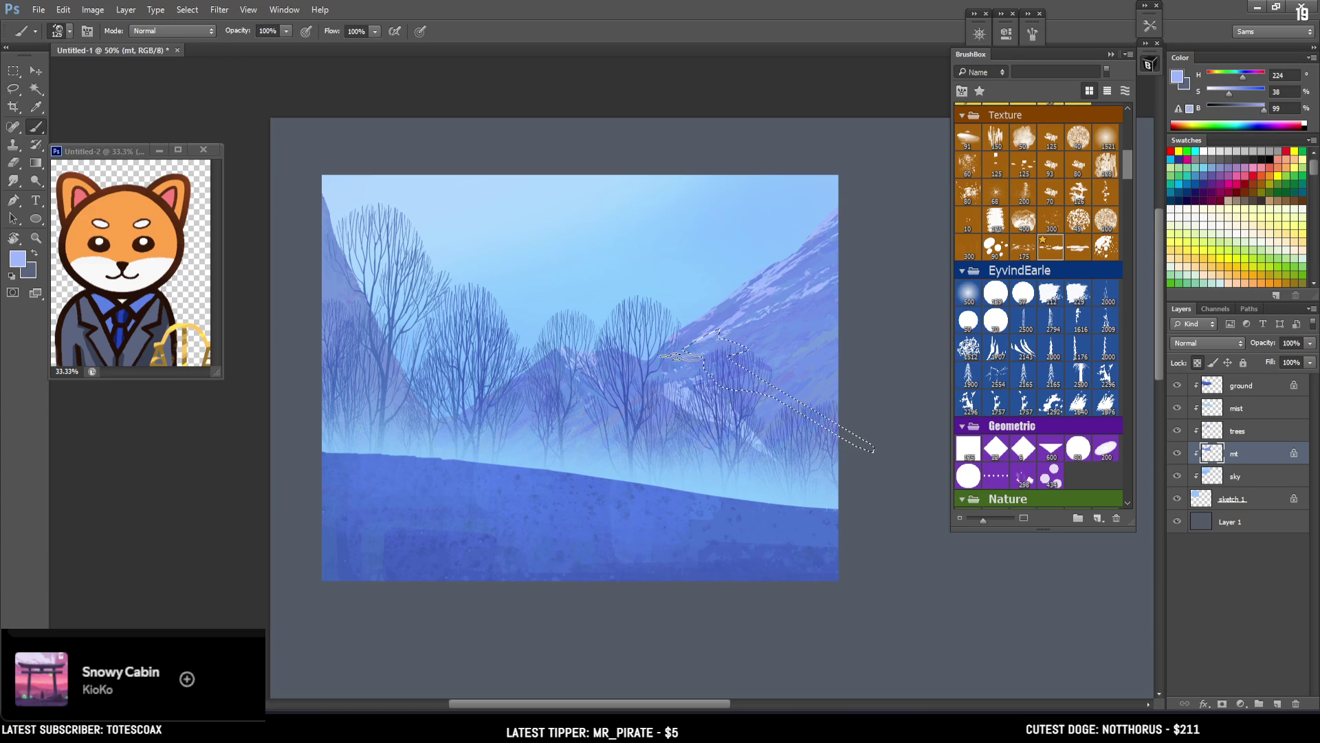
{"action": "mouse_move", "coordinate": [705, 378]}
{"action": "left_mouse_down"}
{"action": "mouse_move", "coordinate": [709, 361]}
{"action": "mouse_move", "coordinate": [729, 371]}
{"action": "mouse_move", "coordinate": [732, 347]}
{"action": "mouse_move", "coordinate": [742, 392]}
{"action": "mouse_move", "coordinate": [770, 387]}
{"action": "left_mouse_up"}
{"action": "key", "text": "ctrl+d"}
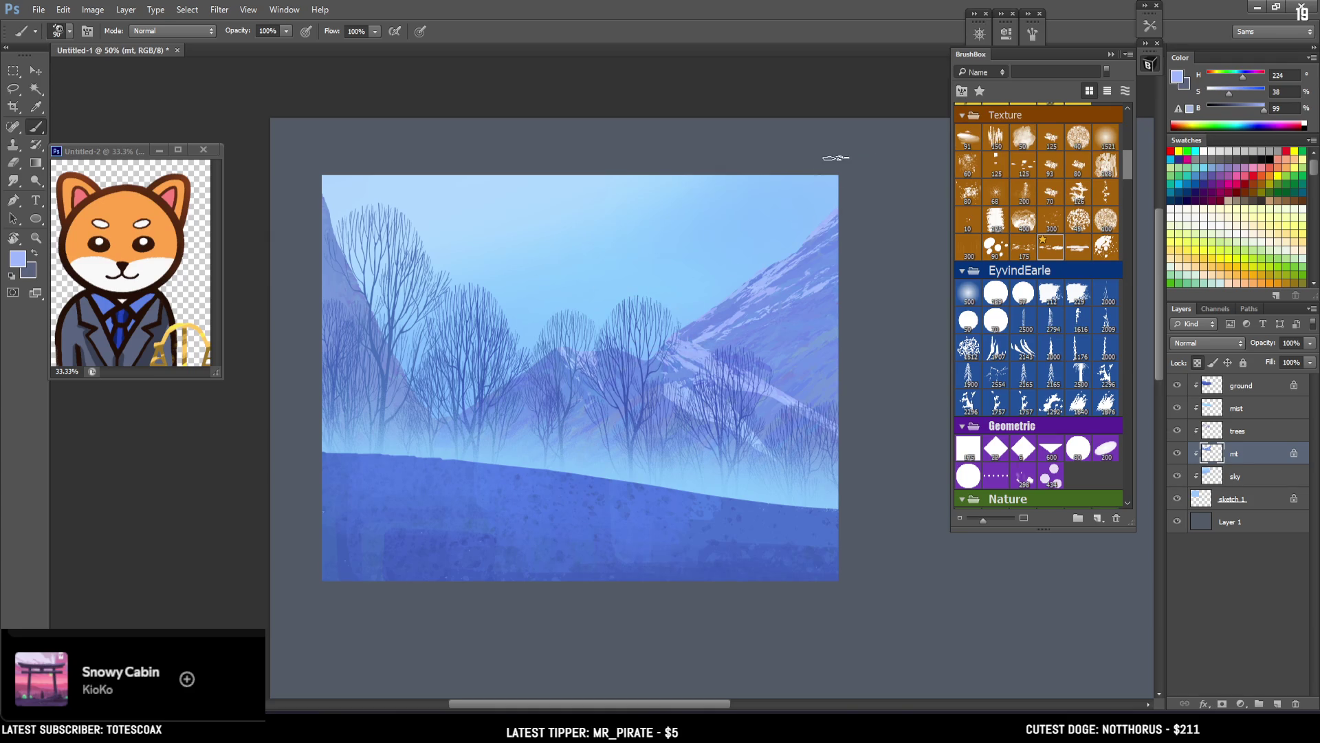
Step: Softly darken the slope behind the trees in mid blue, shrinking the brush to 150
{"action": "key", "text": "x"}
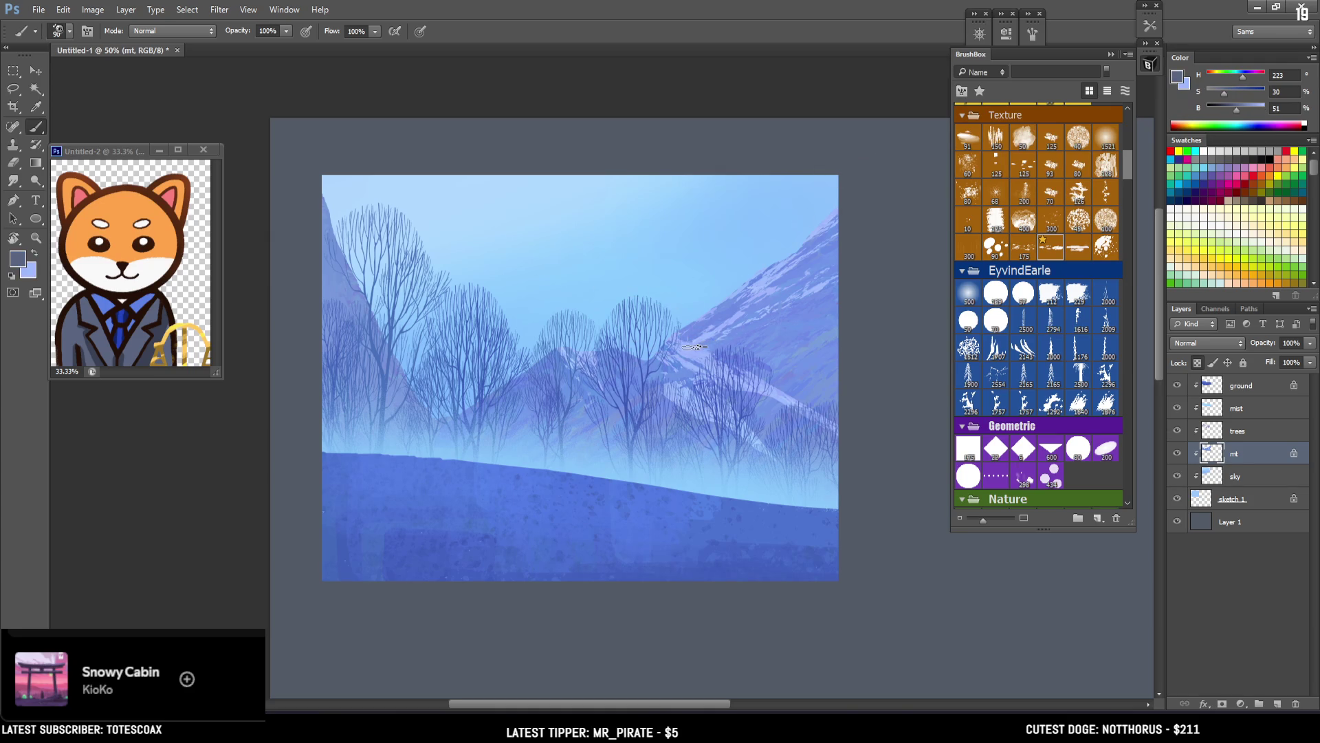
{"action": "left_click", "coordinate": [664, 368], "text": "alt"}
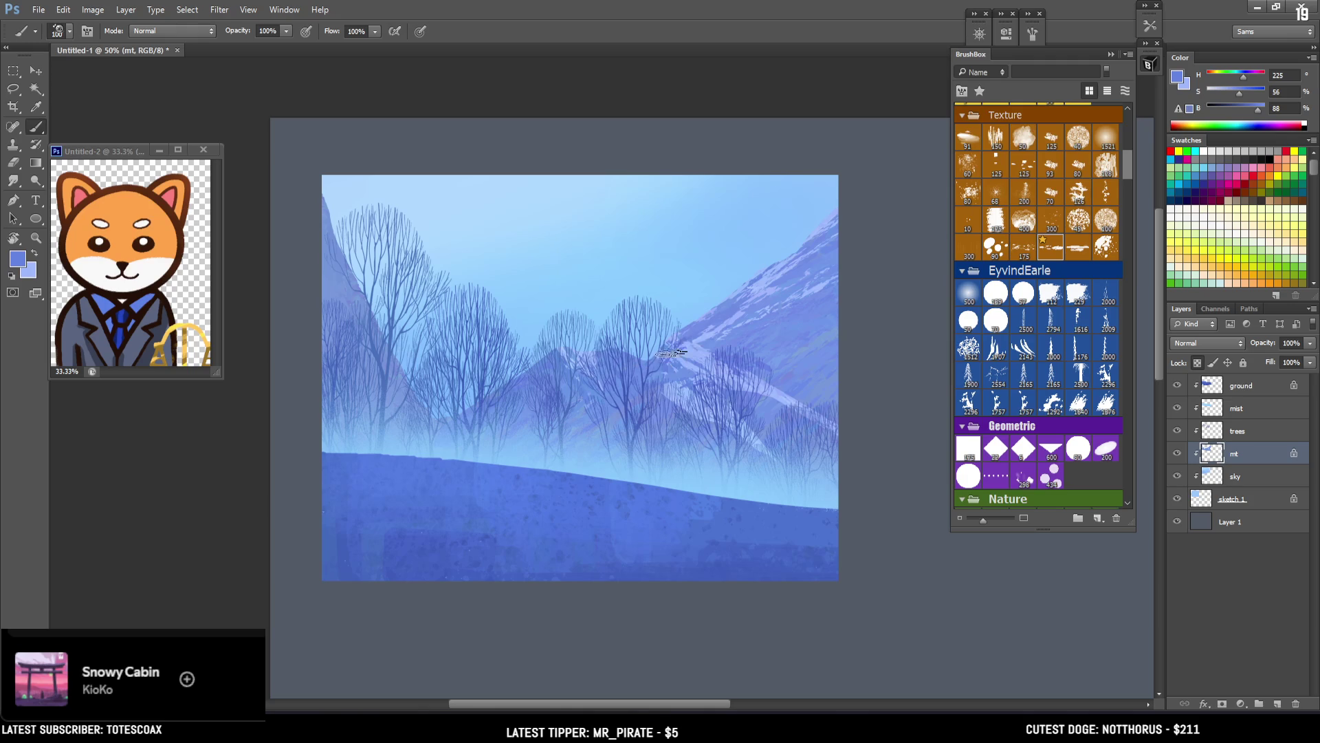
{"action": "left_click_drag", "start_coordinate": [740, 311], "coordinate": [721, 357]}
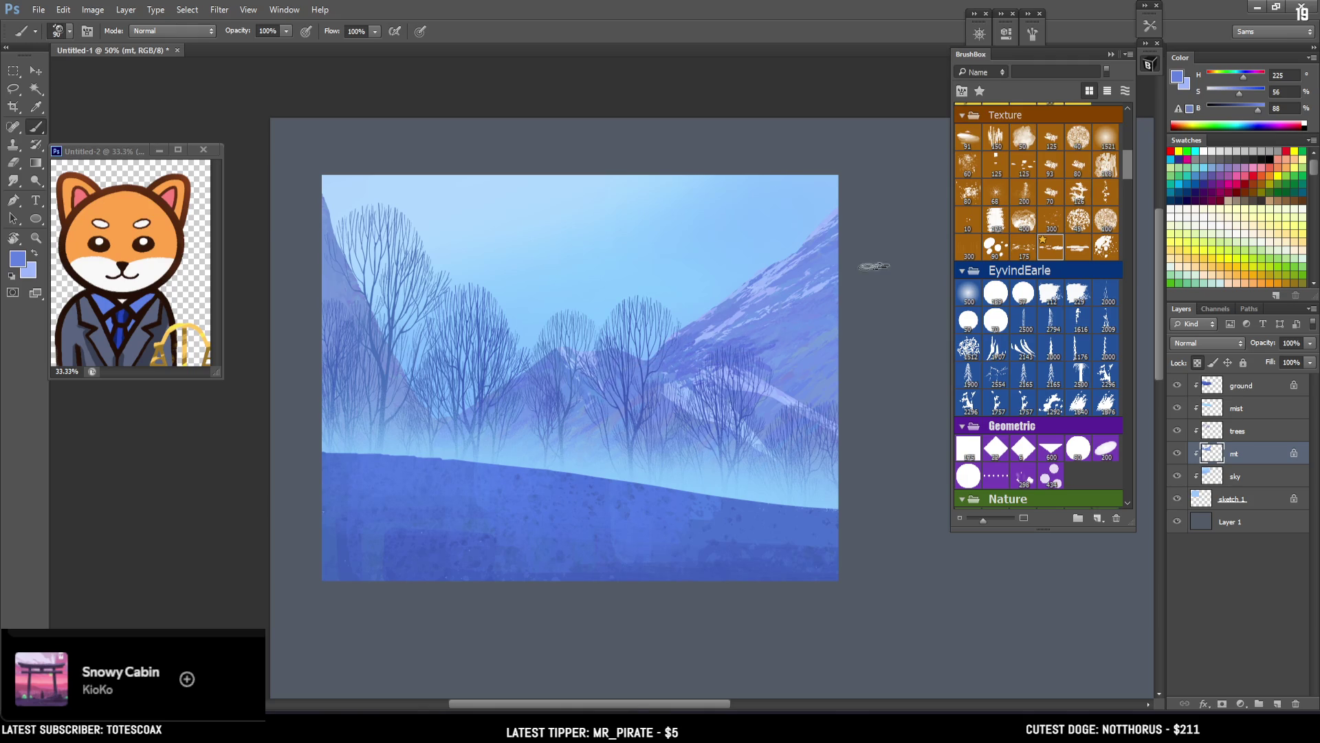
{"action": "key", "text": "l"}
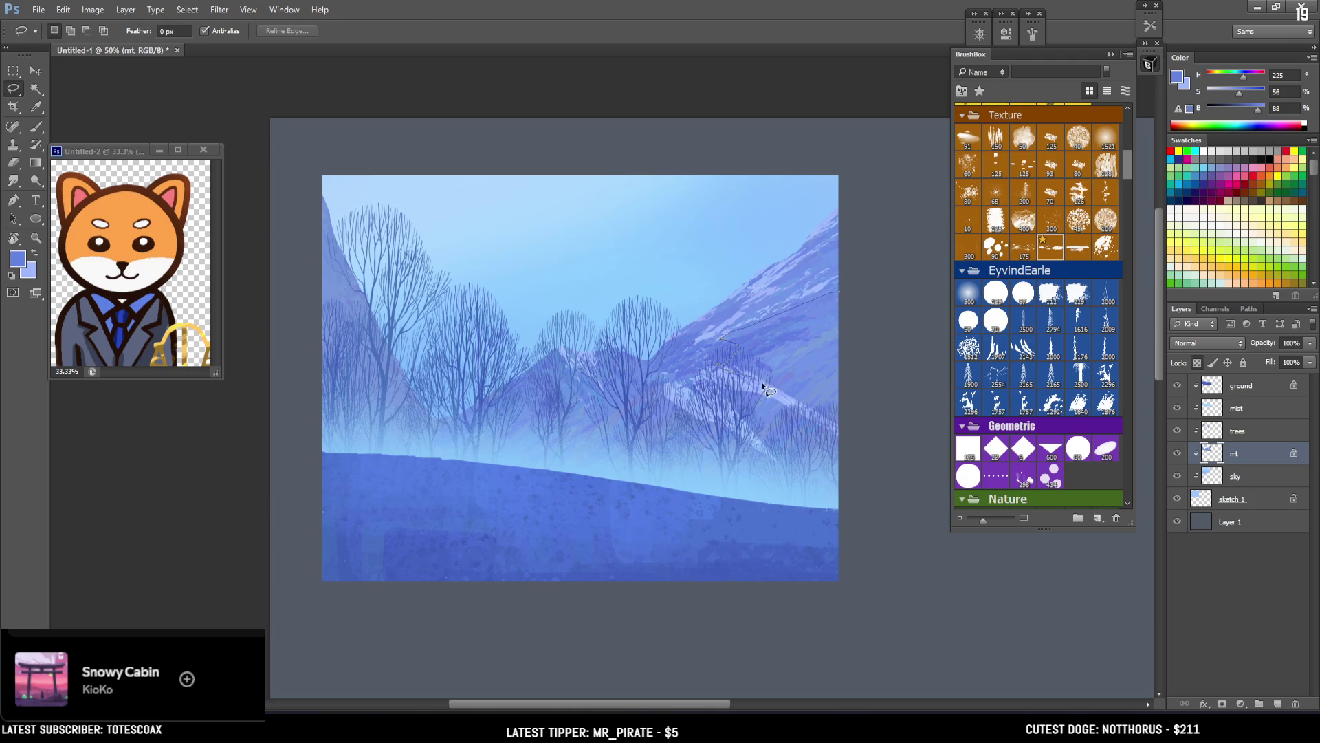
{"action": "key", "text": "b"}
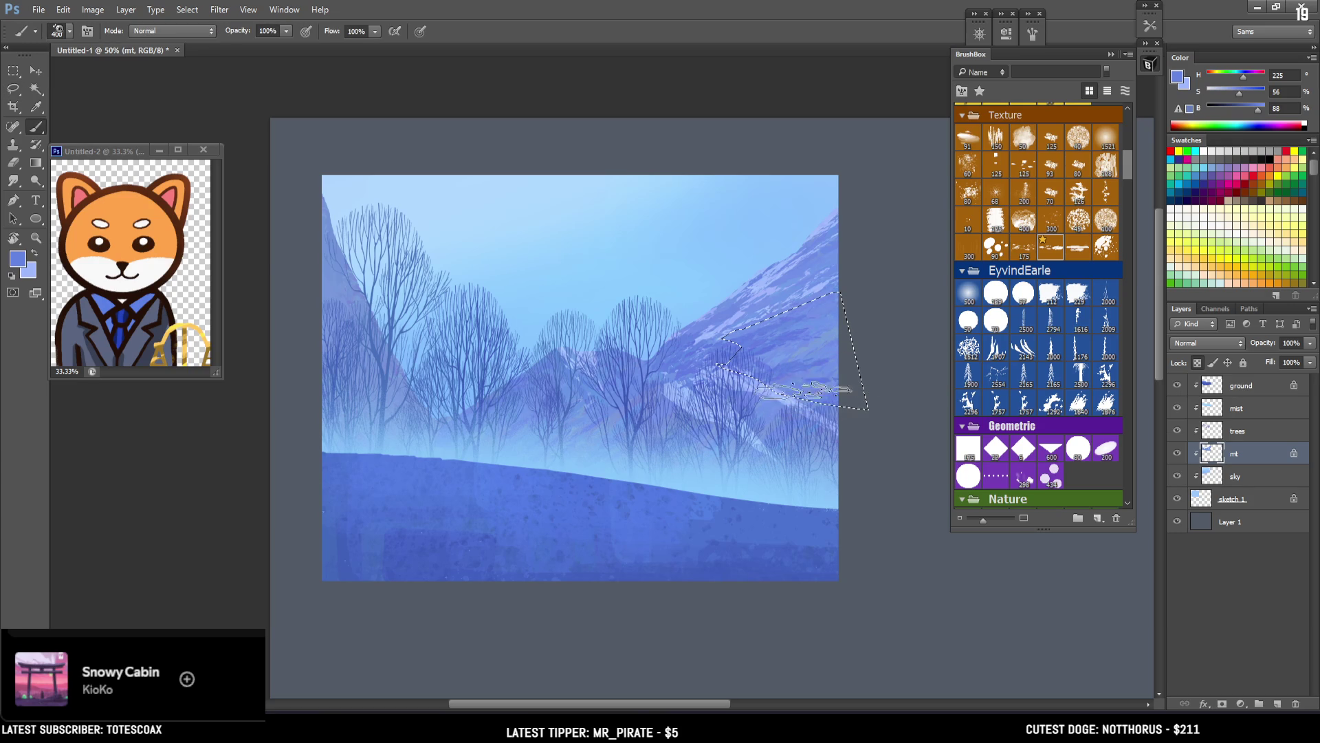
{"action": "key", "text": "bracketleft"}
{"action": "key", "text": "bracketleft"}
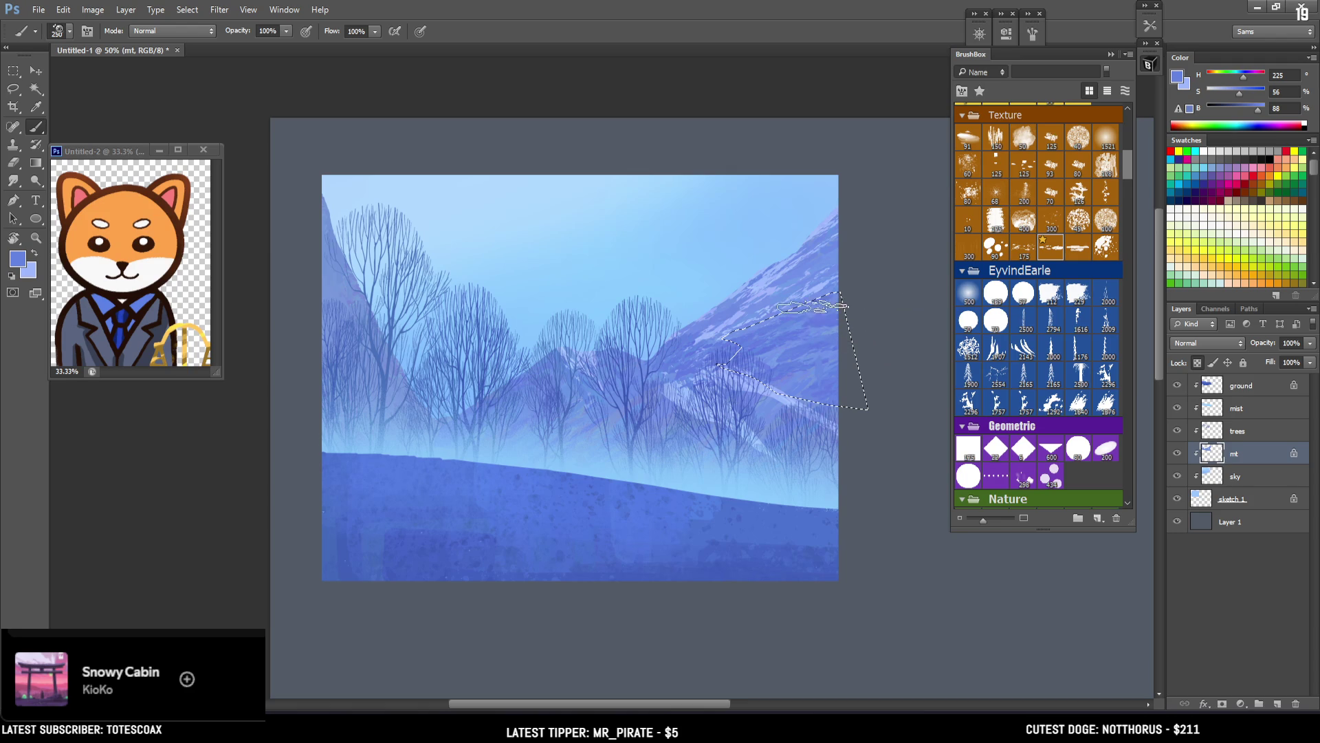
{"action": "key", "text": "ctrl+d"}
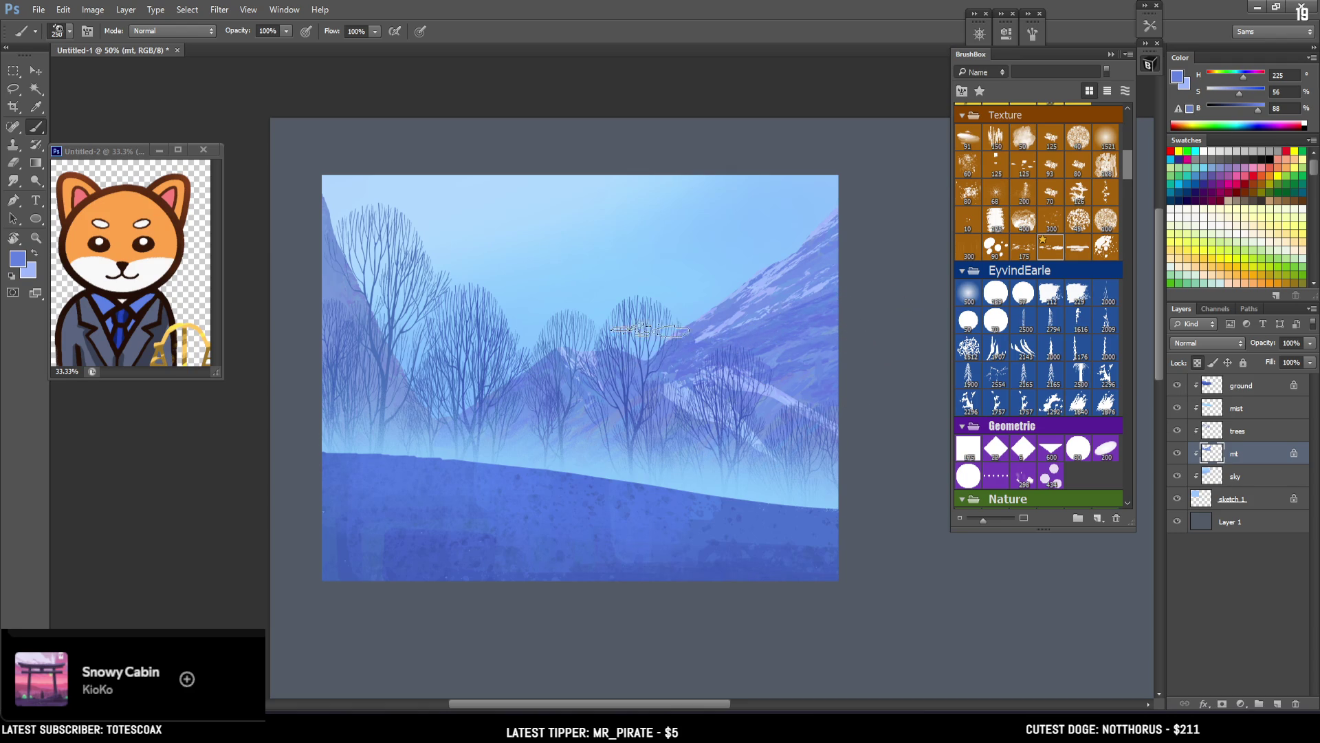
{"action": "key", "text": "bracketleft"}
{"action": "key", "text": "bracketleft"}
{"action": "key", "text": "bracketleft"}
Step: Shift a sampled colour toward cyan, undo a stray stroke, and set pale mint green (H 167, S 38, B 100)
{"action": "left_click", "coordinate": [822, 361], "text": "alt"}
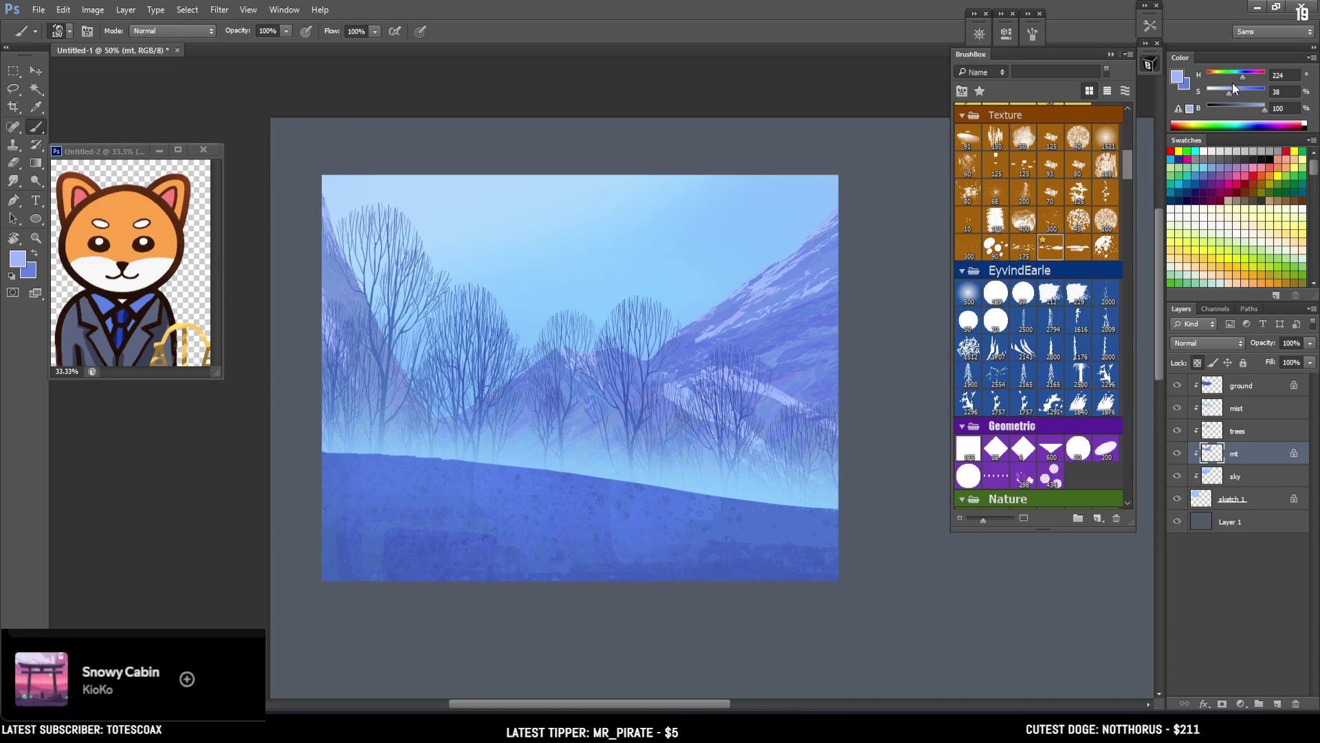
{"action": "left_click_drag", "start_coordinate": [1239, 77], "coordinate": [1235, 77]}
{"action": "left_click_drag", "start_coordinate": [325, 198], "coordinate": [357, 303]}
{"action": "key", "text": "ctrl+z"}
{"action": "left_click", "coordinate": [1180, 78]}
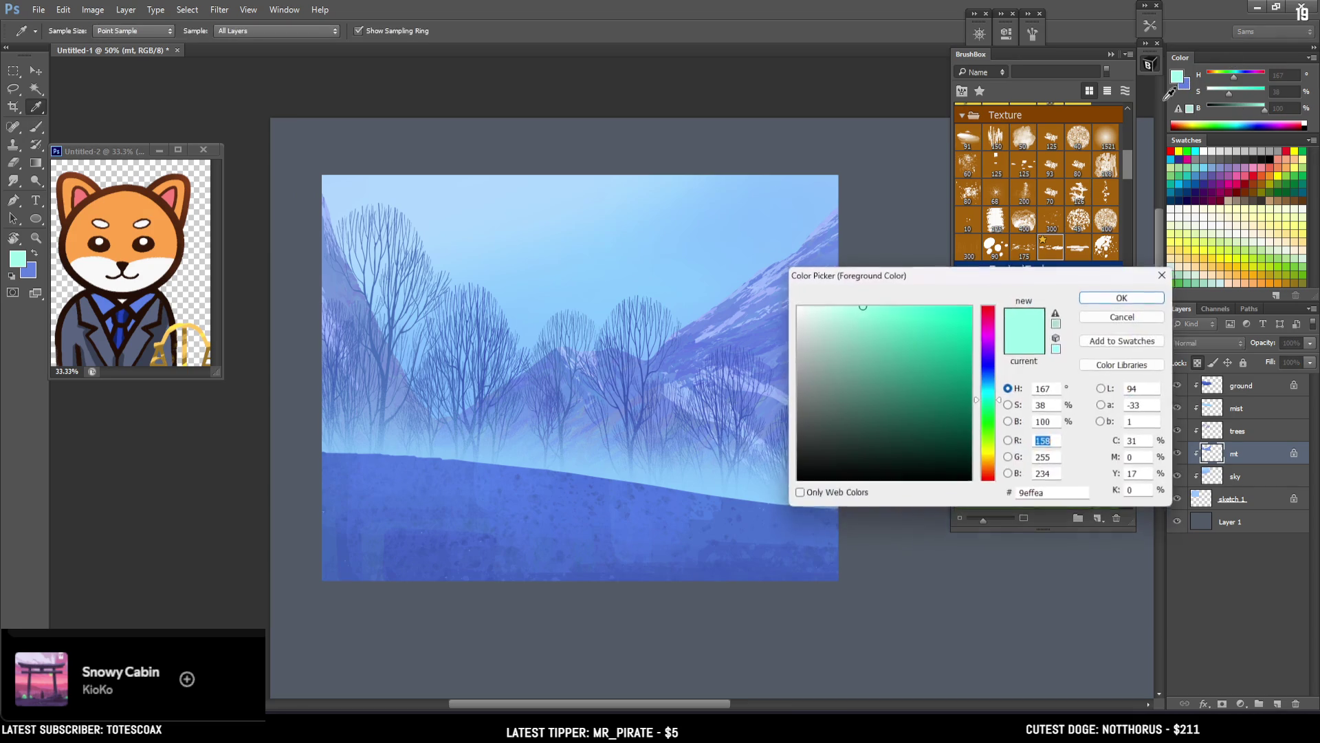
Step: Set a light blue paint colour and paint snow along the right mountain ridge with a 300 brush
{"action": "left_click_drag", "start_coordinate": [999, 411], "coordinate": [998, 385]}
{"action": "left_click", "coordinate": [1122, 297]}
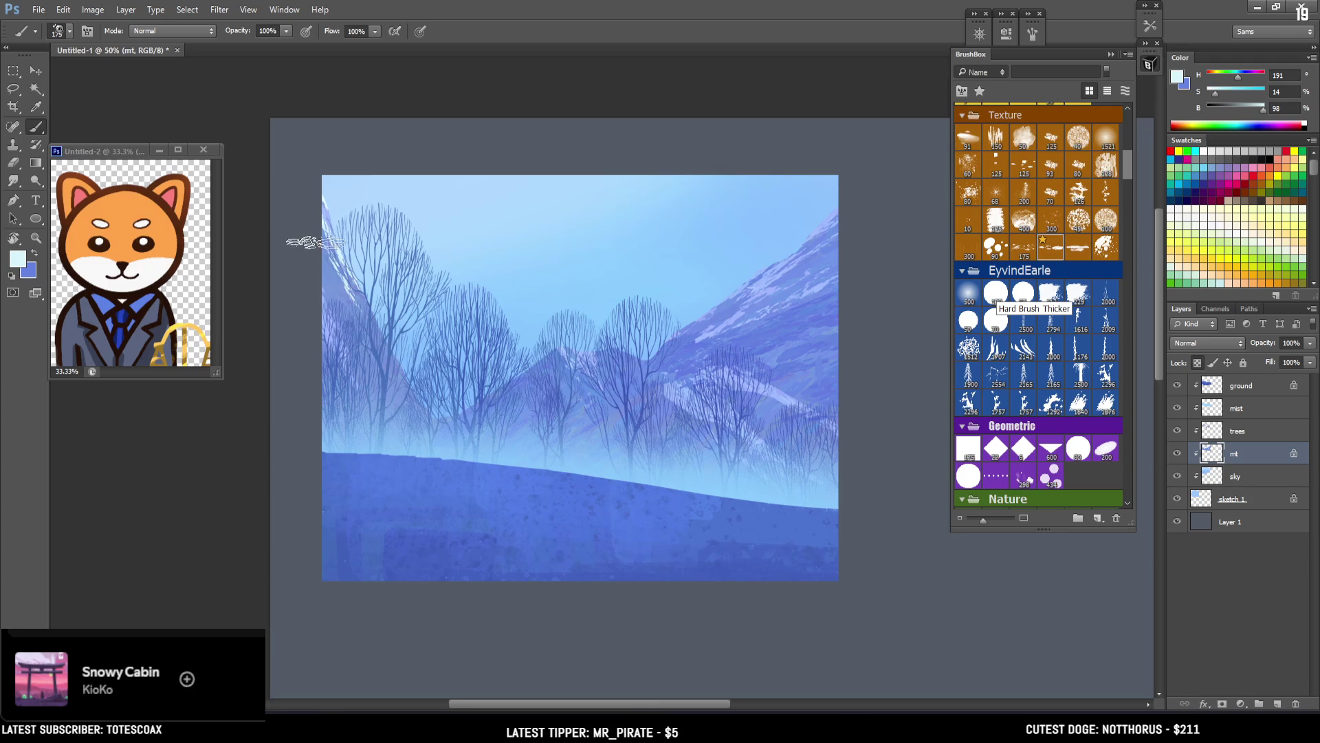
{"action": "left_click_drag", "start_coordinate": [777, 231], "coordinate": [832, 216]}
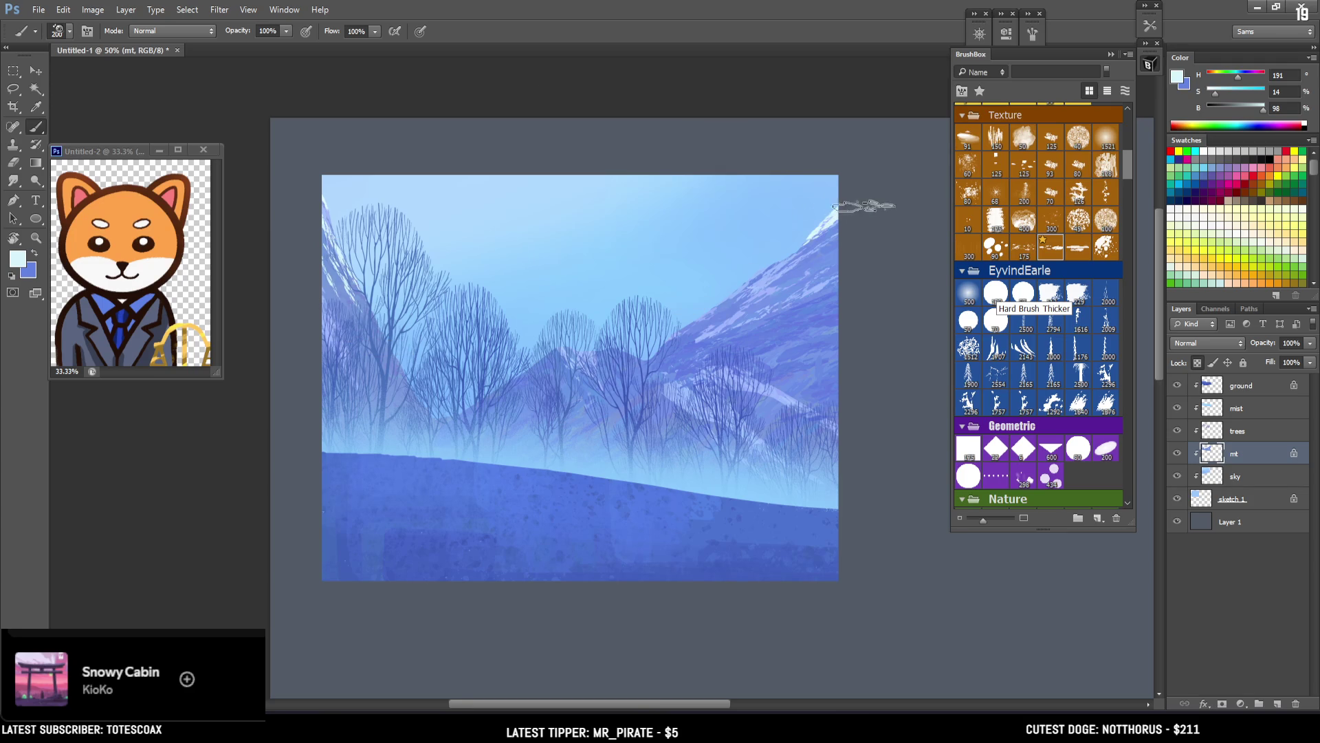
{"action": "key", "text": "bracketright"}
{"action": "key", "text": "bracketright"}
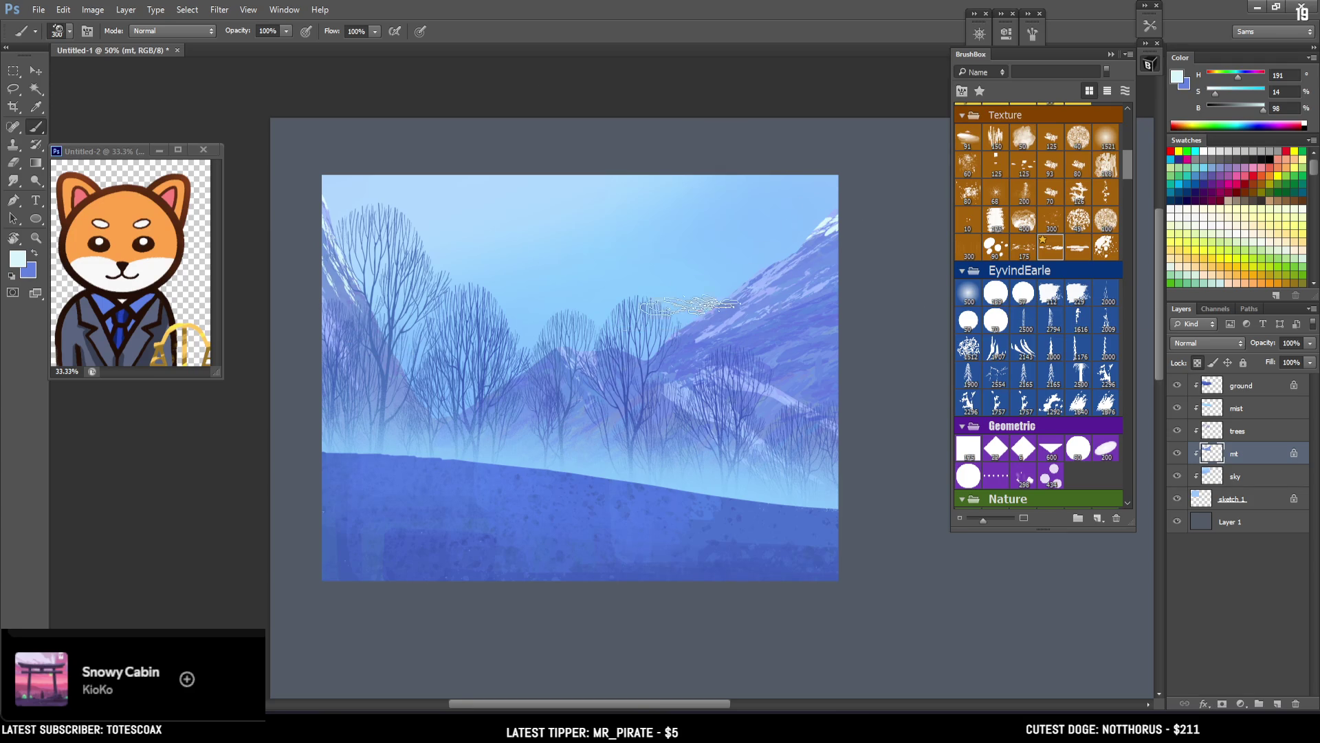
{"action": "mouse_move", "coordinate": [722, 295]}
{"action": "left_mouse_down"}
{"action": "mouse_move", "coordinate": [752, 265]}
{"action": "mouse_move", "coordinate": [755, 294]}
{"action": "left_mouse_up"}
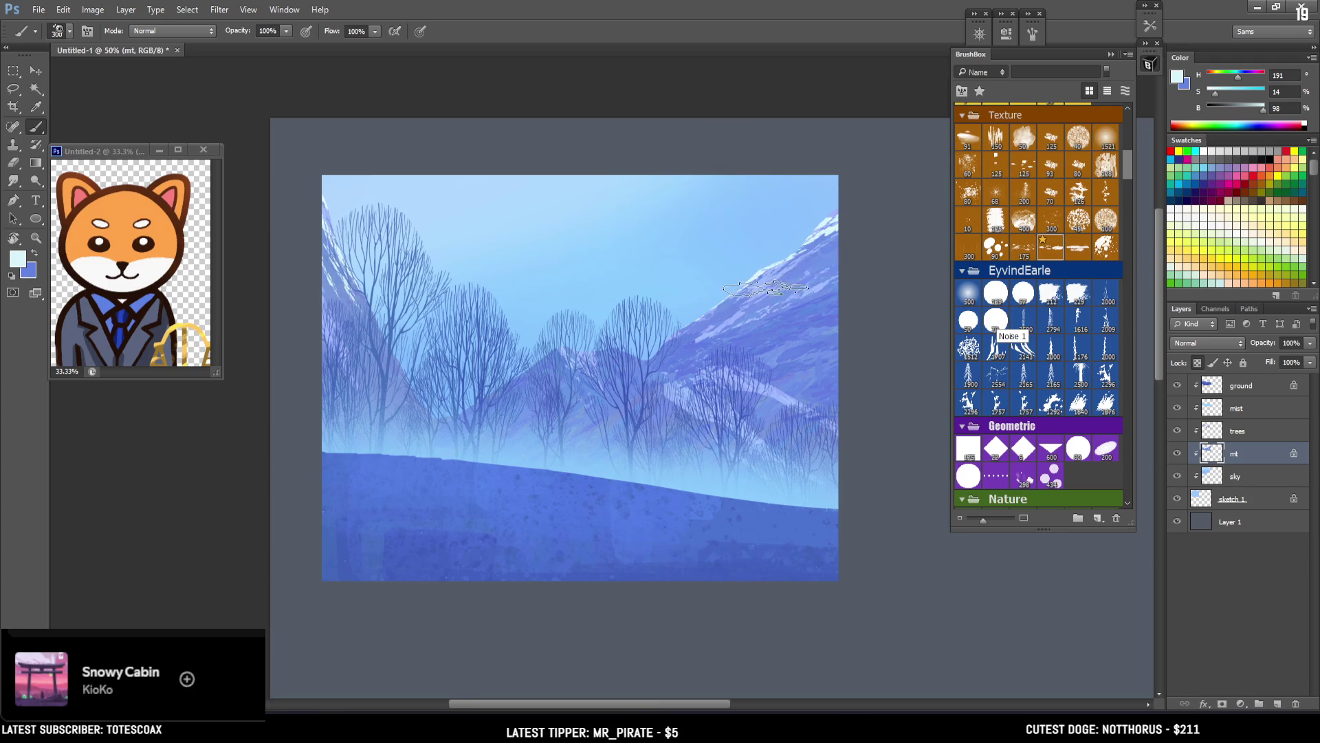
Step: Paint pale blue snow on the central peak with a 200 brush, then add a layer above the trees
{"action": "left_click", "coordinate": [829, 257], "text": "alt"}
{"action": "key", "text": "bracketleft"}
{"action": "left_click", "coordinate": [813, 245], "text": "alt"}
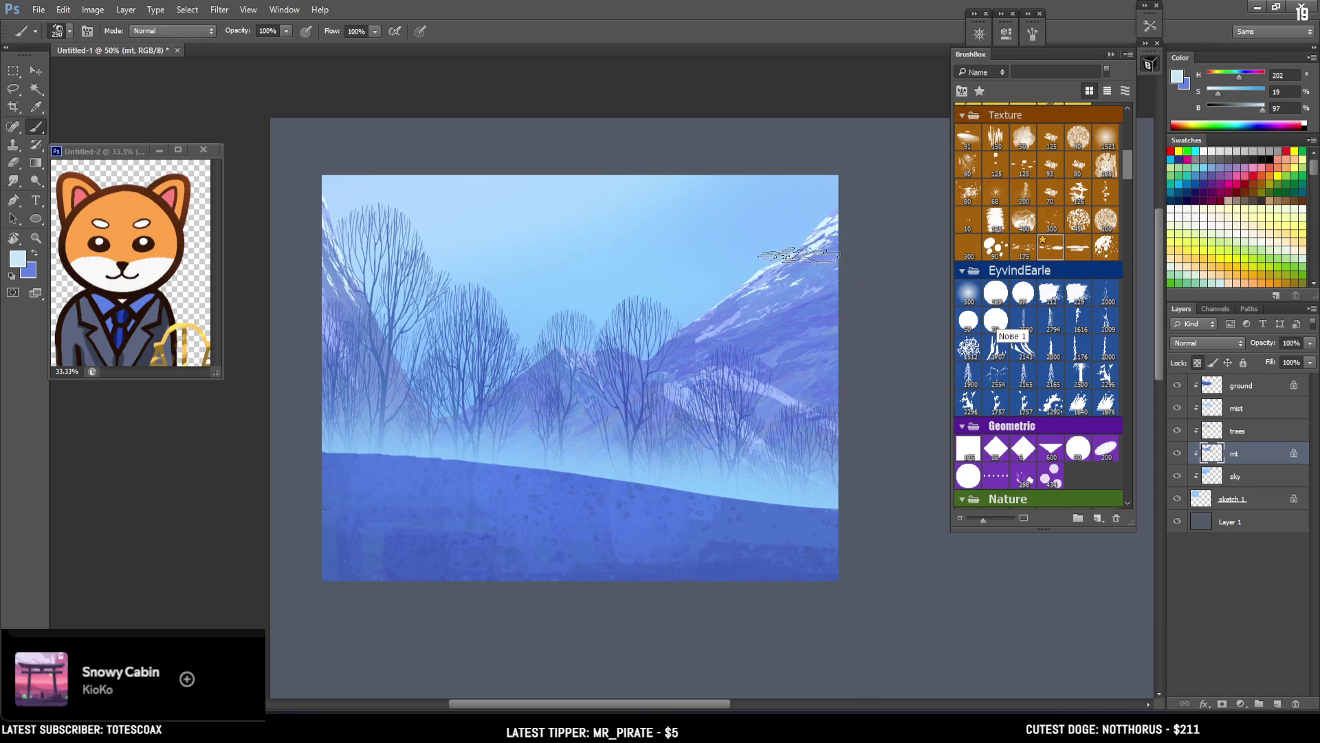
{"action": "key", "text": "bracketleft"}
{"action": "left_click_drag", "start_coordinate": [558, 337], "coordinate": [614, 338]}
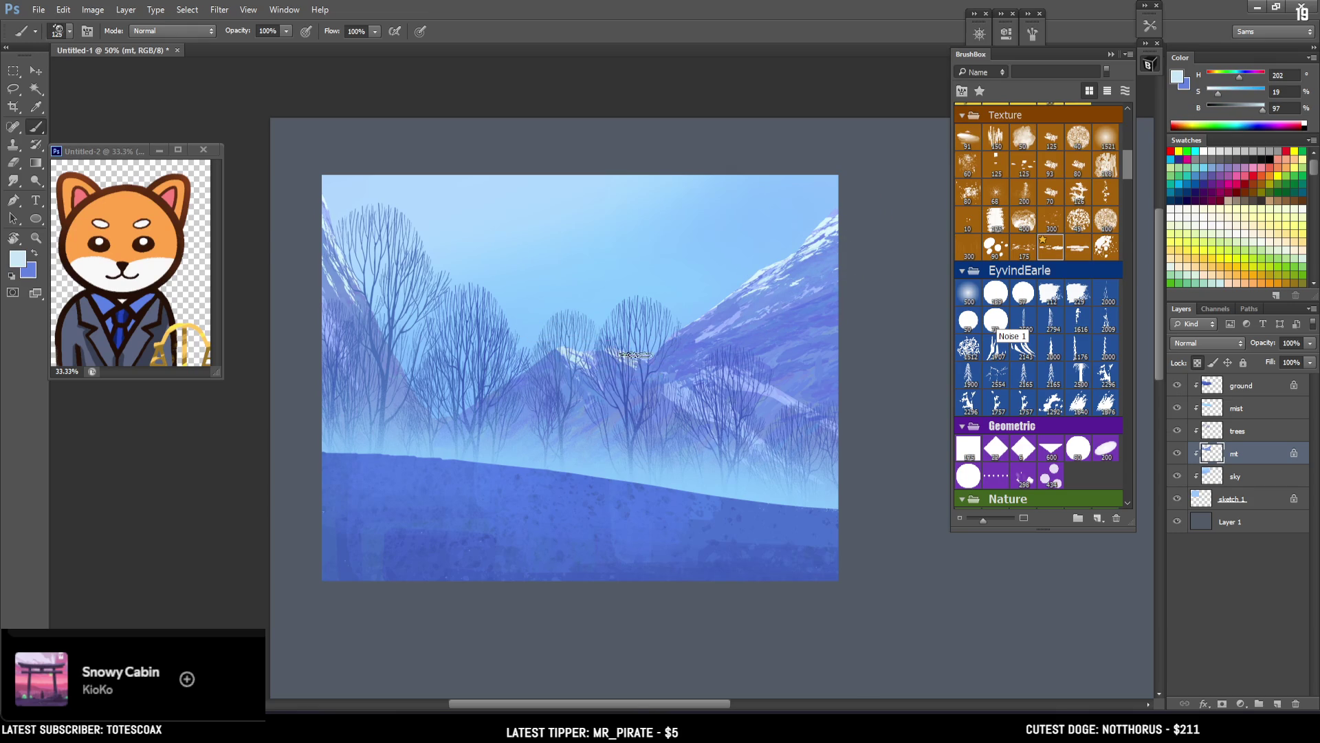
{"action": "key", "text": "alt+bracketright"}
{"action": "left_click", "coordinate": [1277, 702]}
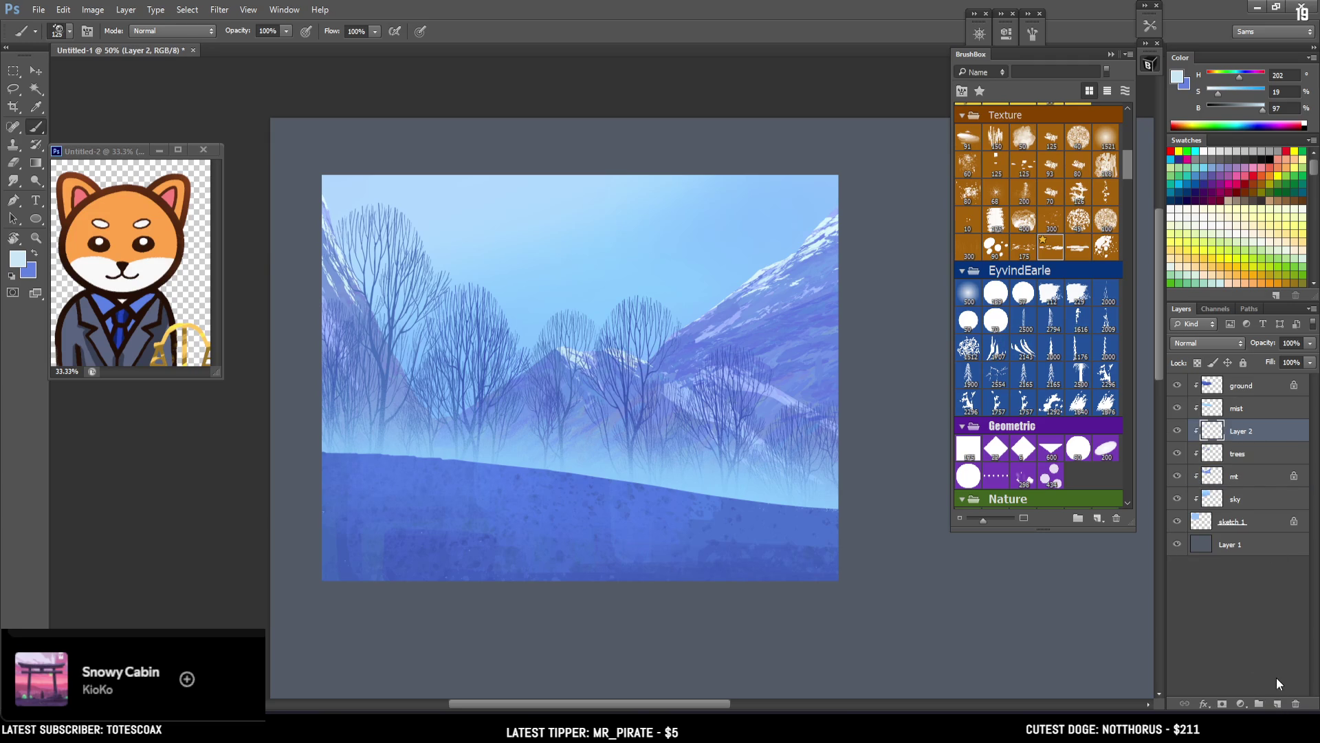
Step: Choose a fir-tree brush from the BrushBox panel
{"action": "left_click_drag", "start_coordinate": [1128, 164], "coordinate": [1132, 129]}
{"action": "scroll", "coordinate": [1022, 241], "scroll_direction": "down", "scroll_amount": 5}
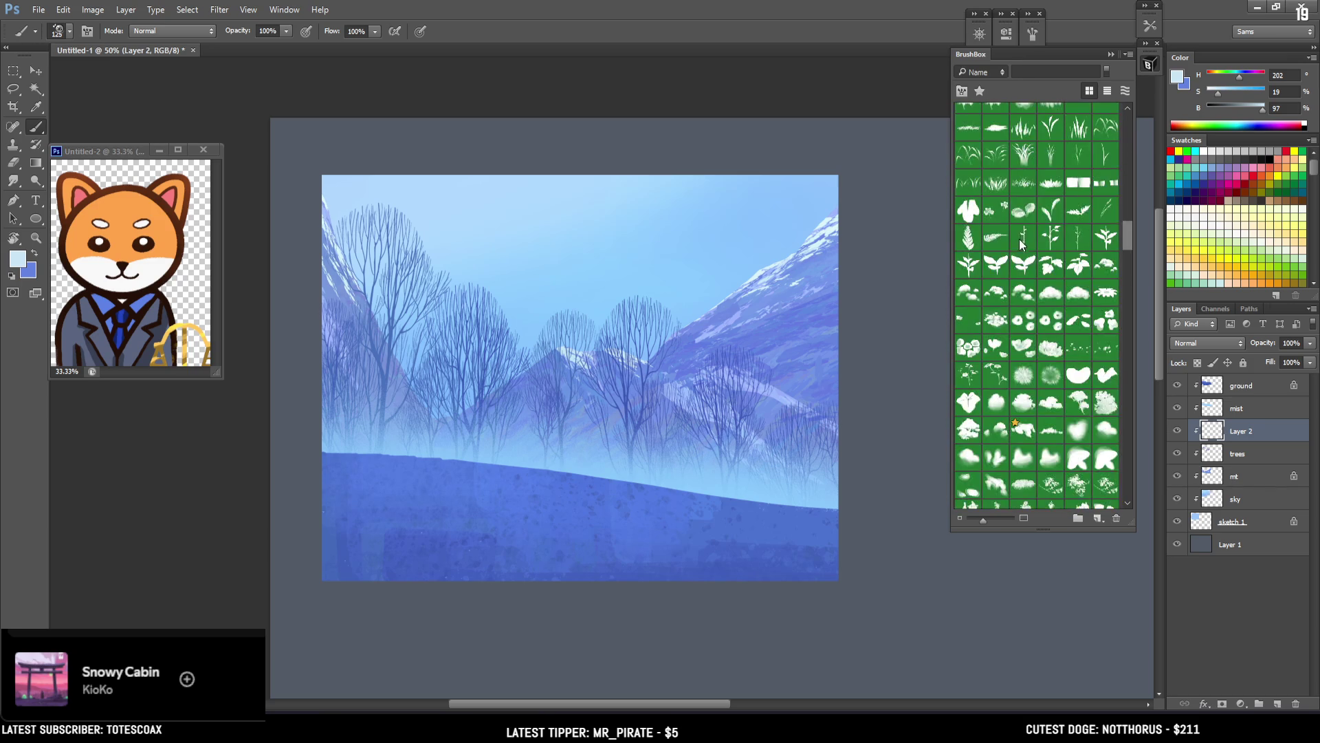
{"action": "scroll", "coordinate": [1122, 204], "scroll_direction": "up", "scroll_amount": 5}
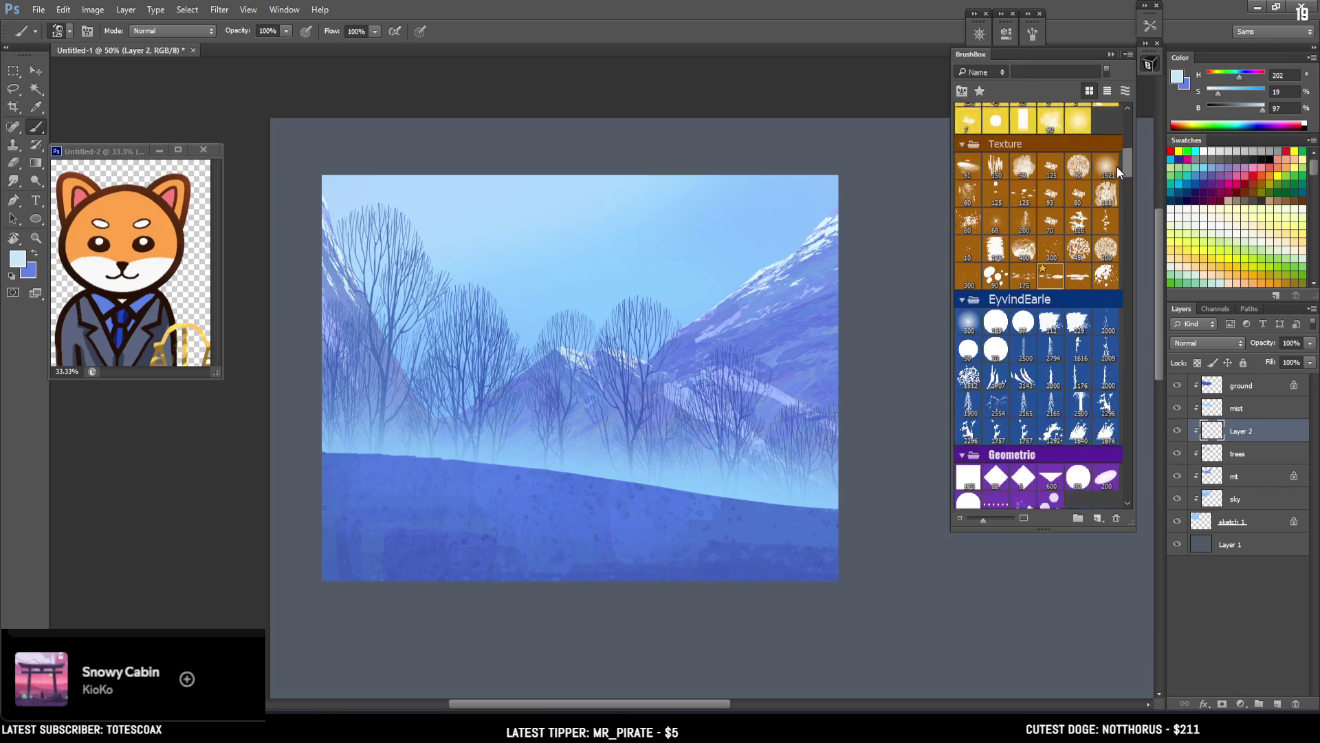
{"action": "left_click_drag", "start_coordinate": [1117, 163], "coordinate": [1121, 139]}
{"action": "left_click", "coordinate": [1026, 217]}
Step: Rename Layer 2 to 'fir trees' and set a deeper blue paint colour (H 220, S 65, B 75)
{"action": "left_click", "coordinate": [1178, 431]}
{"action": "left_click", "coordinate": [1177, 431]}
{"action": "double_click", "coordinate": [1244, 431]}
{"action": "type", "text": "fir tr"}
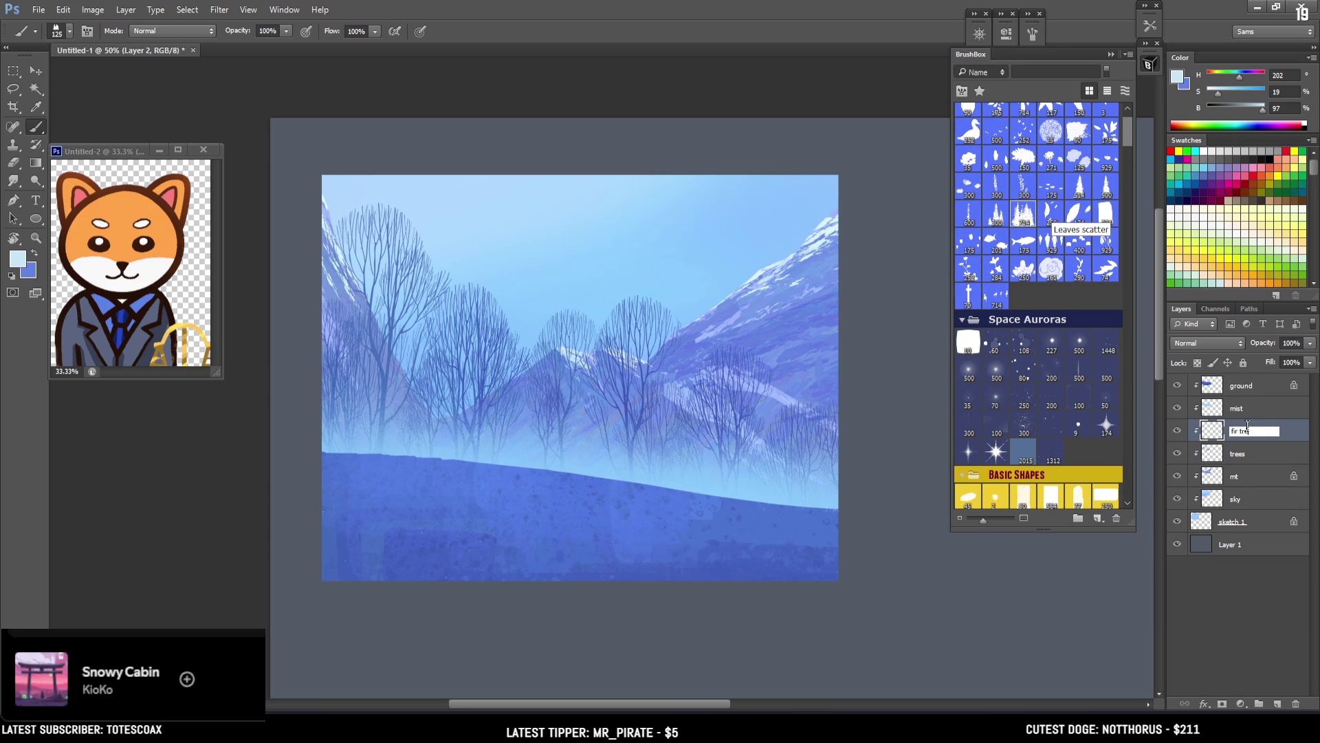
{"action": "type", "text": "es"}
{"action": "key", "text": "Return"}
{"action": "key", "text": "x"}
{"action": "key", "text": "bracketright"}
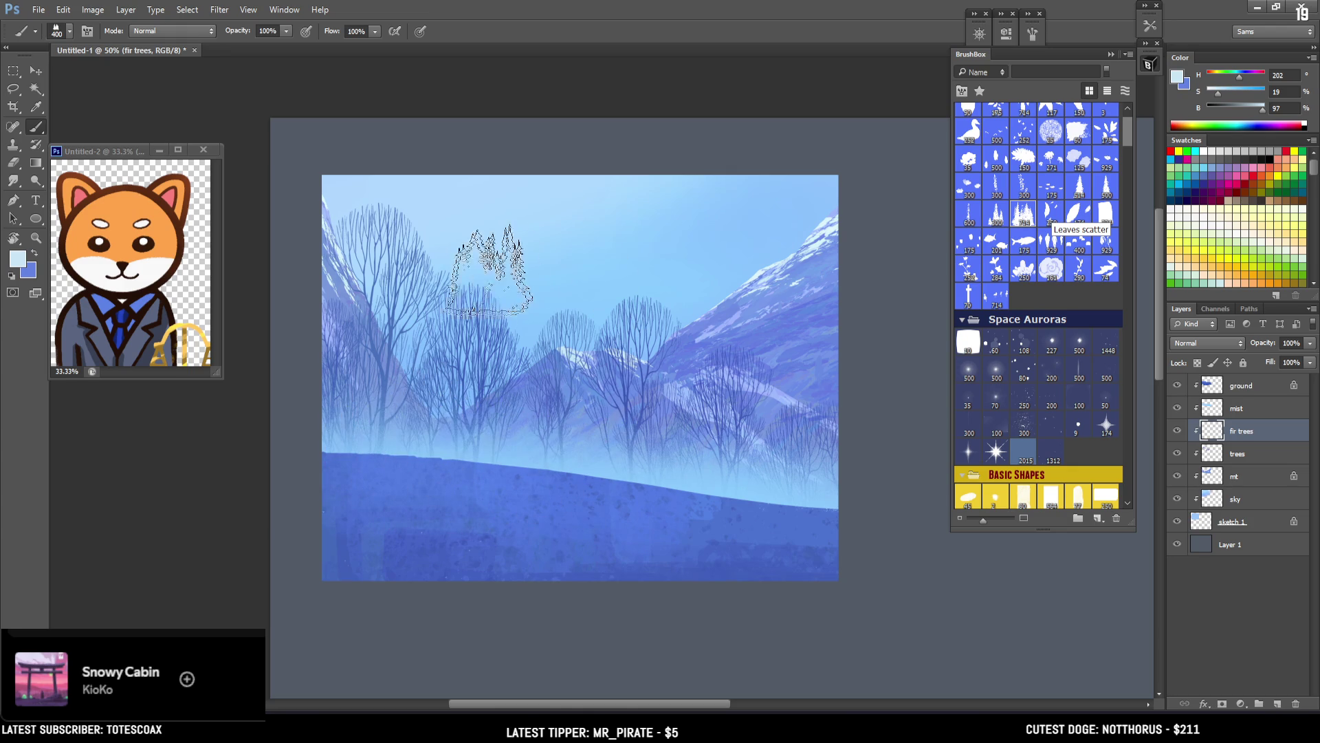
{"action": "left_click", "coordinate": [457, 397], "text": "alt"}
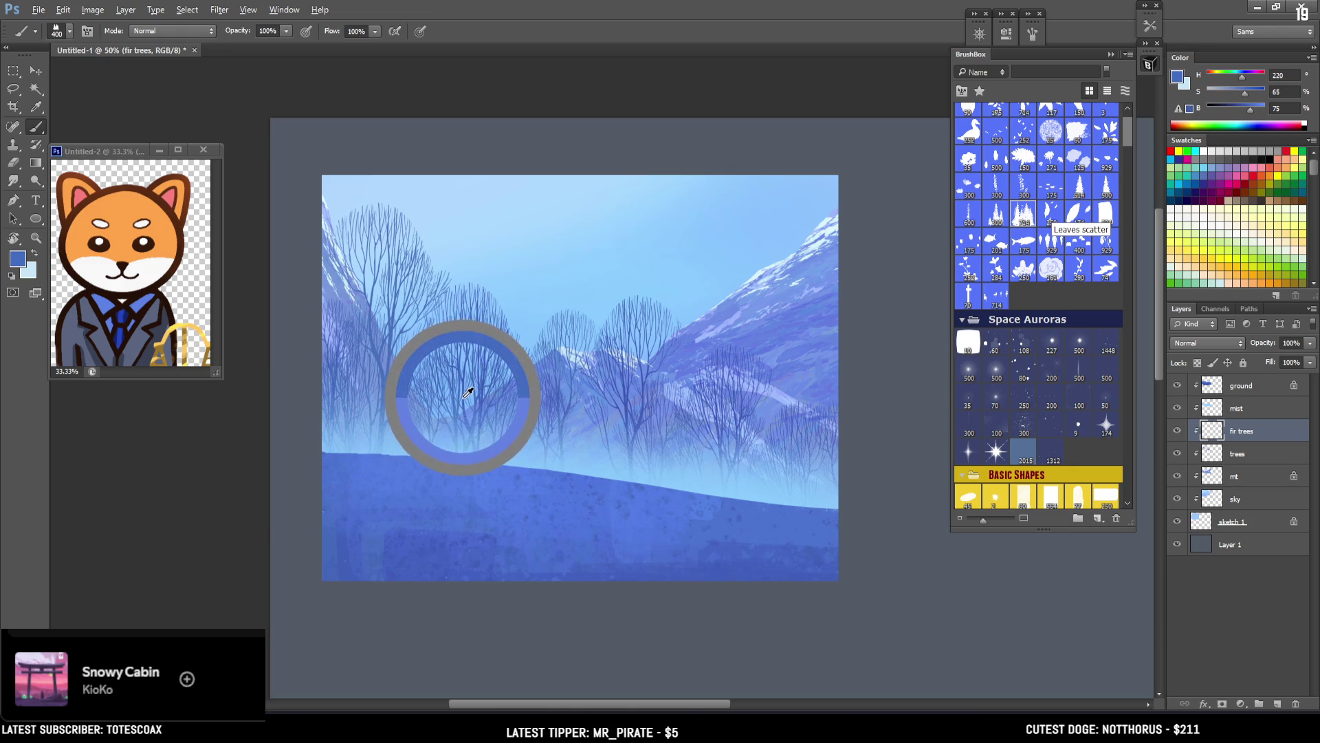
Step: Darken the blue slightly, enlarge the brush, and stamp fir-tree silhouettes across the left middle and right
{"action": "key", "text": "bracketright"}
{"action": "key", "text": "bracketright"}
{"action": "left_click_drag", "start_coordinate": [1249, 114], "coordinate": [1242, 114]}
{"action": "key", "text": "bracketright"}
{"action": "key", "text": "bracketright"}
{"action": "key", "text": "bracketright"}
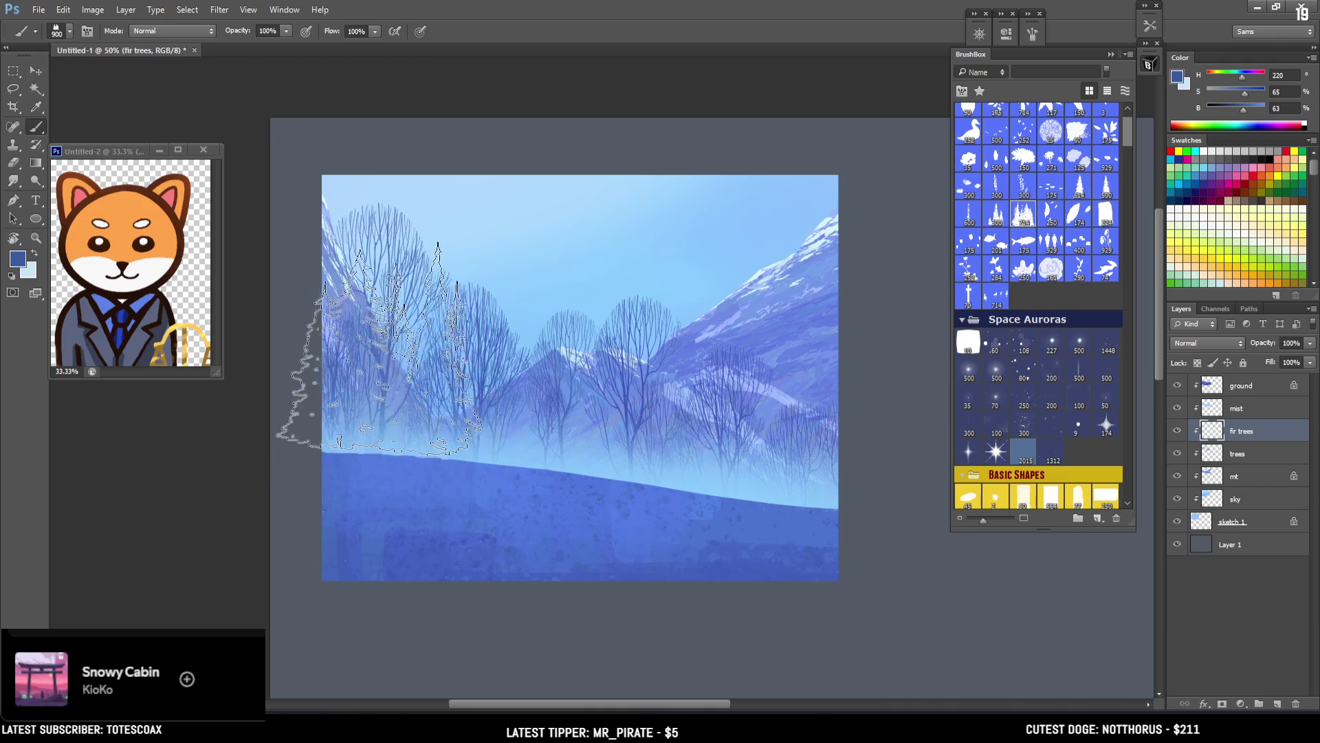
{"action": "left_click_drag", "start_coordinate": [385, 492], "coordinate": [481, 492]}
{"action": "left_click_drag", "start_coordinate": [680, 510], "coordinate": [832, 457]}
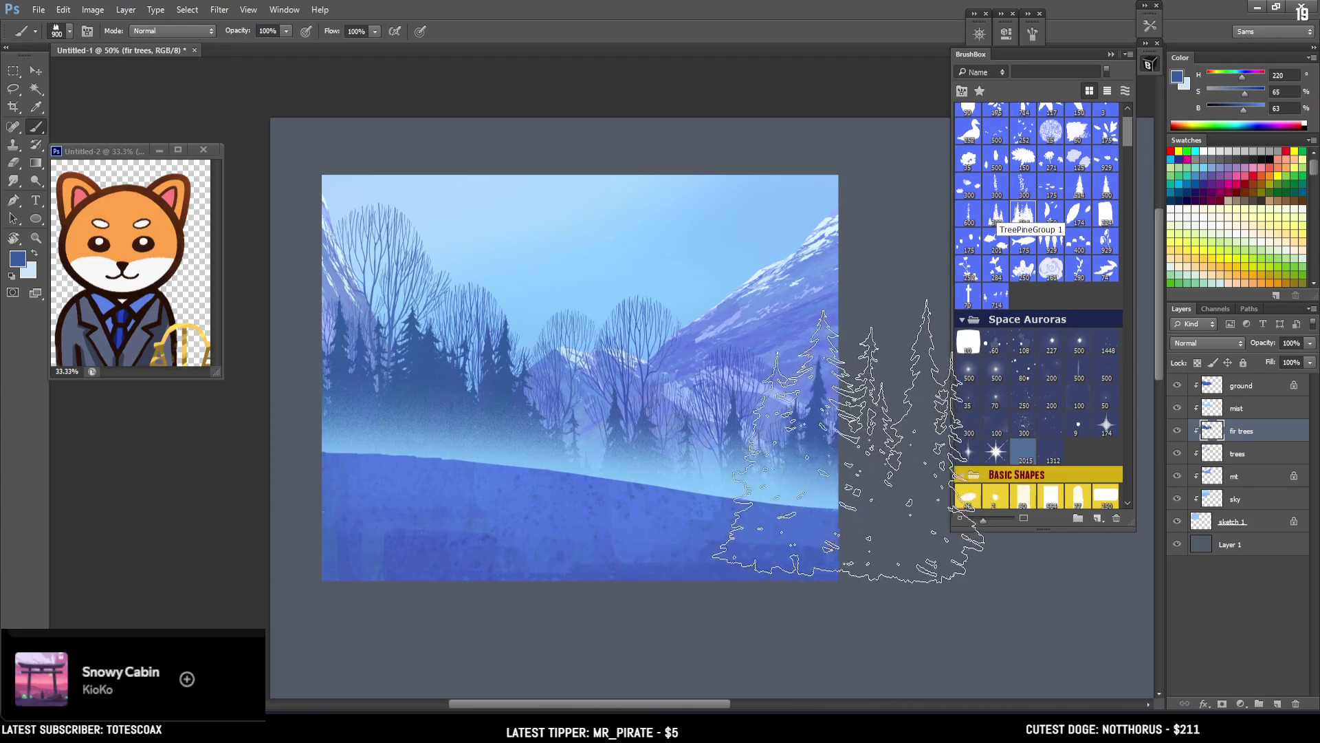
Step: Switch to a different fir-tree brush, adjust its size, then pick a textured snow brush
{"action": "key", "text": "bracketleft"}
{"action": "key", "text": "bracketleft"}
{"action": "left_click", "coordinate": [992, 221]}
{"action": "key", "text": "bracketleft"}
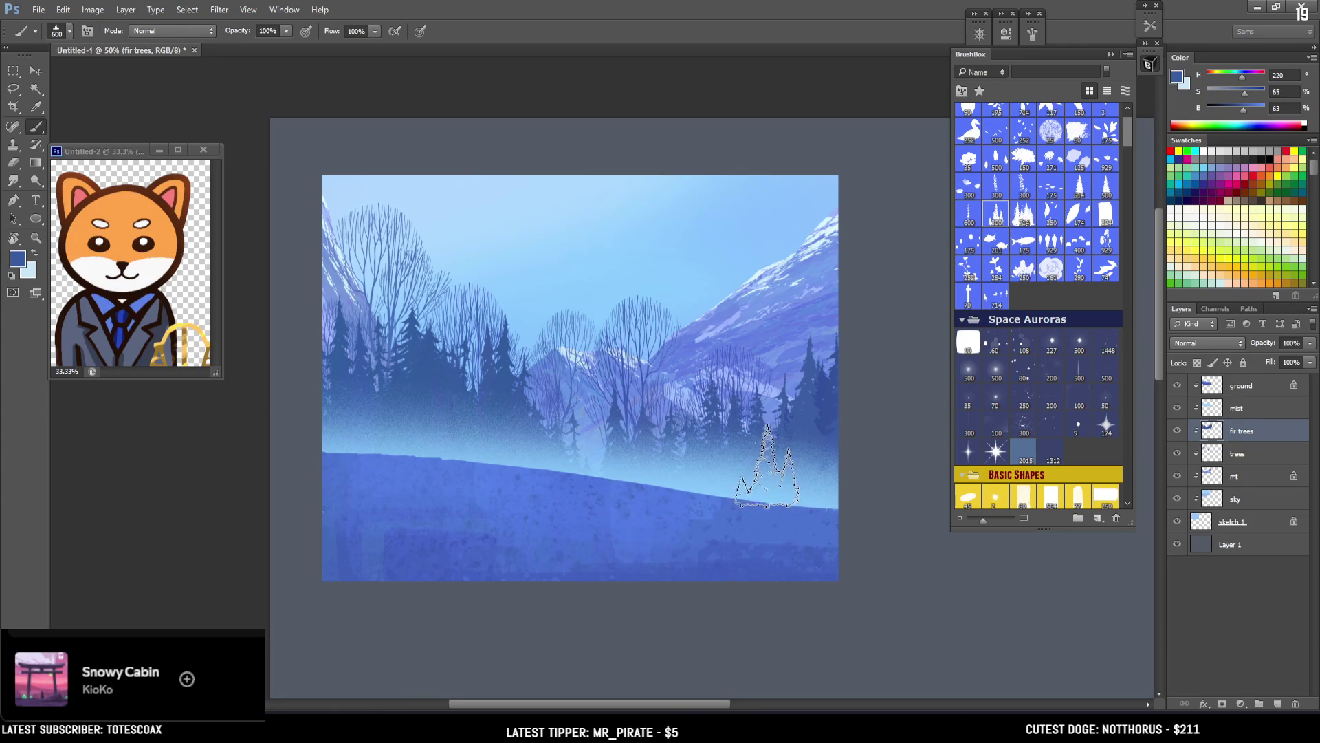
{"action": "key", "text": "bracketright"}
{"action": "key", "text": "bracketright"}
{"action": "key", "text": "bracketright"}
{"action": "key", "text": "bracketleft"}
{"action": "key", "text": "bracketleft"}
{"action": "key", "text": "bracketleft"}
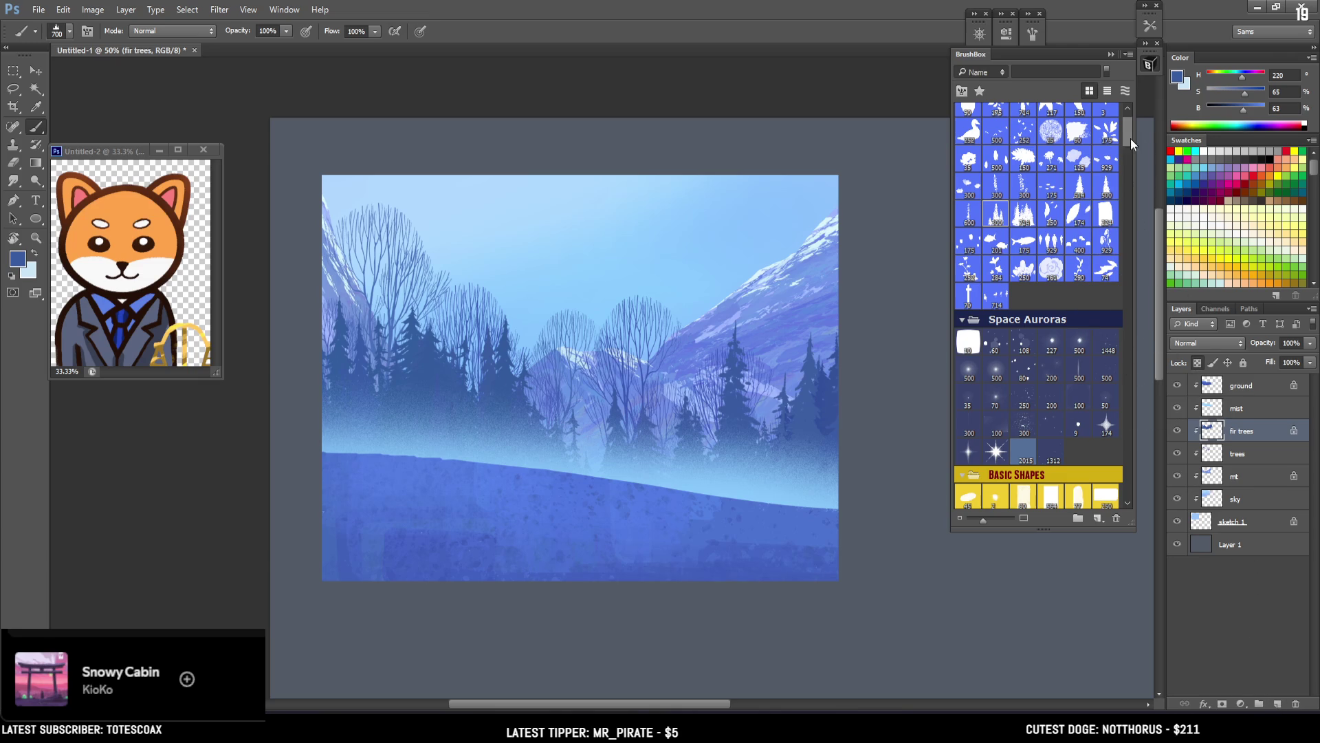
{"action": "mouse_move", "coordinate": [1127, 135]}
{"action": "left_mouse_down"}
{"action": "mouse_move", "coordinate": [1125, 124]}
{"action": "mouse_move", "coordinate": [1124, 179]}
{"action": "mouse_move", "coordinate": [1125, 167]}
{"action": "left_mouse_up"}
{"action": "left_click", "coordinate": [1047, 219]}
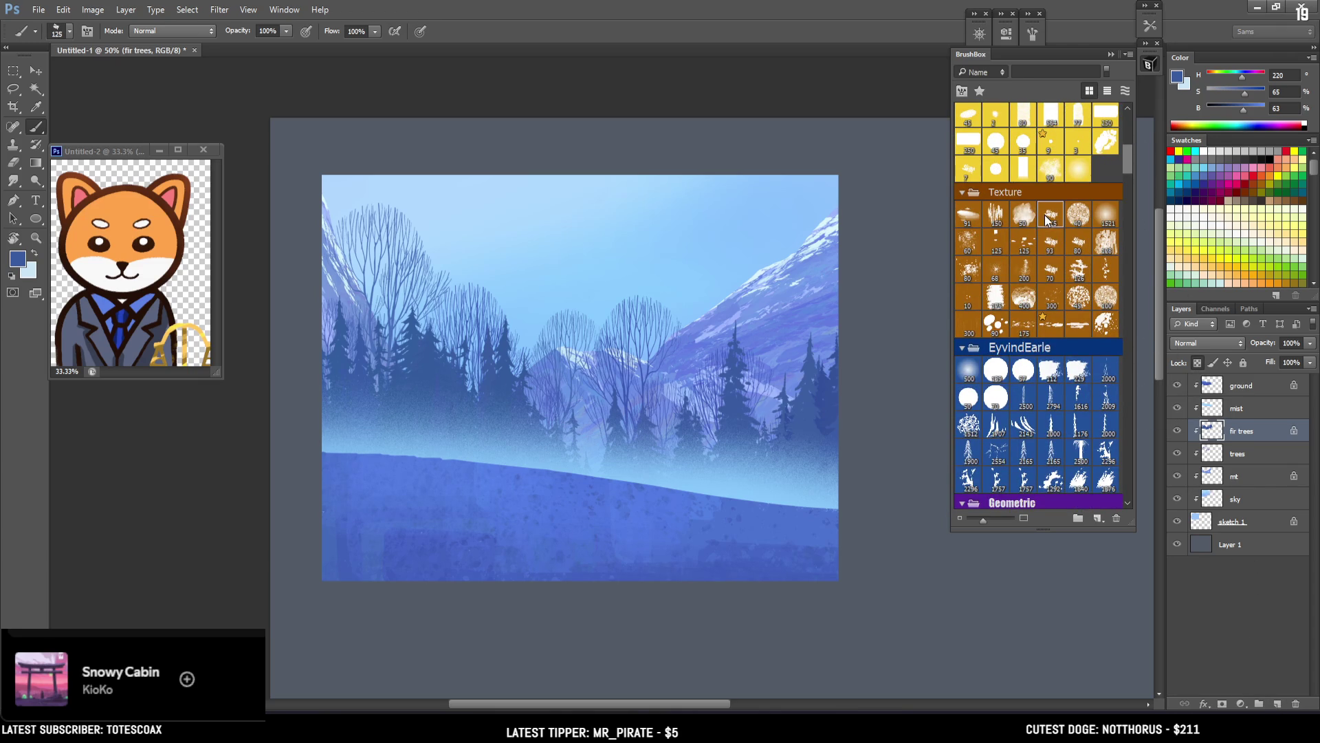
Step: Set the paint colour to pale blue-white e0eaff and choose the next textured brush
{"action": "key", "text": "bracketright"}
{"action": "left_click", "coordinate": [413, 313], "text": "alt"}
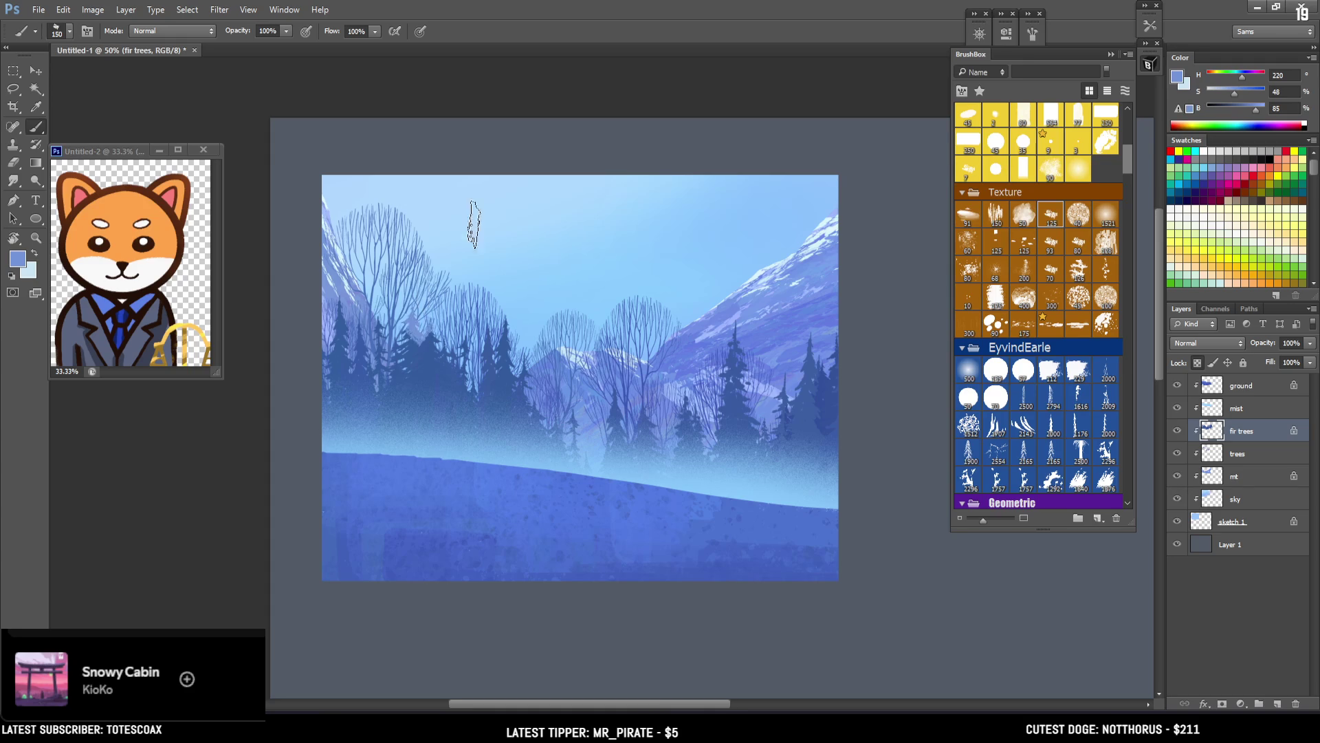
{"action": "left_click", "coordinate": [1177, 77]}
{"action": "left_click_drag", "start_coordinate": [846, 311], "coordinate": [817, 307]}
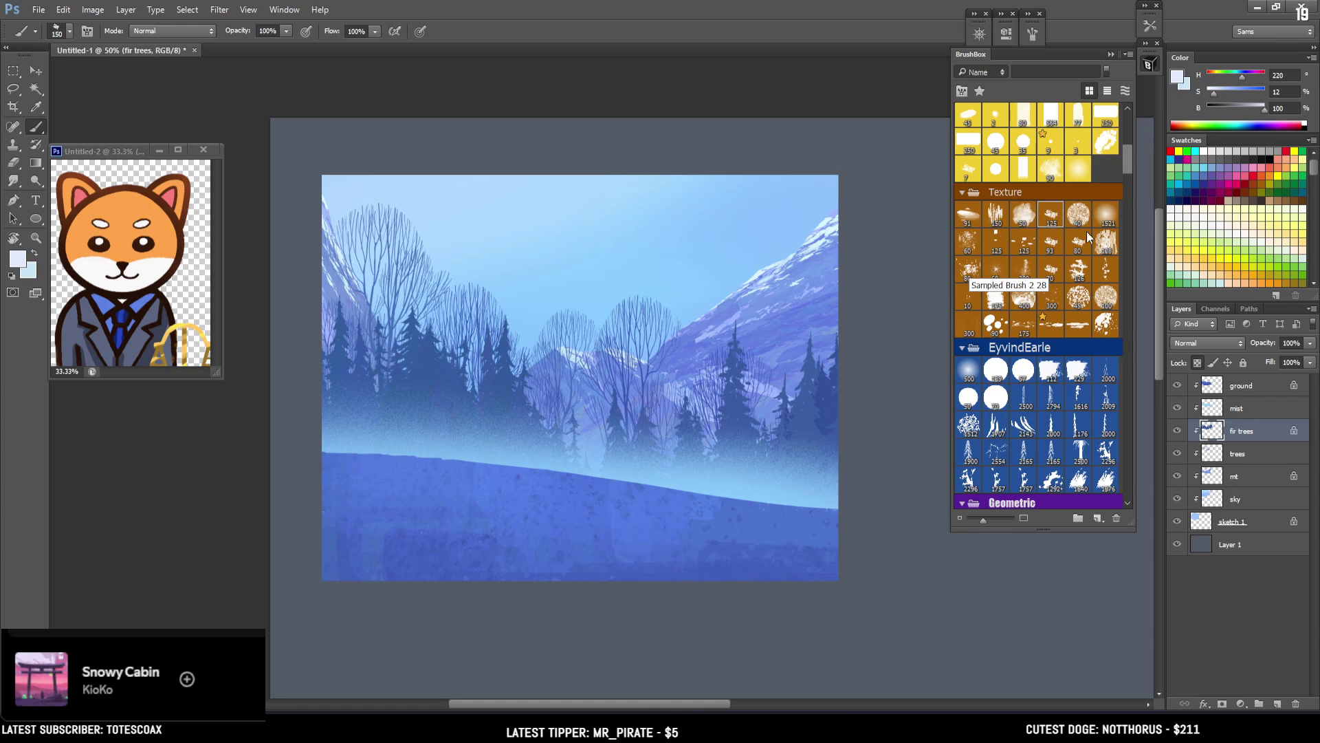
{"action": "left_click", "coordinate": [1050, 246]}
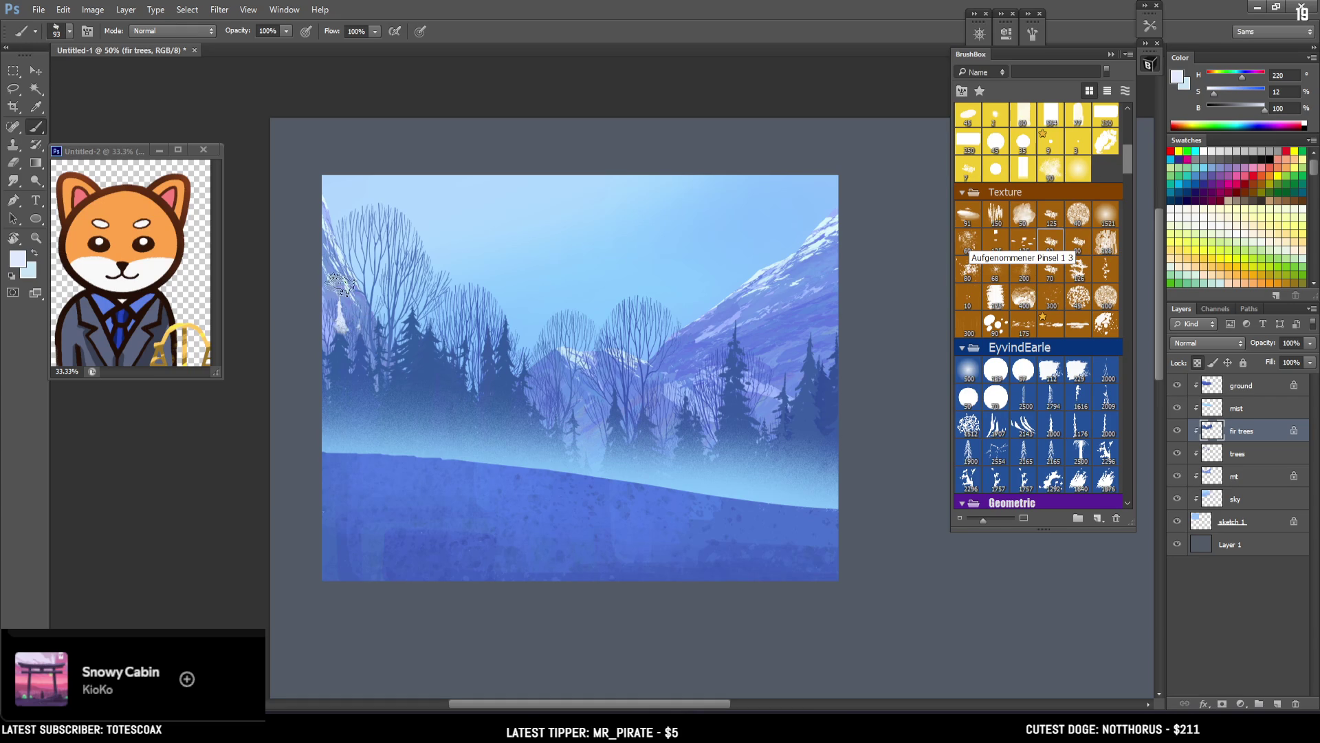
Step: Try erasing snow streaks into the left fir trees, undo it, and sample the trees' dark blue
{"action": "key", "text": "e"}
{"action": "left_click_drag", "start_coordinate": [346, 347], "coordinate": [343, 399]}
{"action": "key", "text": "bracketleft"}
{"action": "key", "text": "bracketleft"}
{"action": "key", "text": "bracketleft"}
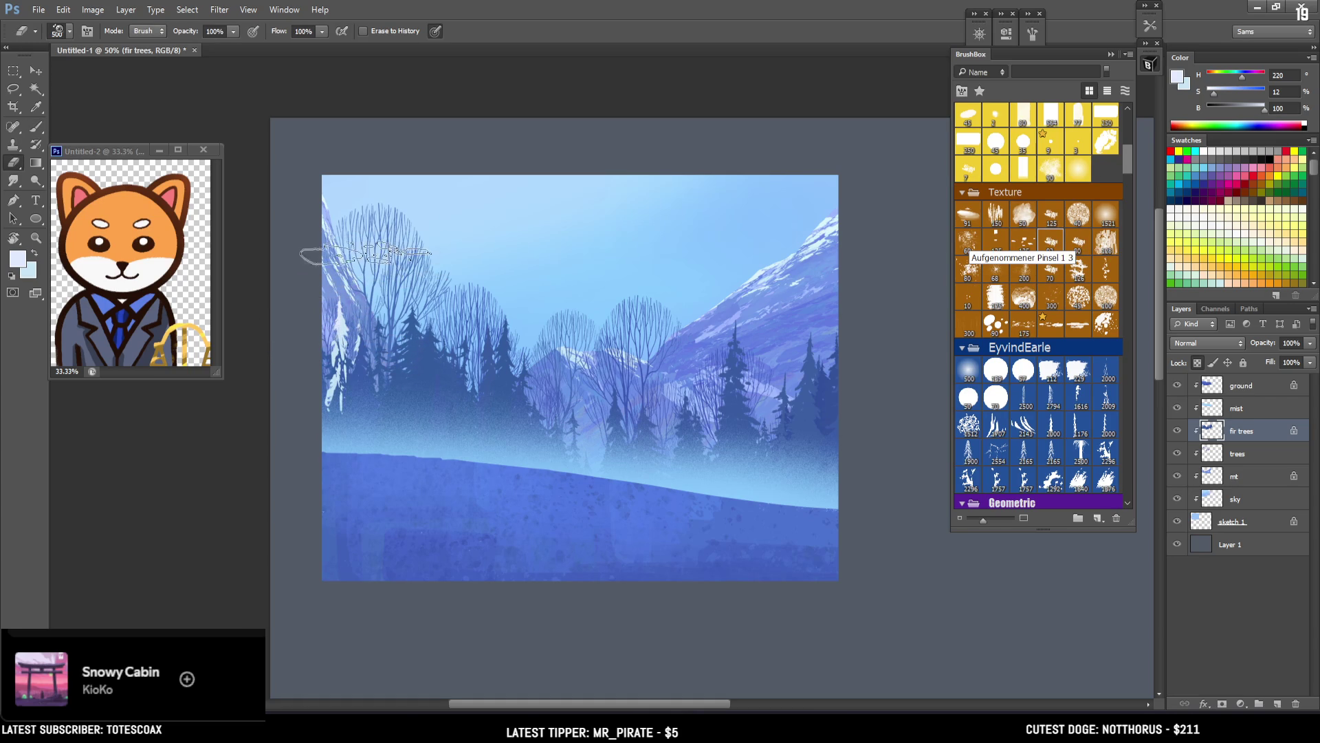
{"action": "key", "text": "ctrl+z"}
{"action": "key", "text": "bracketleft"}
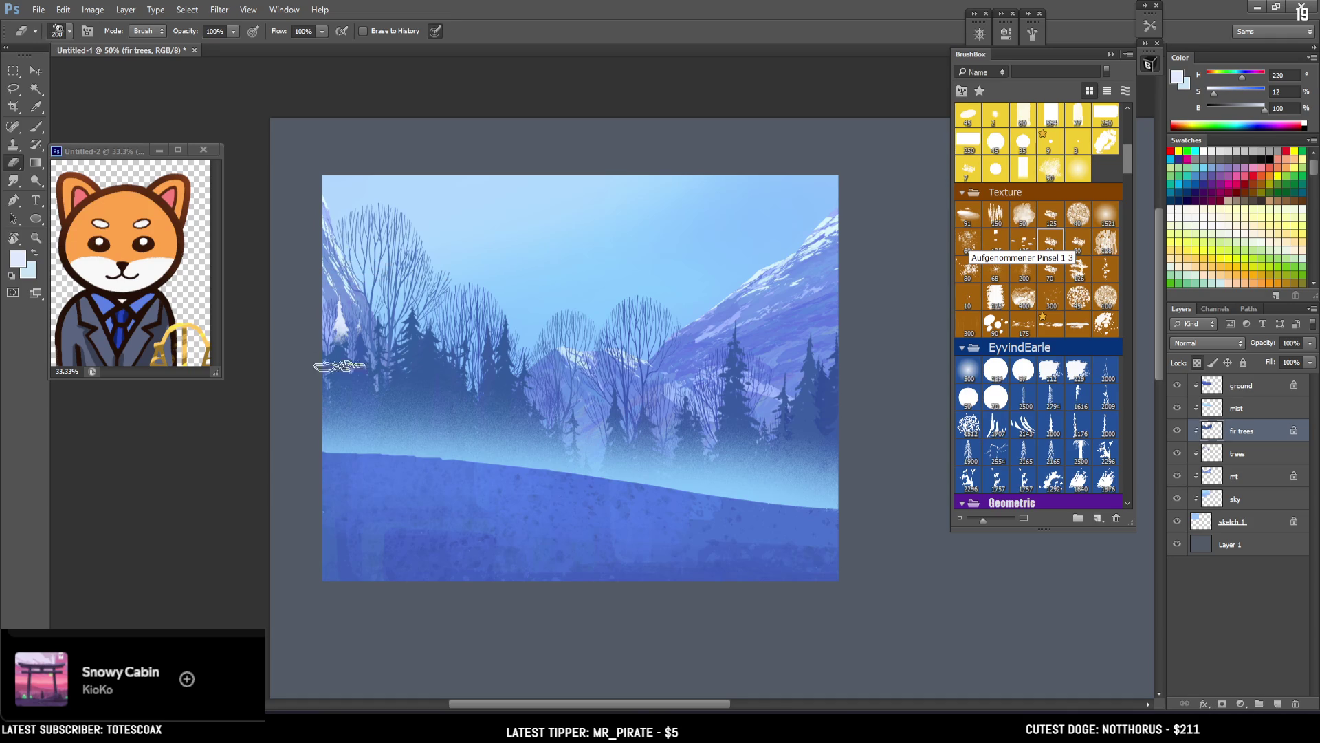
{"action": "key", "text": "b"}
{"action": "left_click", "coordinate": [421, 345], "text": "alt"}
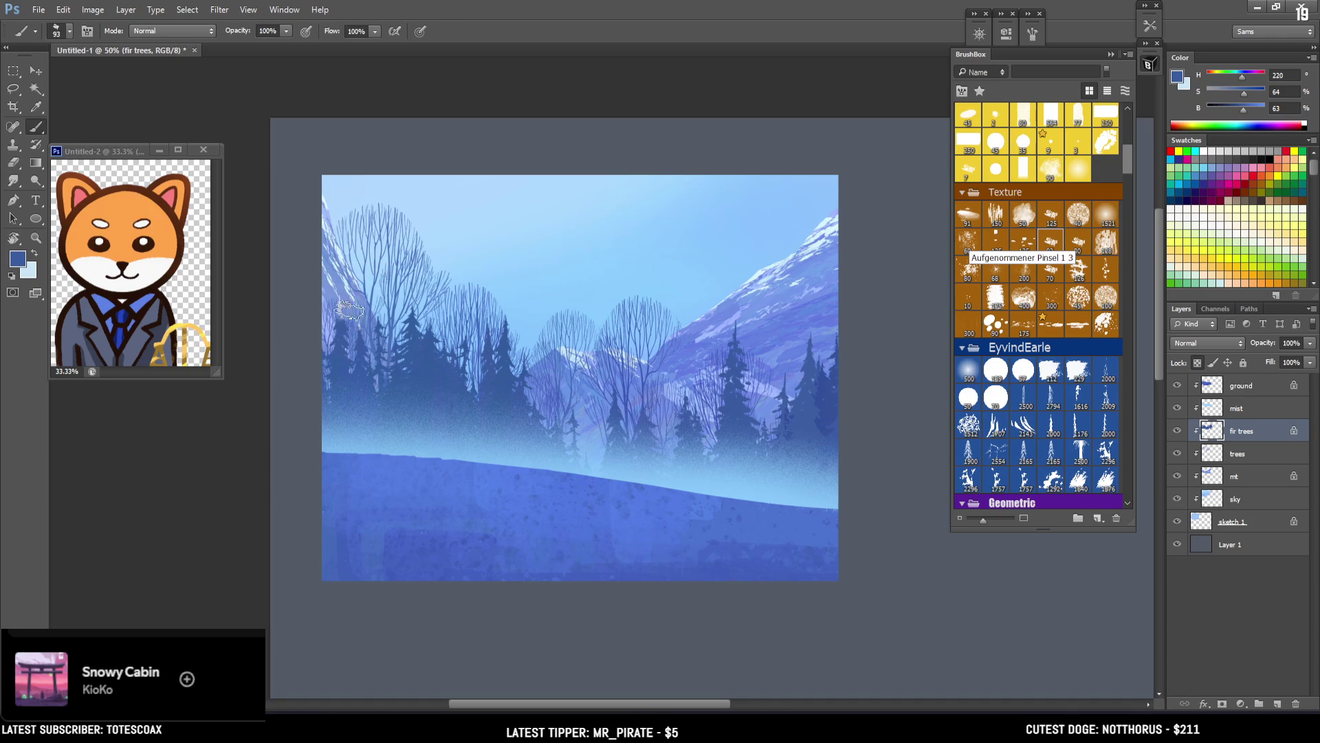
Step: Test pale snow strokes on a fir tree with a new brush, undo them, and add a clipped layer
{"action": "mouse_move", "coordinate": [1128, 148]}
{"action": "left_mouse_down"}
{"action": "mouse_move", "coordinate": [1125, 303]}
{"action": "mouse_move", "coordinate": [1125, 292]}
{"action": "left_mouse_up"}
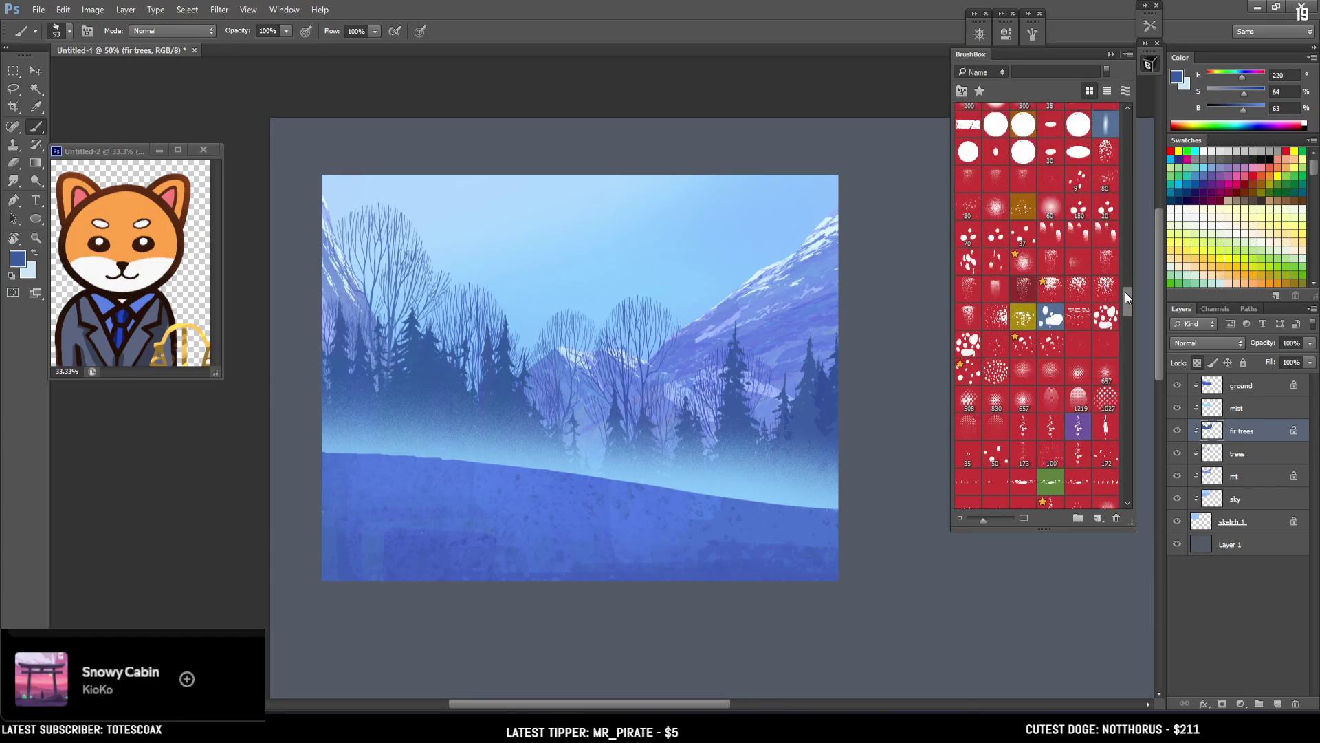
{"action": "left_click", "coordinate": [1051, 300]}
{"action": "key", "text": "ctrl+plus"}
{"action": "key", "text": "x"}
{"action": "mouse_move", "coordinate": [448, 318]}
{"action": "left_mouse_down"}
{"action": "mouse_move", "coordinate": [473, 348]}
{"action": "mouse_move", "coordinate": [469, 296]}
{"action": "left_mouse_up"}
{"action": "key", "text": "ctrl+z"}
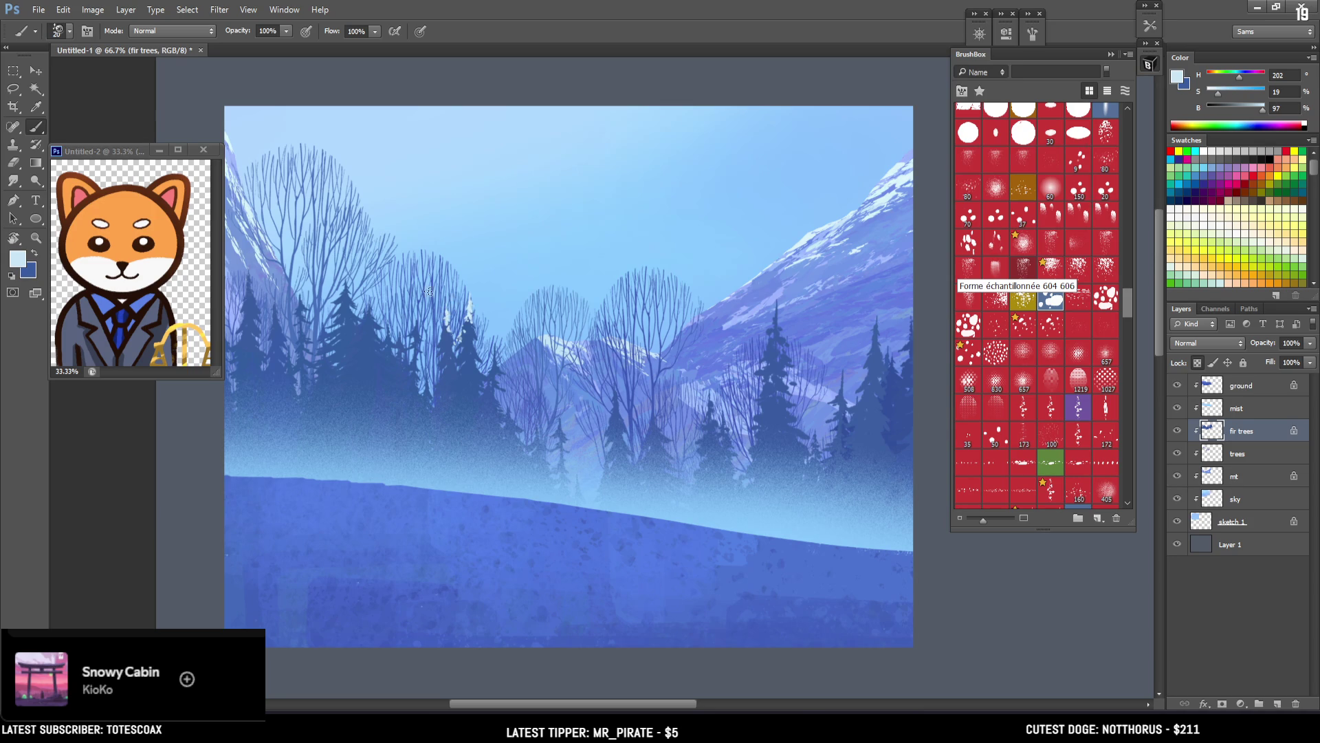
{"action": "mouse_move", "coordinate": [441, 316]}
{"action": "left_mouse_down"}
{"action": "mouse_move", "coordinate": [458, 367]}
{"action": "mouse_move", "coordinate": [494, 364]}
{"action": "mouse_move", "coordinate": [501, 399]}
{"action": "mouse_move", "coordinate": [521, 399]}
{"action": "left_mouse_up"}
{"action": "key", "text": "ctrl+z"}
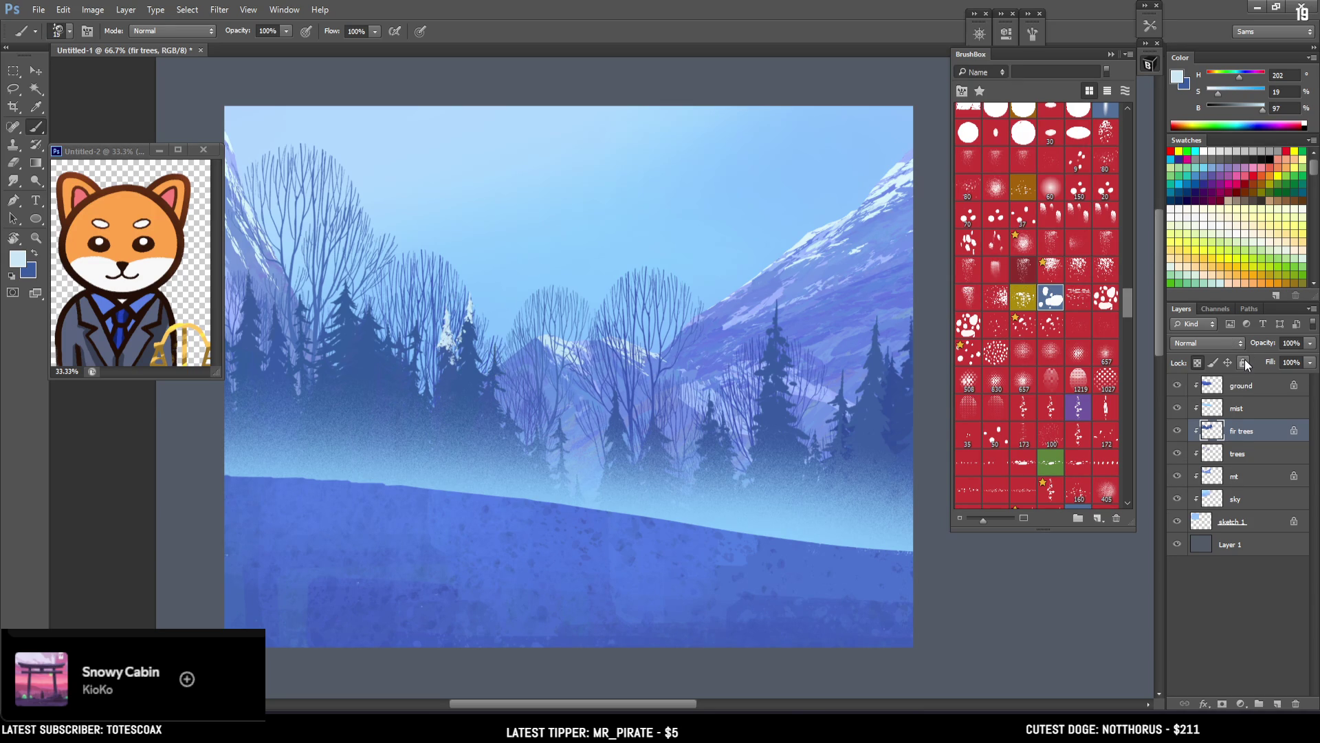
{"action": "key", "text": "ctrl+alt+z"}
{"action": "key", "text": "ctrl+alt+z"}
{"action": "key", "text": "ctrl+alt+z"}
{"action": "left_click", "coordinate": [1276, 703]}
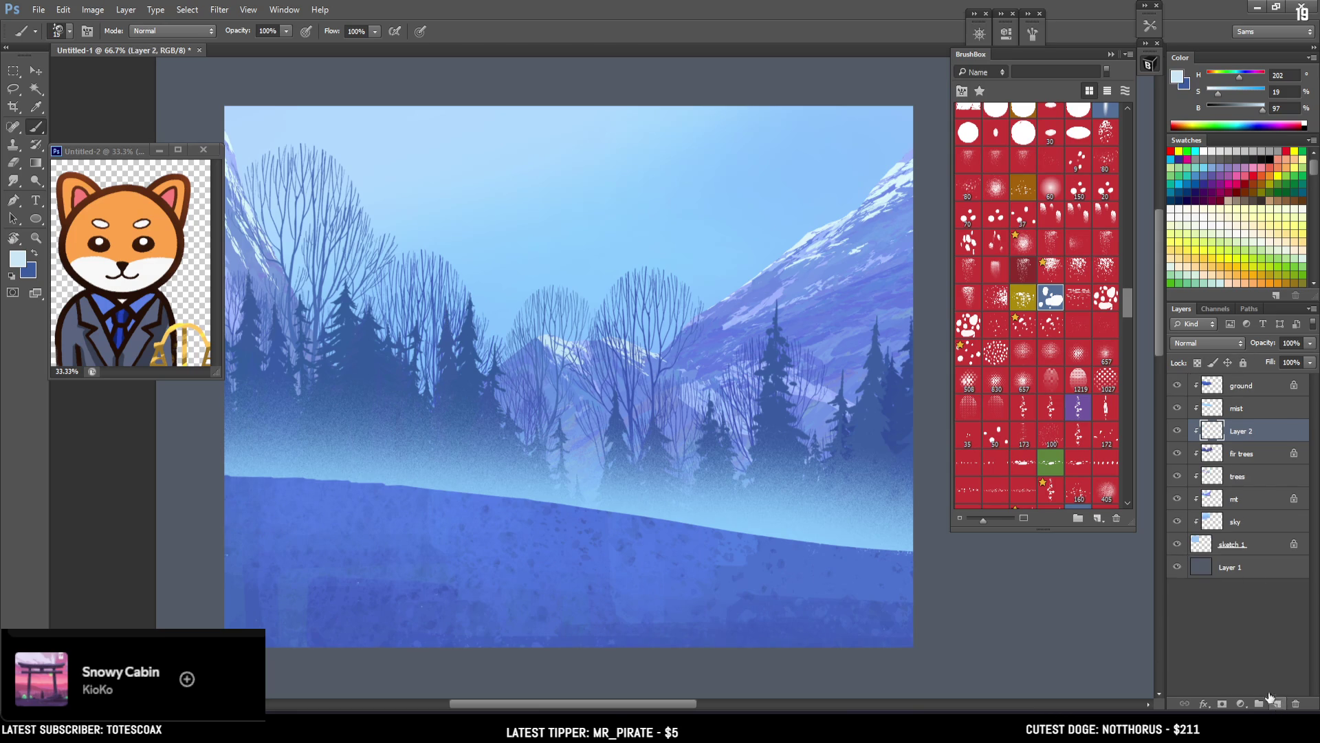
Step: Load the fir-tree shapes as a selection, hide its outline, and paint snow caps on the left treetops
{"action": "left_click", "coordinate": [1223, 456], "text": "ctrl"}
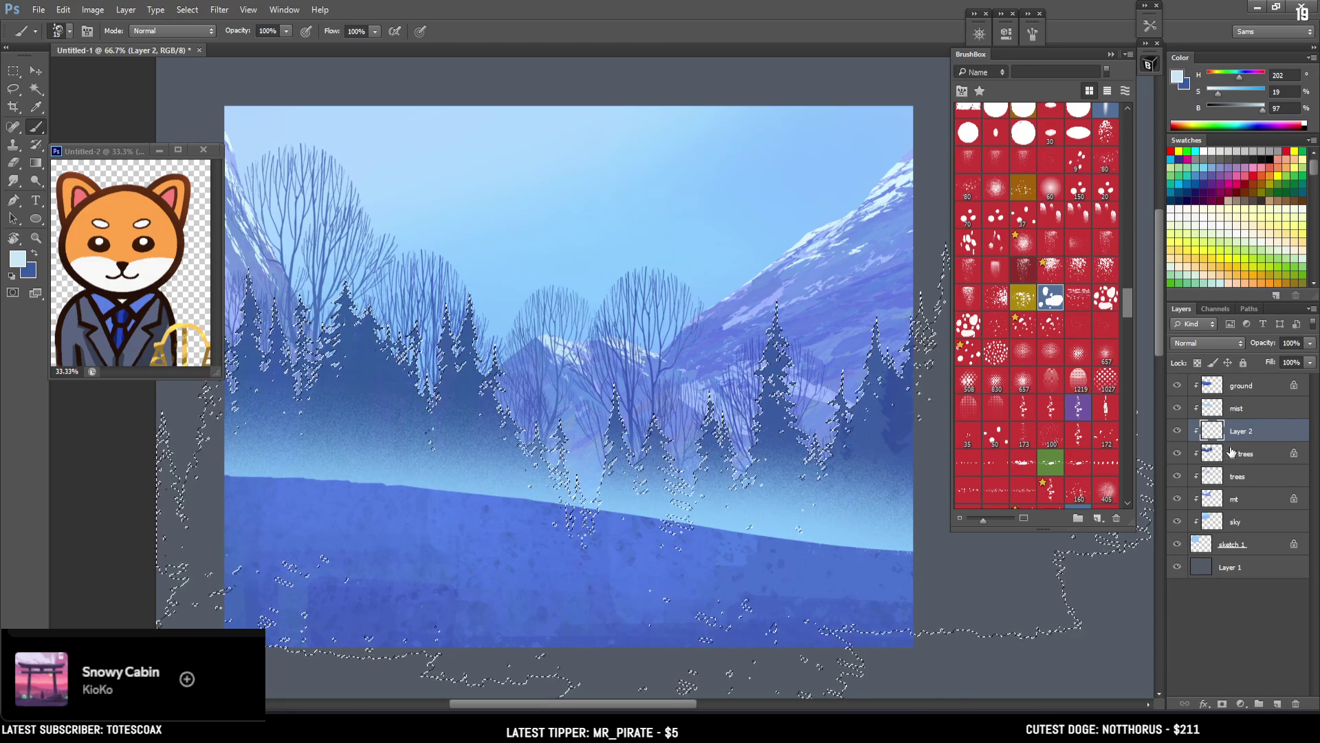
{"action": "key", "text": "ctrl+h"}
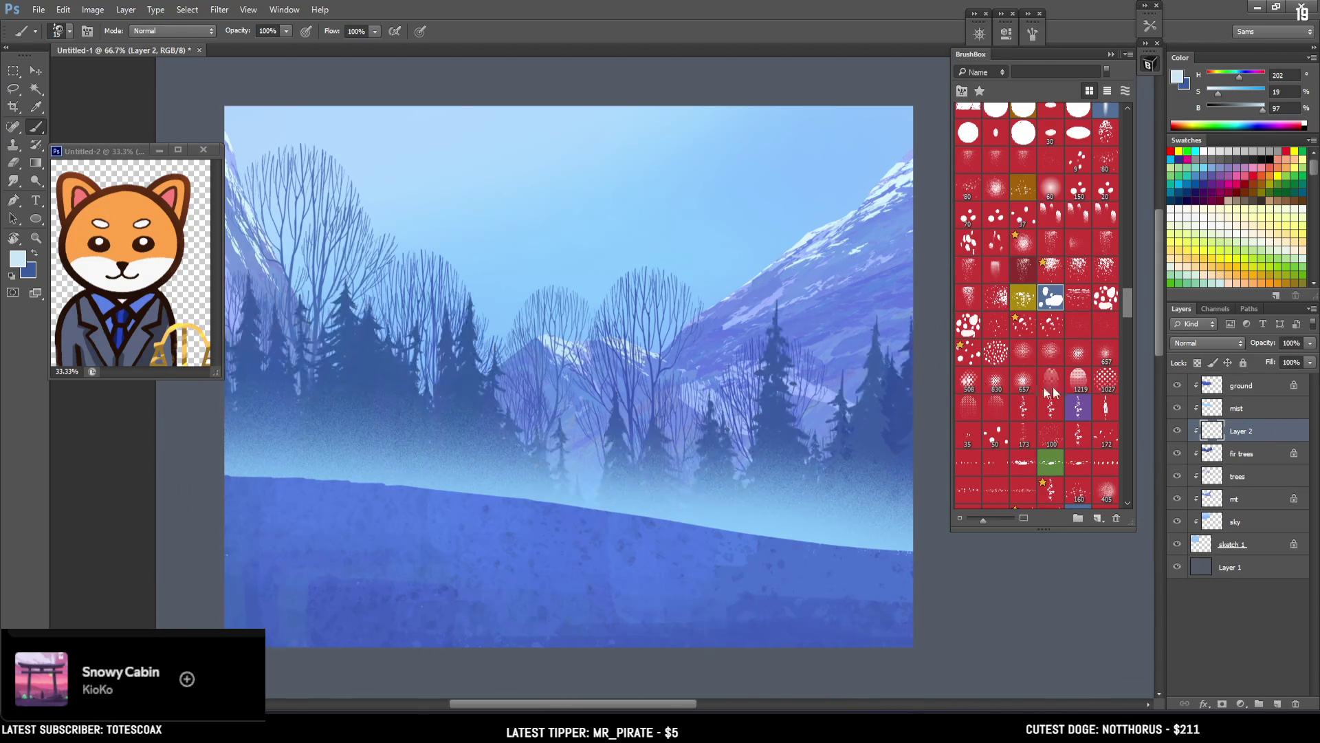
{"action": "mouse_move", "coordinate": [470, 297]}
{"action": "left_mouse_down"}
{"action": "mouse_move", "coordinate": [474, 325]}
{"action": "mouse_move", "coordinate": [445, 311]}
{"action": "mouse_move", "coordinate": [448, 344]}
{"action": "mouse_move", "coordinate": [445, 308]}
{"action": "left_mouse_up"}
{"action": "mouse_move", "coordinate": [346, 282]}
{"action": "left_mouse_down"}
{"action": "mouse_move", "coordinate": [337, 292]}
{"action": "mouse_move", "coordinate": [365, 318]}
{"action": "mouse_move", "coordinate": [358, 297]}
{"action": "mouse_move", "coordinate": [381, 306]}
{"action": "mouse_move", "coordinate": [385, 358]}
{"action": "left_mouse_up"}
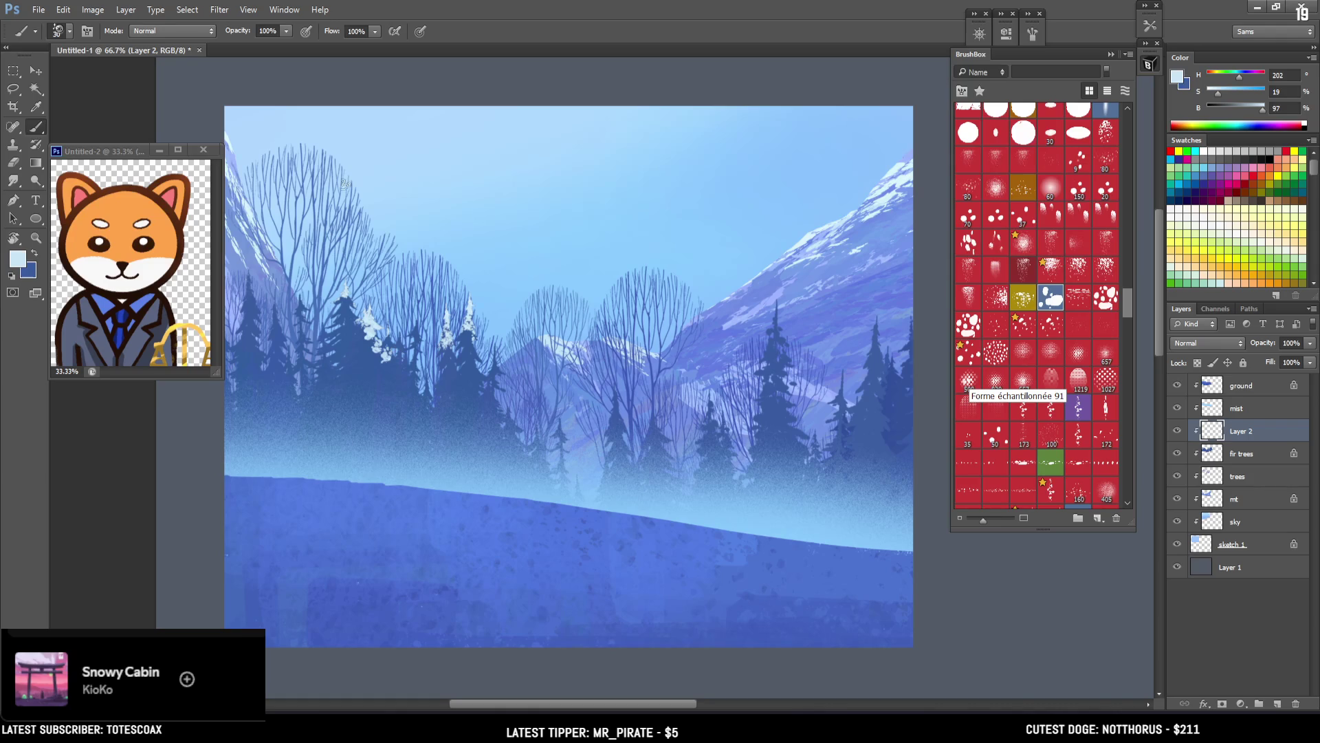
{"action": "key", "text": "ctrl+z"}
{"action": "left_click_drag", "start_coordinate": [388, 262], "coordinate": [420, 272]}
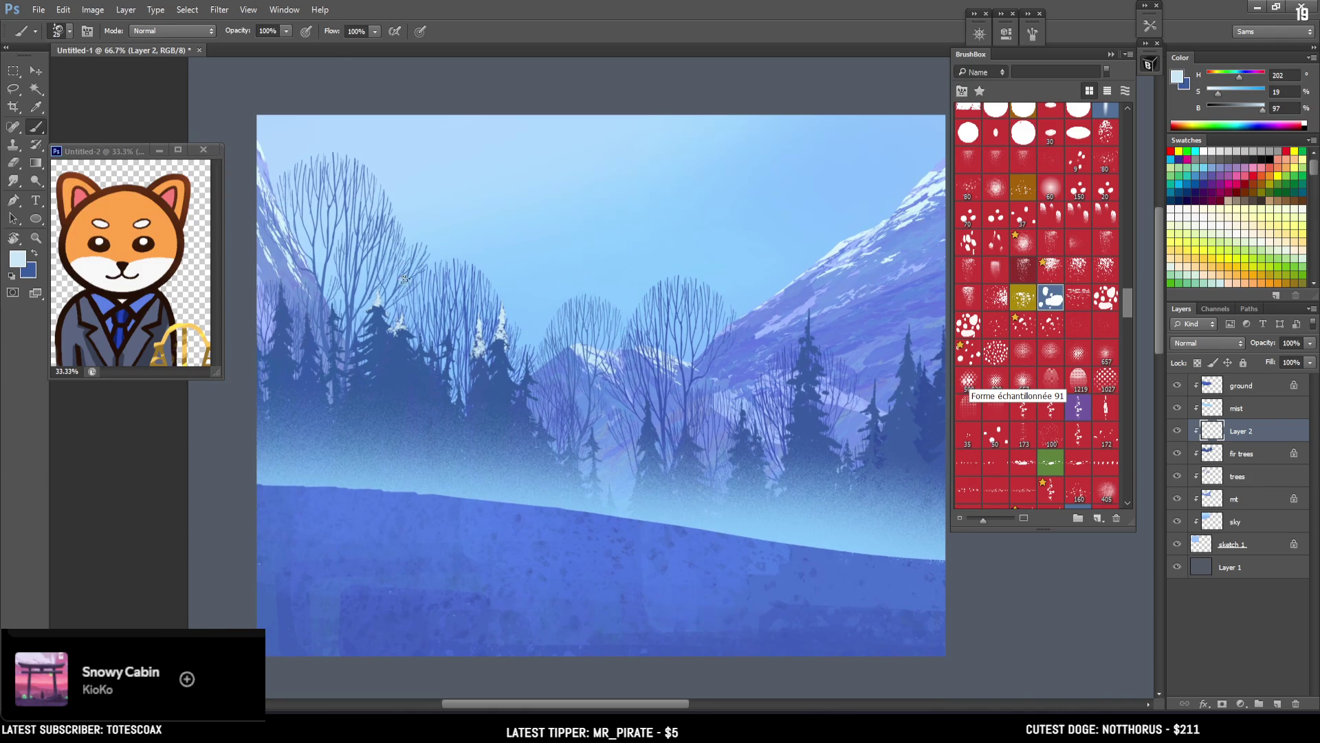
{"action": "mouse_move", "coordinate": [420, 336]}
{"action": "left_mouse_down"}
{"action": "mouse_move", "coordinate": [435, 364]}
{"action": "mouse_move", "coordinate": [445, 343]}
{"action": "left_mouse_up"}
{"action": "mouse_move", "coordinate": [281, 283]}
{"action": "left_mouse_down"}
{"action": "mouse_move", "coordinate": [283, 318]}
{"action": "mouse_move", "coordinate": [315, 353]}
{"action": "left_mouse_up"}
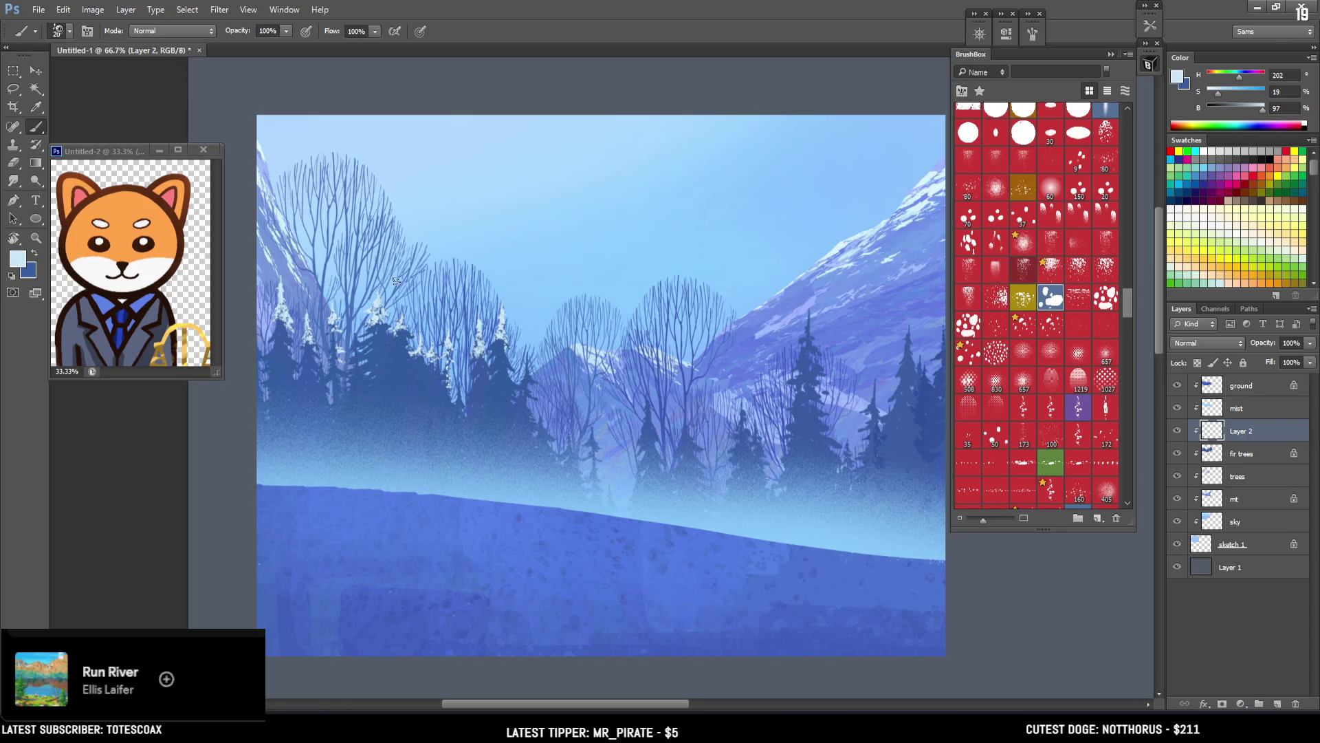
Step: Paint snow caps on two central fir trees and three small fir trees beside them
{"action": "key", "text": "l"}
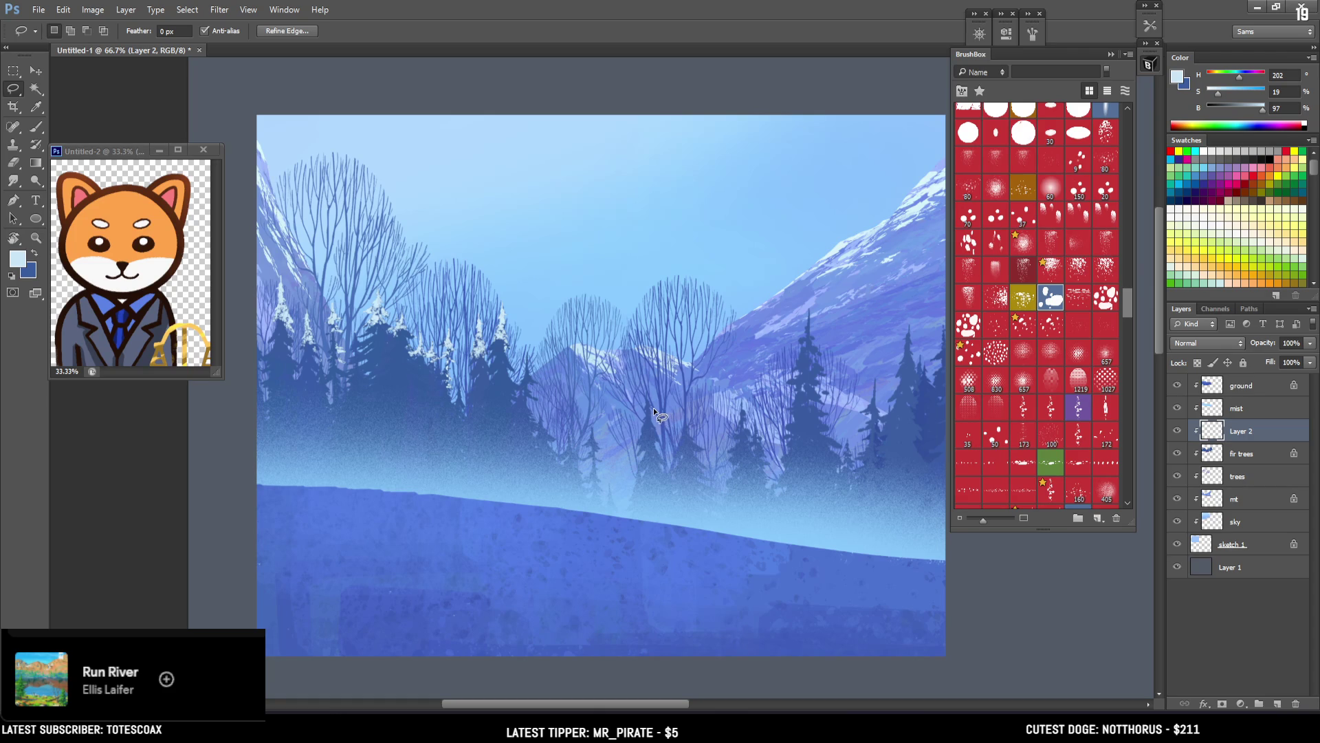
{"action": "key", "text": "b"}
{"action": "left_click_drag", "start_coordinate": [651, 402], "coordinate": [642, 430]}
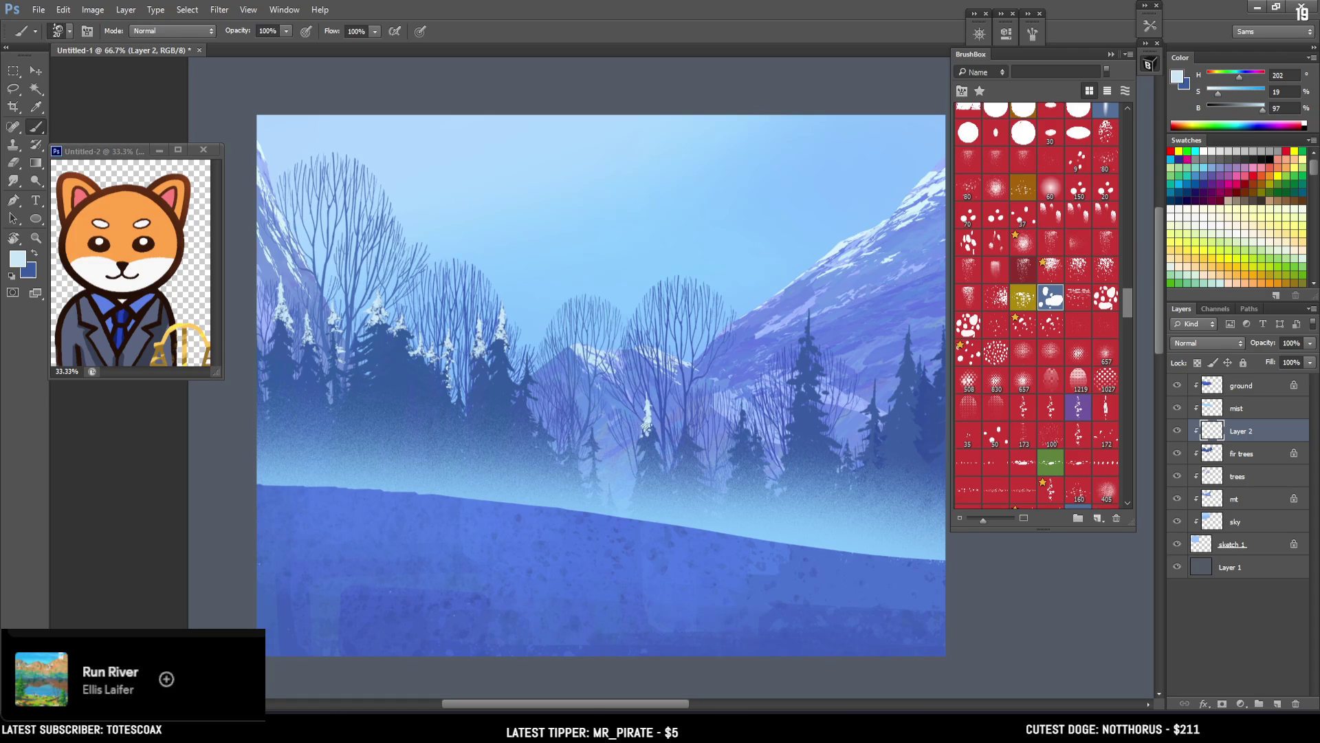
{"action": "key", "text": "e"}
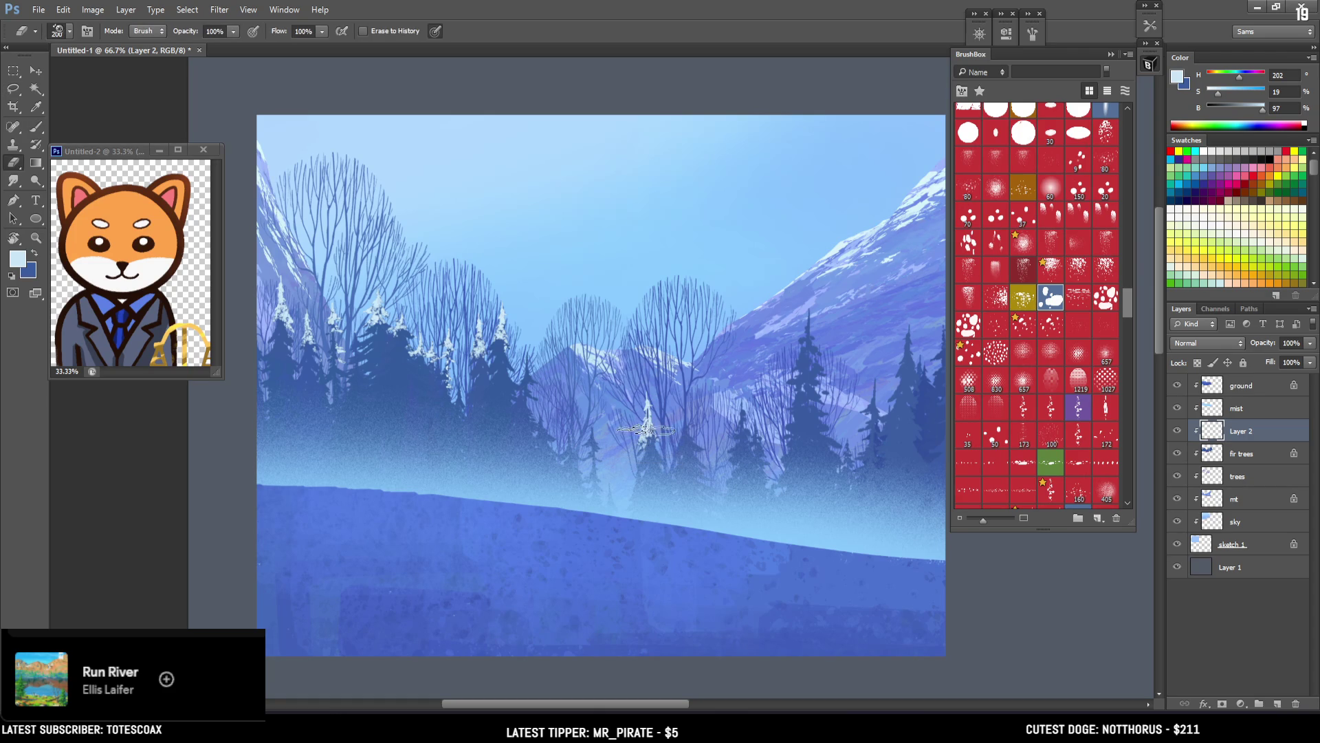
{"action": "key", "text": "b"}
{"action": "mouse_move", "coordinate": [685, 410]}
{"action": "left_mouse_down"}
{"action": "mouse_move", "coordinate": [681, 447]}
{"action": "mouse_move", "coordinate": [683, 427]}
{"action": "left_mouse_up"}
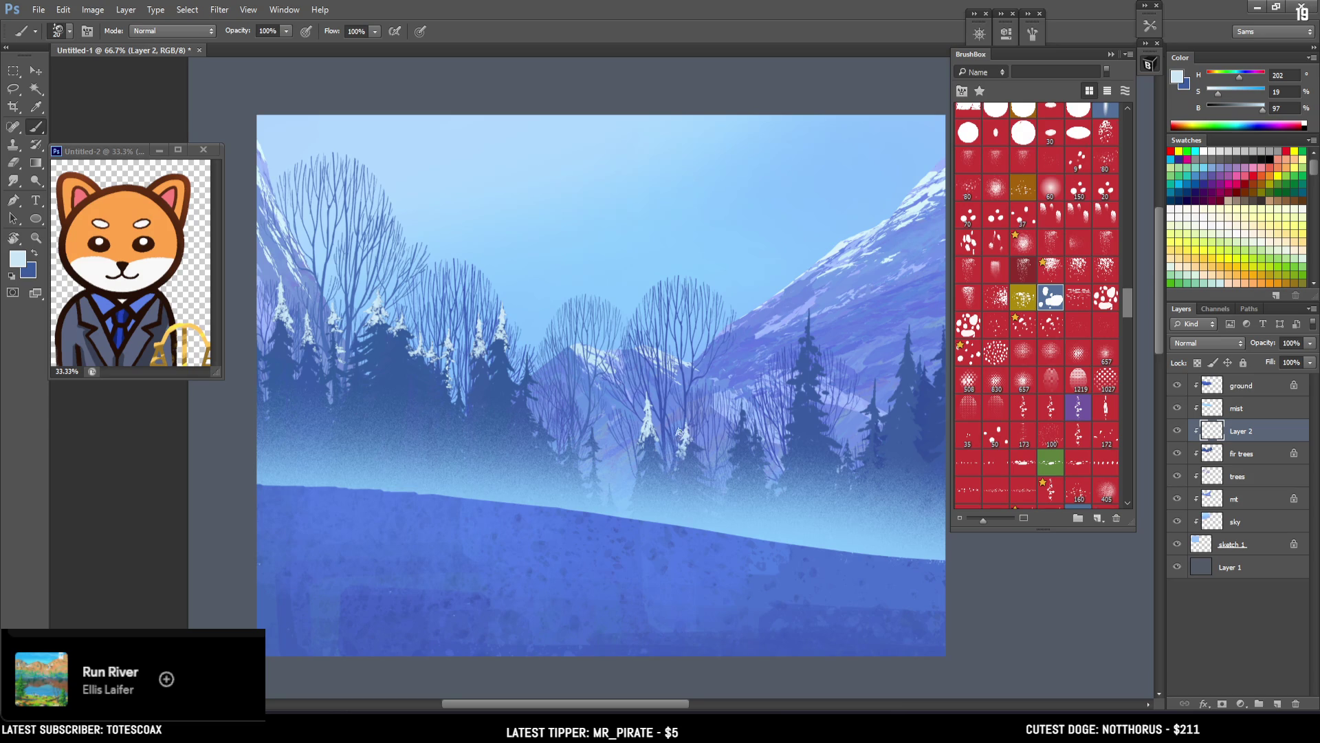
{"action": "mouse_move", "coordinate": [582, 416]}
{"action": "left_mouse_down"}
{"action": "mouse_move", "coordinate": [593, 440]}
{"action": "mouse_move", "coordinate": [589, 423]}
{"action": "mouse_move", "coordinate": [578, 433]}
{"action": "left_mouse_up"}
{"action": "mouse_move", "coordinate": [572, 444]}
{"action": "left_mouse_down"}
{"action": "mouse_move", "coordinate": [557, 458]}
{"action": "mouse_move", "coordinate": [577, 457]}
{"action": "left_mouse_up"}
{"action": "mouse_move", "coordinate": [545, 411]}
{"action": "left_mouse_down"}
{"action": "mouse_move", "coordinate": [551, 440]}
{"action": "mouse_move", "coordinate": [537, 440]}
{"action": "mouse_move", "coordinate": [558, 450]}
{"action": "left_mouse_up"}
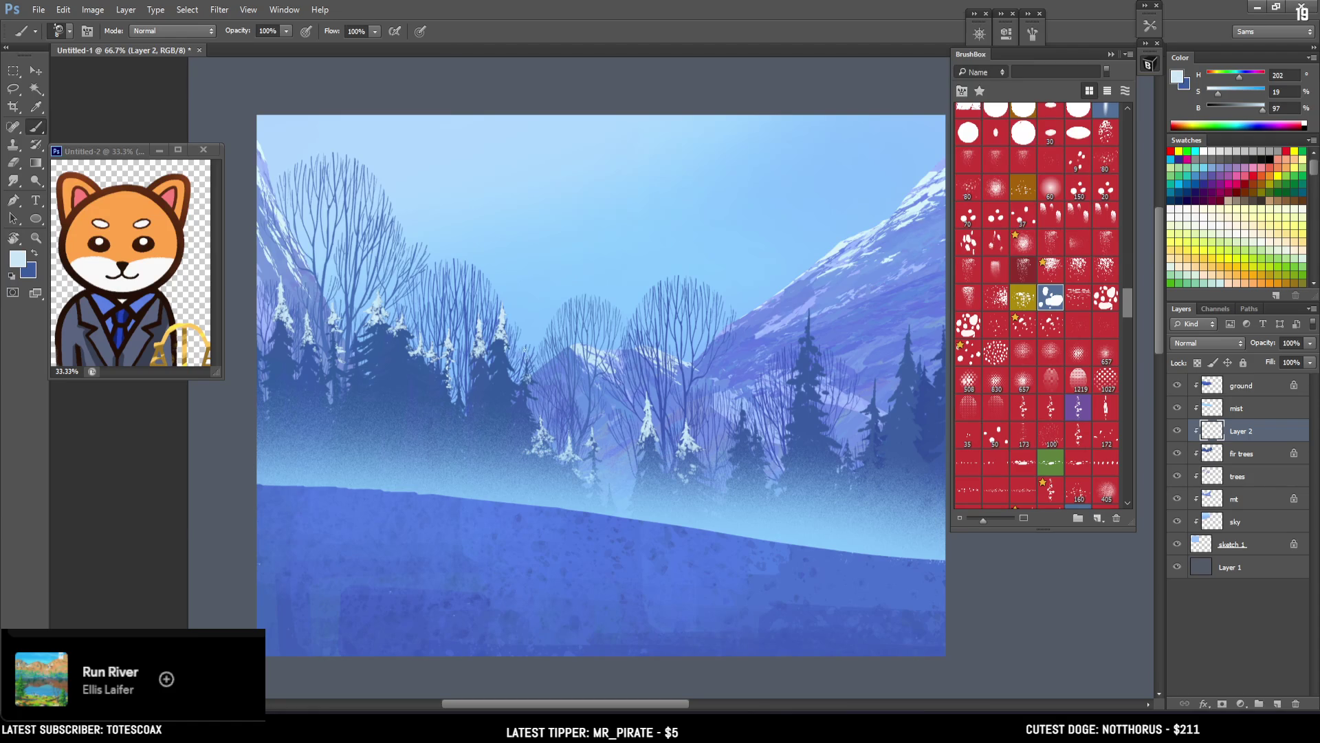
Step: Paint light blue snow on a left-centre treetop, touch it up in dark blue, and frost the right fir treetop
{"action": "key", "text": "e"}
{"action": "key", "text": "b"}
{"action": "key", "text": "x"}
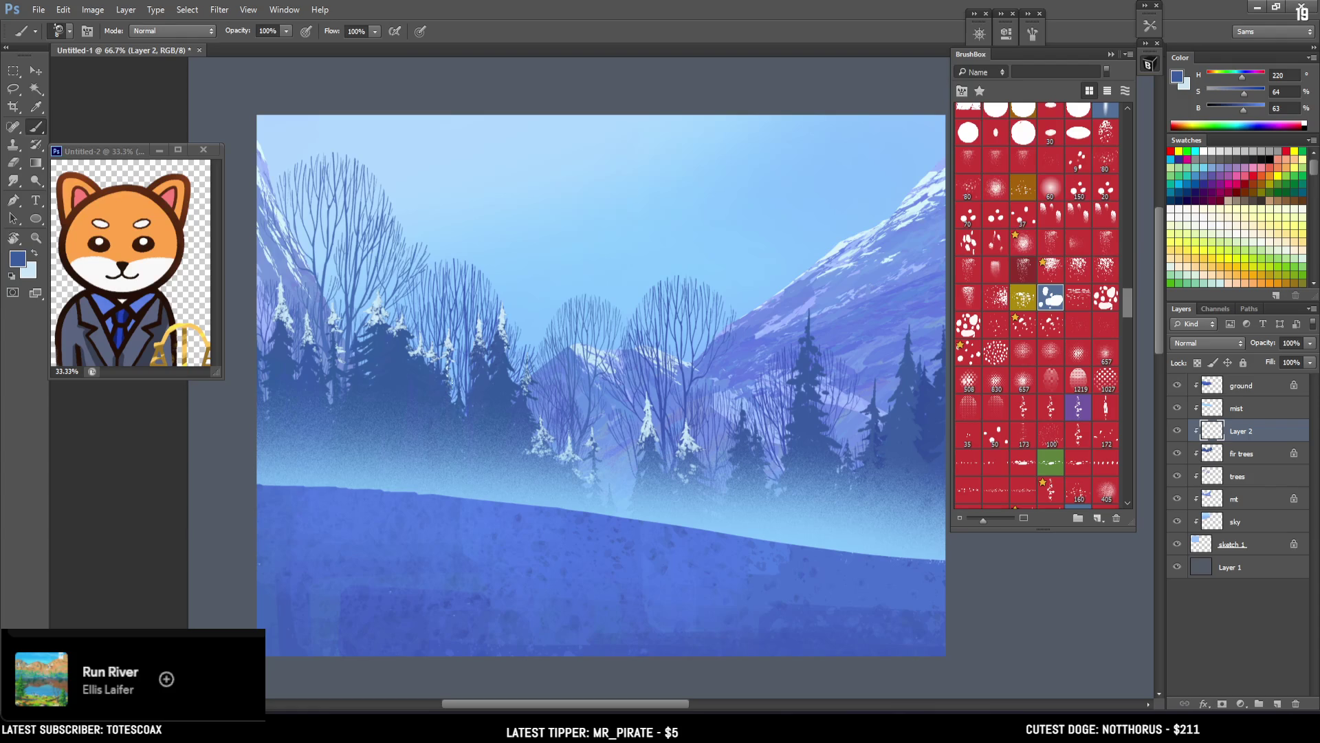
{"action": "key", "text": "x"}
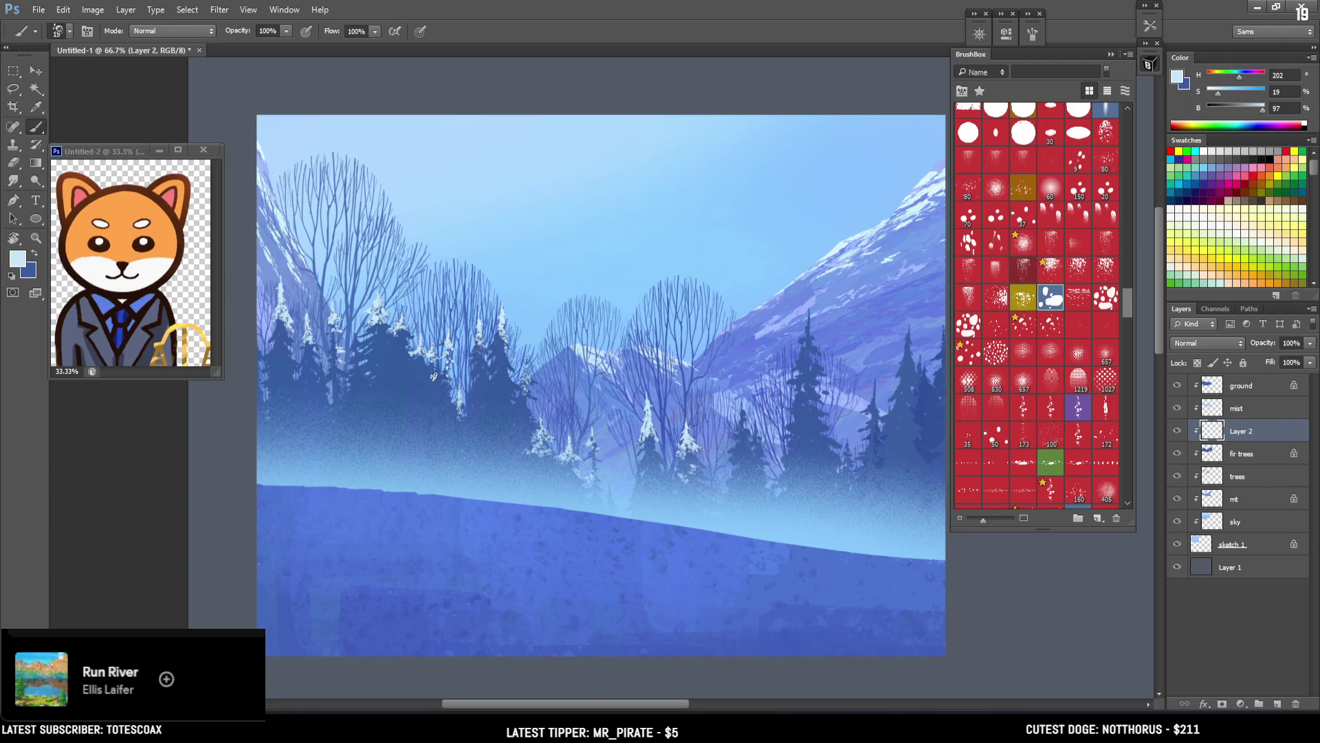
{"action": "mouse_move", "coordinate": [458, 398]}
{"action": "left_mouse_down"}
{"action": "mouse_move", "coordinate": [443, 446]}
{"action": "mouse_move", "coordinate": [465, 450]}
{"action": "left_mouse_up"}
{"action": "key", "text": "x"}
{"action": "mouse_move", "coordinate": [446, 440]}
{"action": "left_mouse_down"}
{"action": "mouse_move", "coordinate": [453, 423]}
{"action": "mouse_move", "coordinate": [463, 446]}
{"action": "mouse_move", "coordinate": [460, 392]}
{"action": "left_mouse_up"}
{"action": "mouse_move", "coordinate": [503, 326]}
{"action": "left_mouse_down"}
{"action": "mouse_move", "coordinate": [500, 359]}
{"action": "mouse_move", "coordinate": [509, 338]}
{"action": "left_mouse_up"}
{"action": "key", "text": "x"}
{"action": "key", "text": "x"}
{"action": "key", "text": "x"}
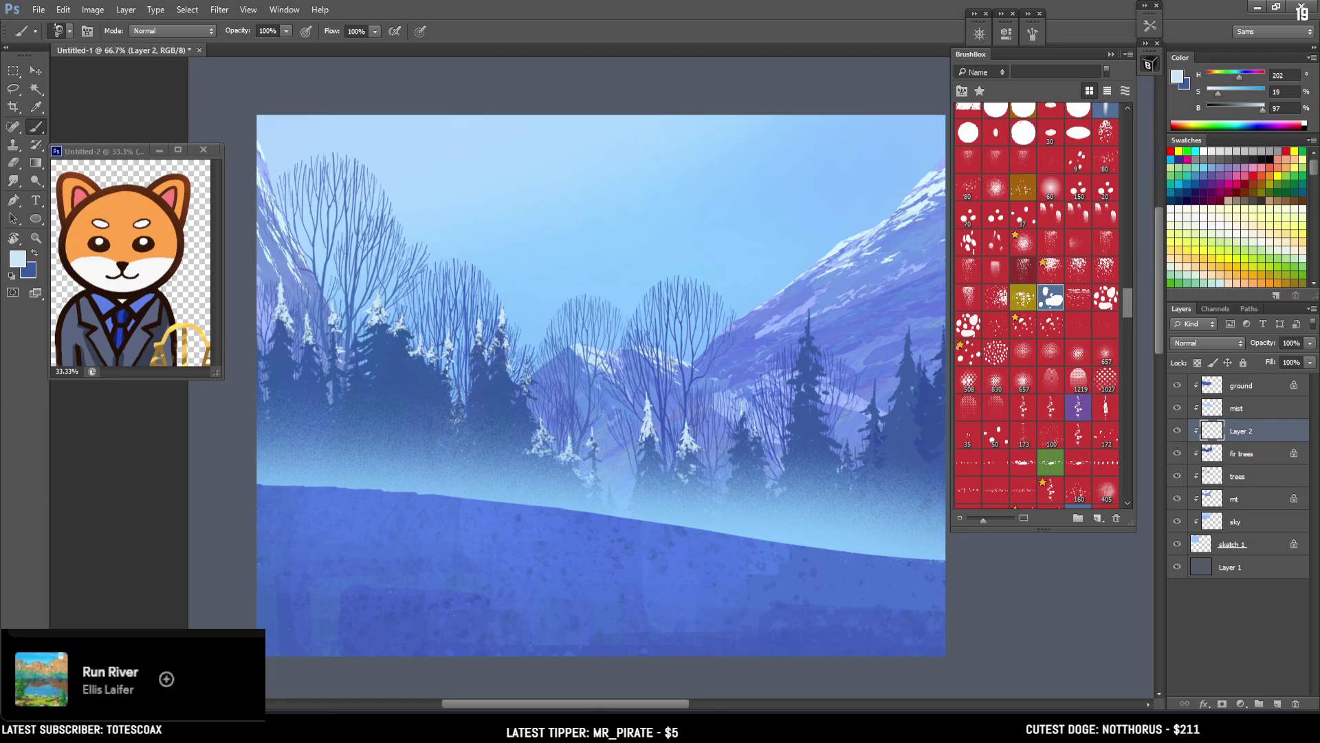
{"action": "mouse_move", "coordinate": [809, 309]}
{"action": "left_mouse_down"}
{"action": "mouse_move", "coordinate": [823, 370]}
{"action": "mouse_move", "coordinate": [794, 416]}
{"action": "left_mouse_up"}
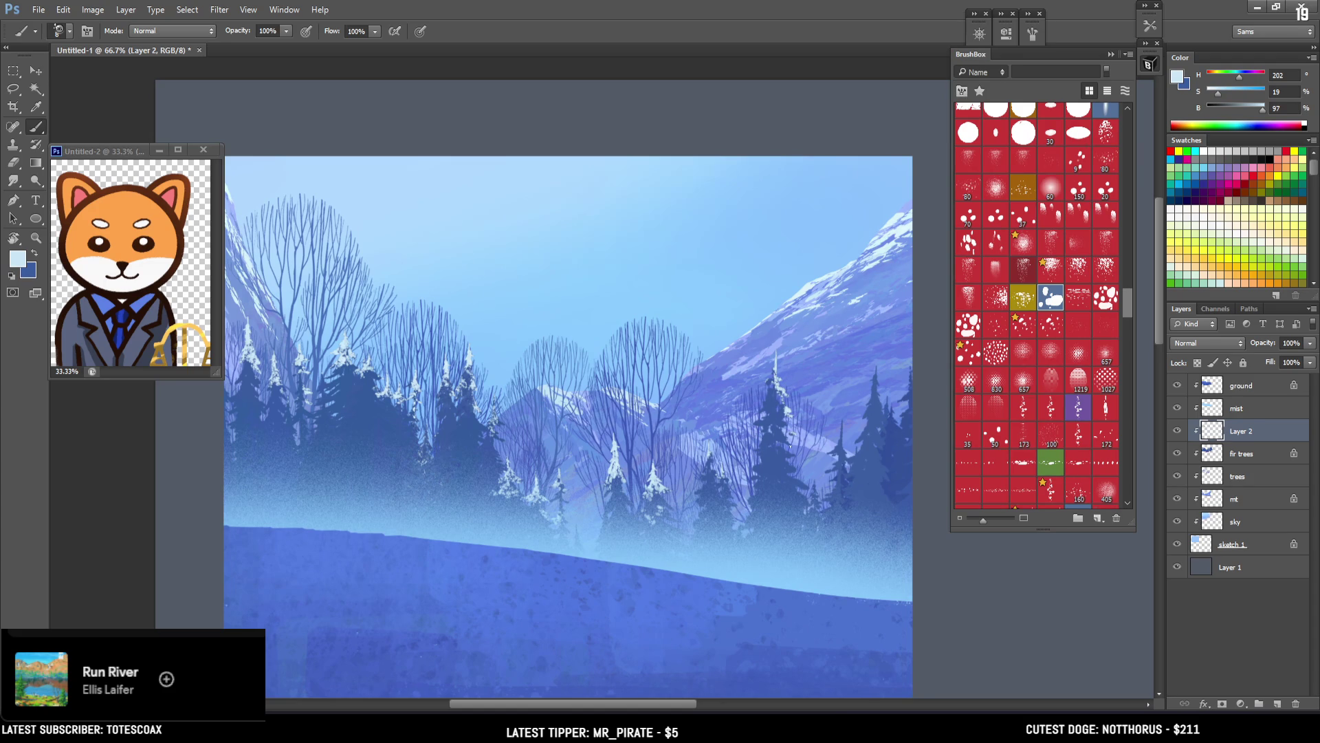
Step: Dab light blue snow onto the central and right fir trees, sampling a dark blue for corrections
{"action": "left_click_drag", "start_coordinate": [760, 418], "coordinate": [774, 464]}
{"action": "mouse_move", "coordinate": [878, 389]}
{"action": "left_mouse_down"}
{"action": "mouse_move", "coordinate": [878, 406]}
{"action": "mouse_move", "coordinate": [841, 420]}
{"action": "mouse_move", "coordinate": [888, 447]}
{"action": "mouse_move", "coordinate": [909, 369]}
{"action": "mouse_move", "coordinate": [909, 440]}
{"action": "mouse_move", "coordinate": [881, 438]}
{"action": "left_mouse_up"}
{"action": "key", "text": "x"}
{"action": "left_click", "coordinate": [896, 461], "text": "alt"}
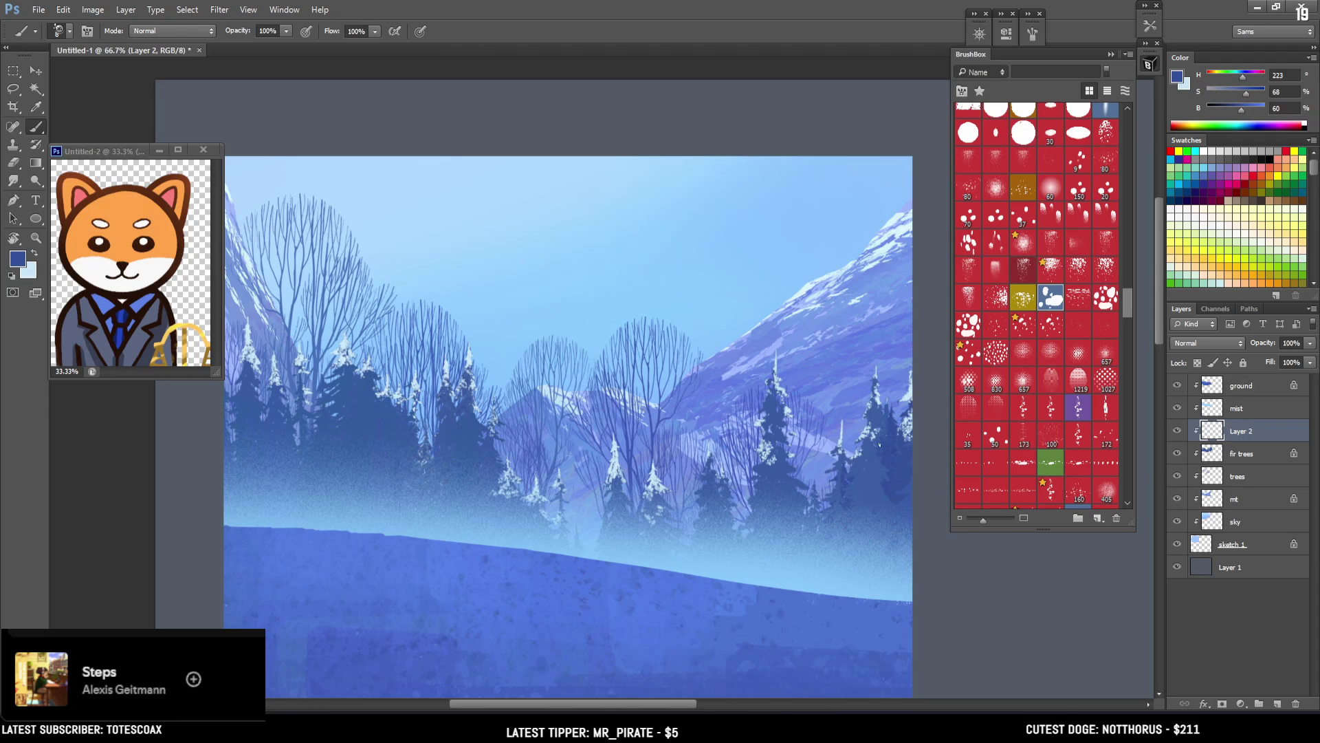
{"action": "key", "text": "x"}
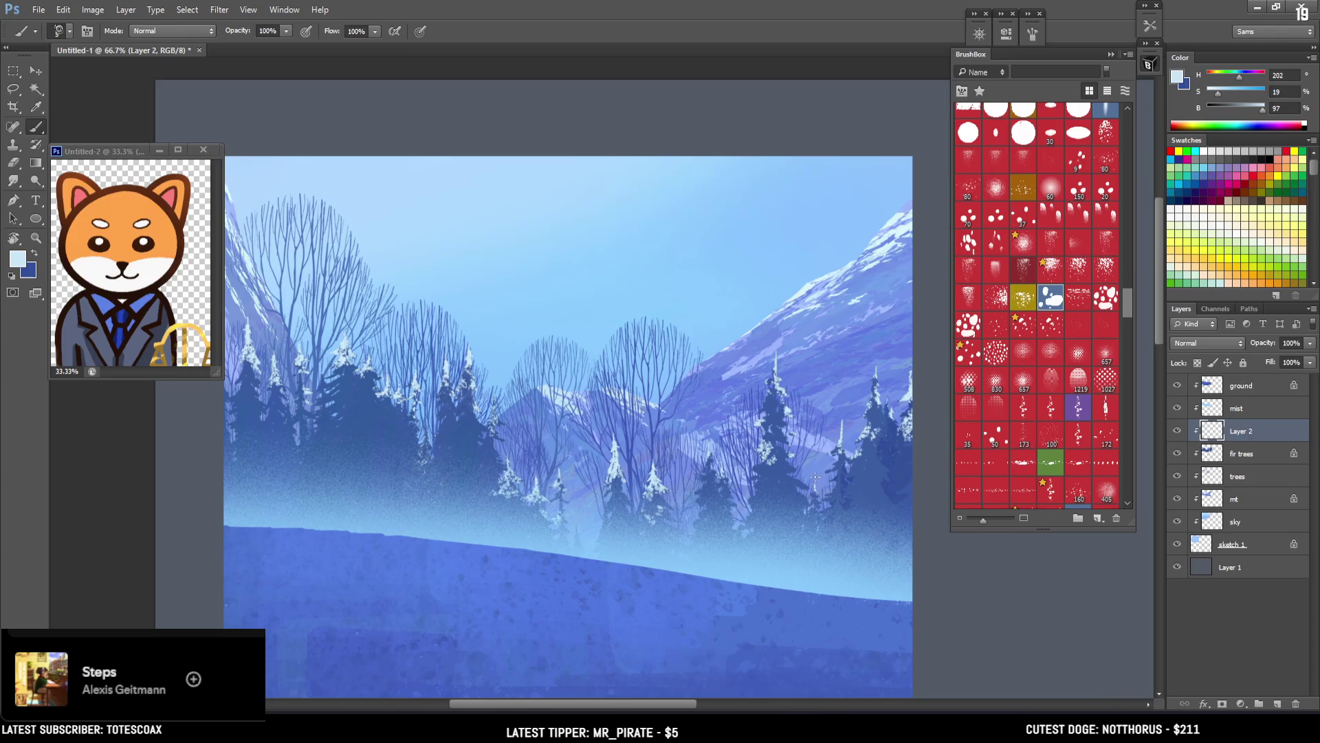
{"action": "left_click", "coordinate": [701, 490]}
{"action": "left_click", "coordinate": [701, 500]}
Step: Clear the selection, paint light strokes on the left fir trees, undo stray marks and repaint
{"action": "mouse_move", "coordinate": [301, 403]}
{"action": "left_mouse_down"}
{"action": "mouse_move", "coordinate": [357, 441]}
{"action": "mouse_move", "coordinate": [387, 438]}
{"action": "mouse_move", "coordinate": [314, 448]}
{"action": "mouse_move", "coordinate": [341, 381]}
{"action": "left_mouse_up"}
{"action": "key", "text": "l"}
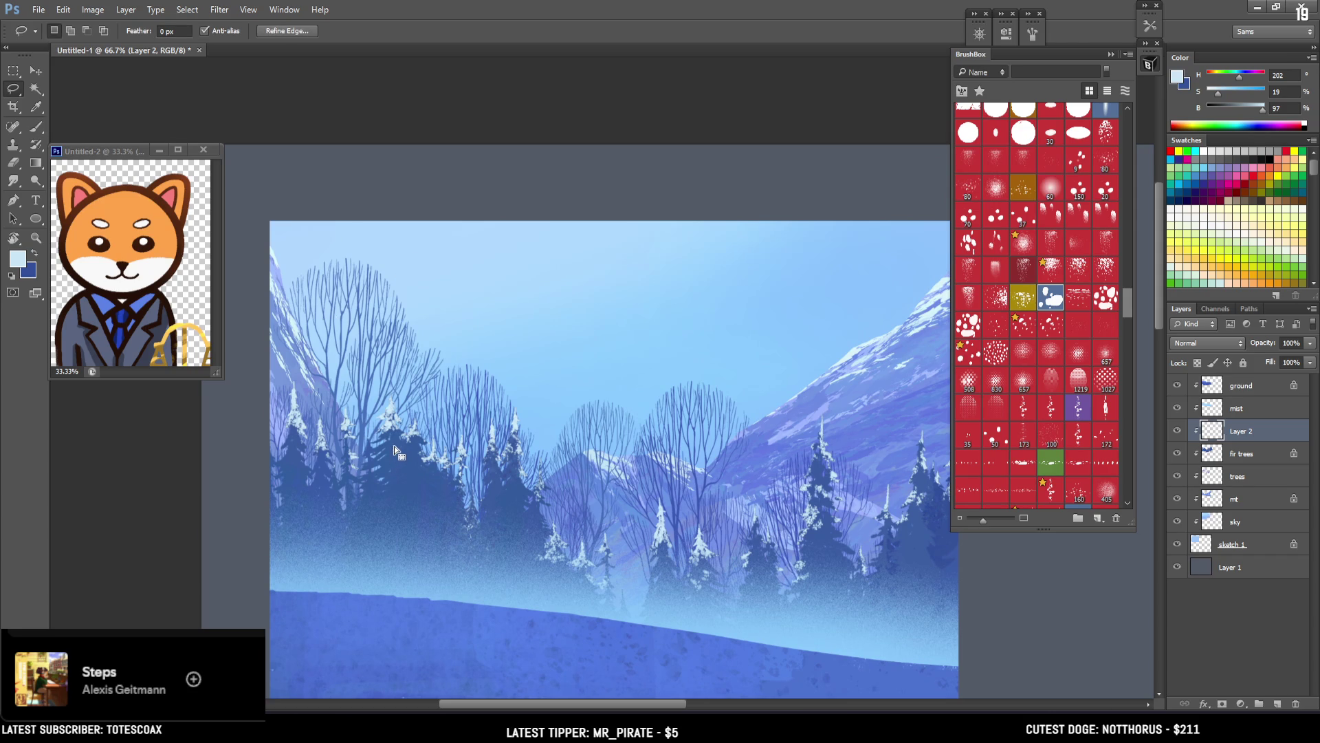
{"action": "left_click", "coordinate": [409, 440]}
{"action": "key", "text": "b"}
{"action": "mouse_move", "coordinate": [397, 446]}
{"action": "left_mouse_down"}
{"action": "mouse_move", "coordinate": [371, 450]}
{"action": "mouse_move", "coordinate": [398, 440]}
{"action": "mouse_move", "coordinate": [389, 448]}
{"action": "left_mouse_up"}
{"action": "key", "text": "x"}
{"action": "key", "text": "ctrl+z"}
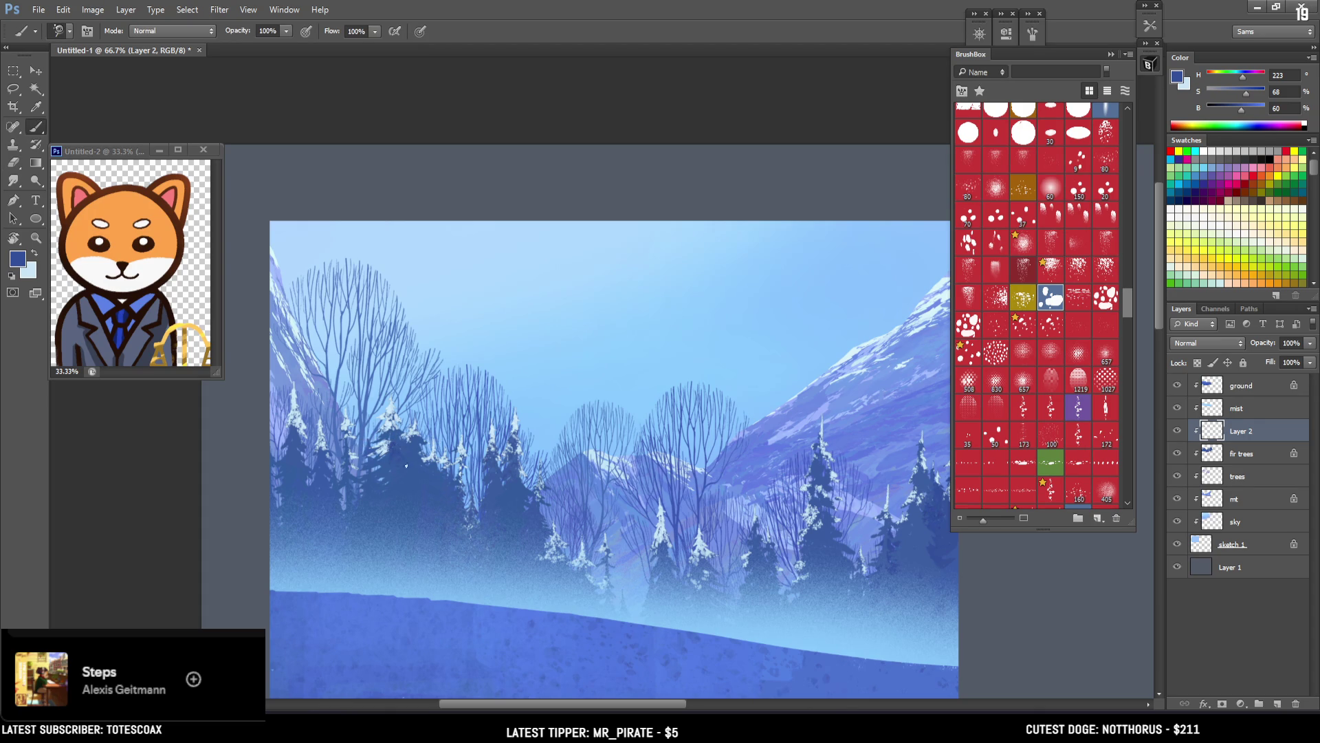
{"action": "key", "text": "x"}
{"action": "key", "text": "l"}
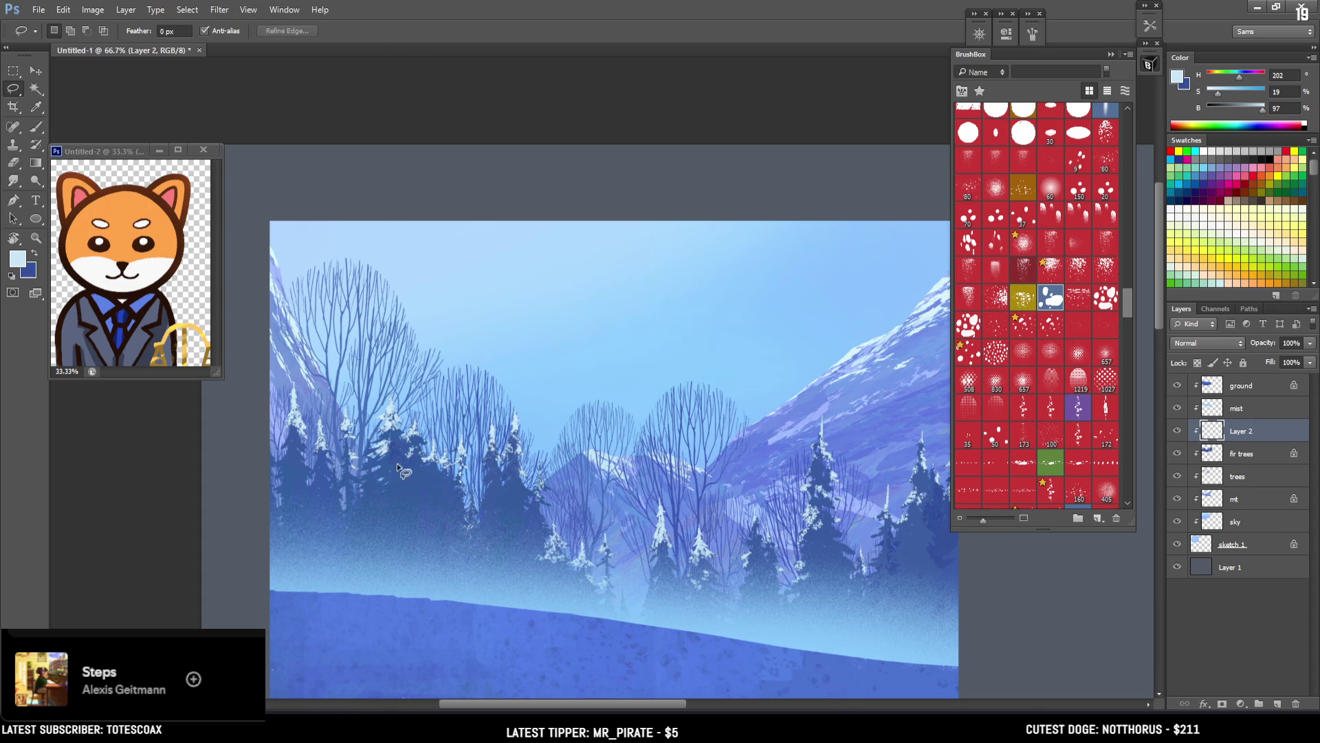
{"action": "key", "text": "b"}
{"action": "mouse_move", "coordinate": [357, 478]}
{"action": "left_mouse_down"}
{"action": "mouse_move", "coordinate": [396, 466]}
{"action": "mouse_move", "coordinate": [368, 478]}
{"action": "left_mouse_up"}
Step: Paint a snow clump onto the dark left fir tree and erase to tidy it
{"action": "key", "text": "x"}
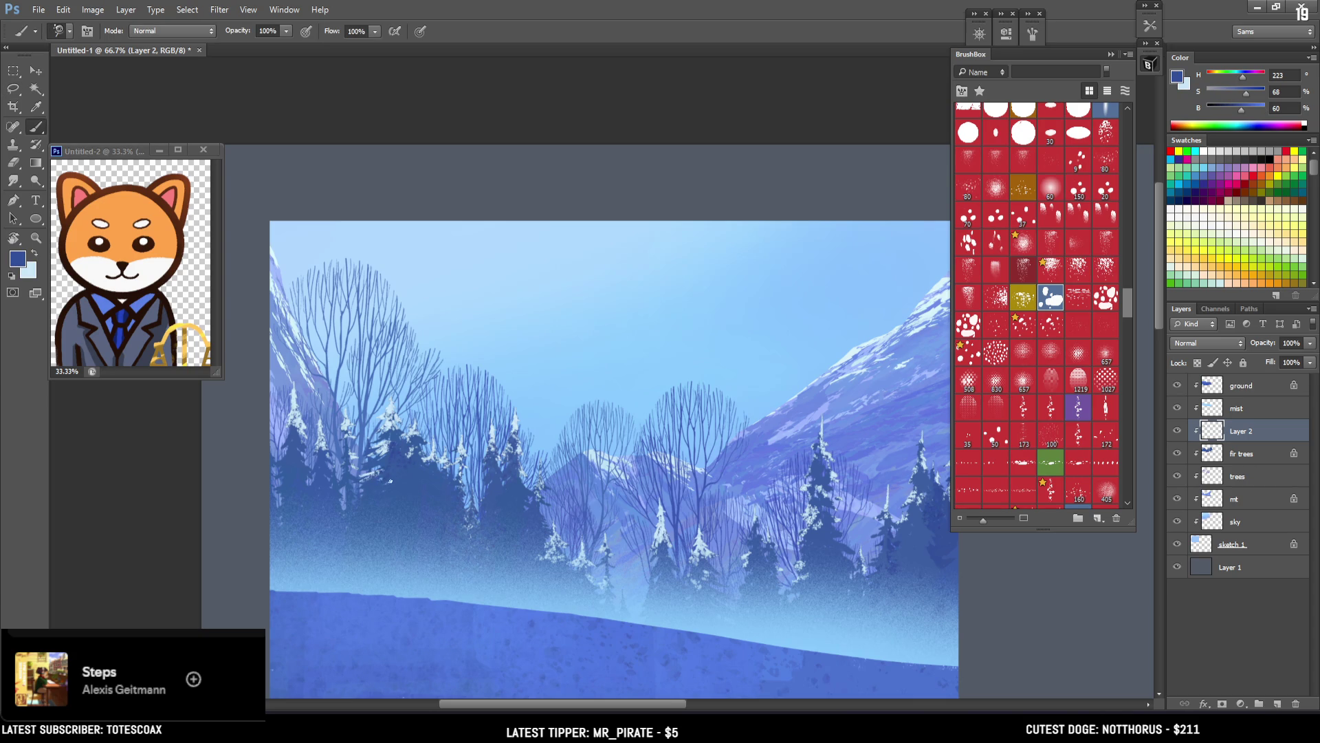
{"action": "key", "text": "x"}
{"action": "left_click_drag", "start_coordinate": [469, 481], "coordinate": [475, 489]}
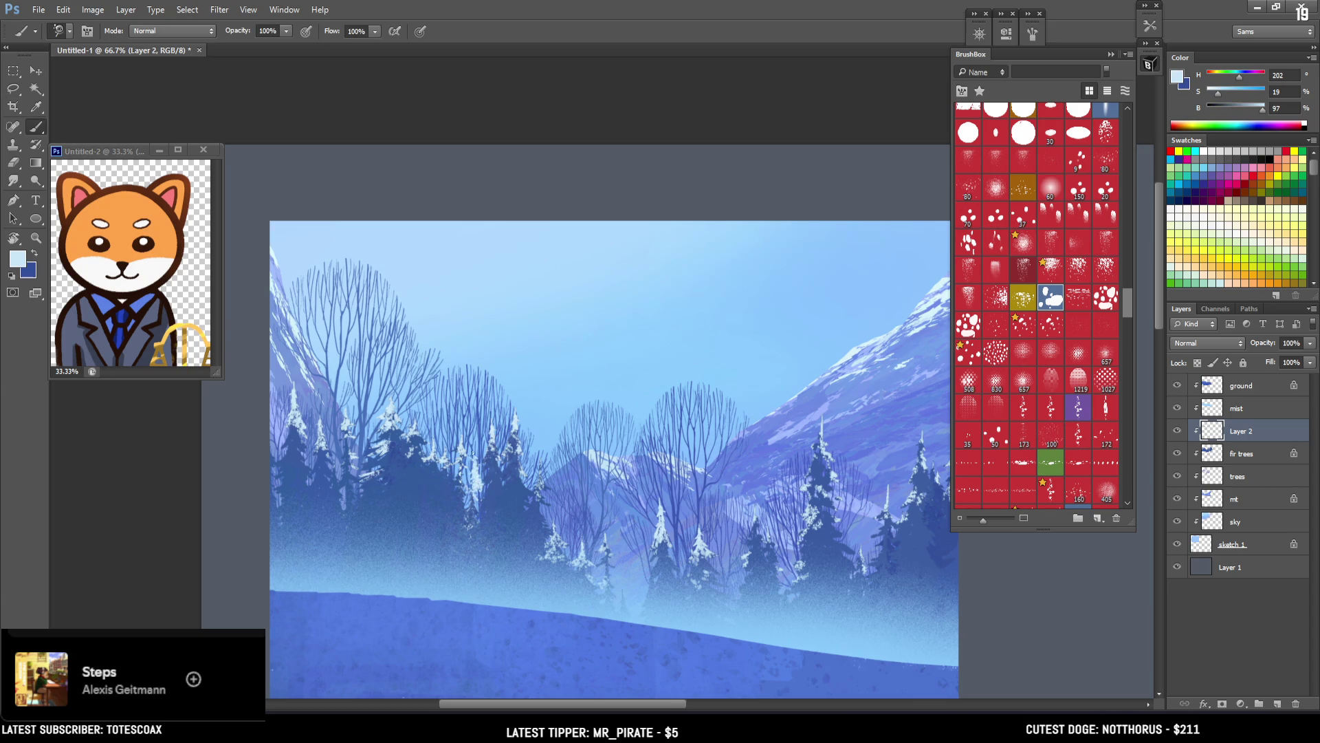
{"action": "key", "text": "e"}
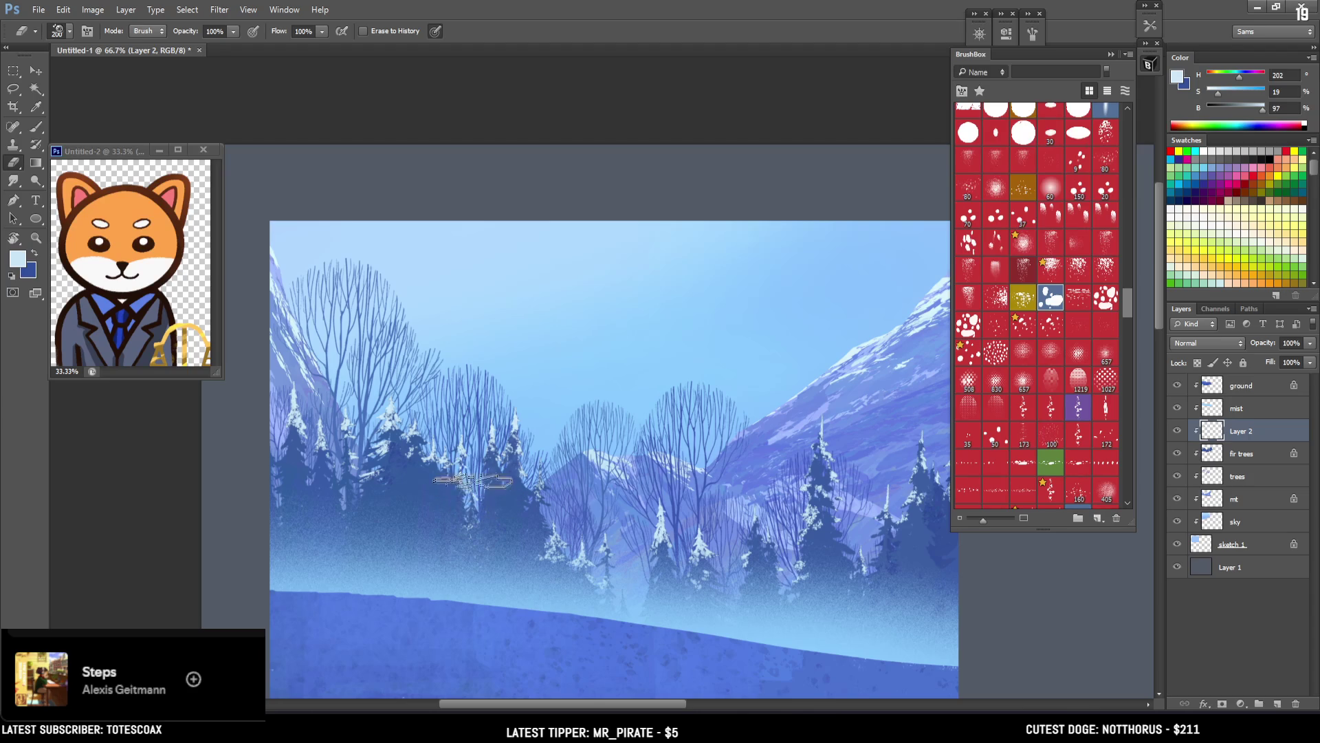
{"action": "key", "text": "b"}
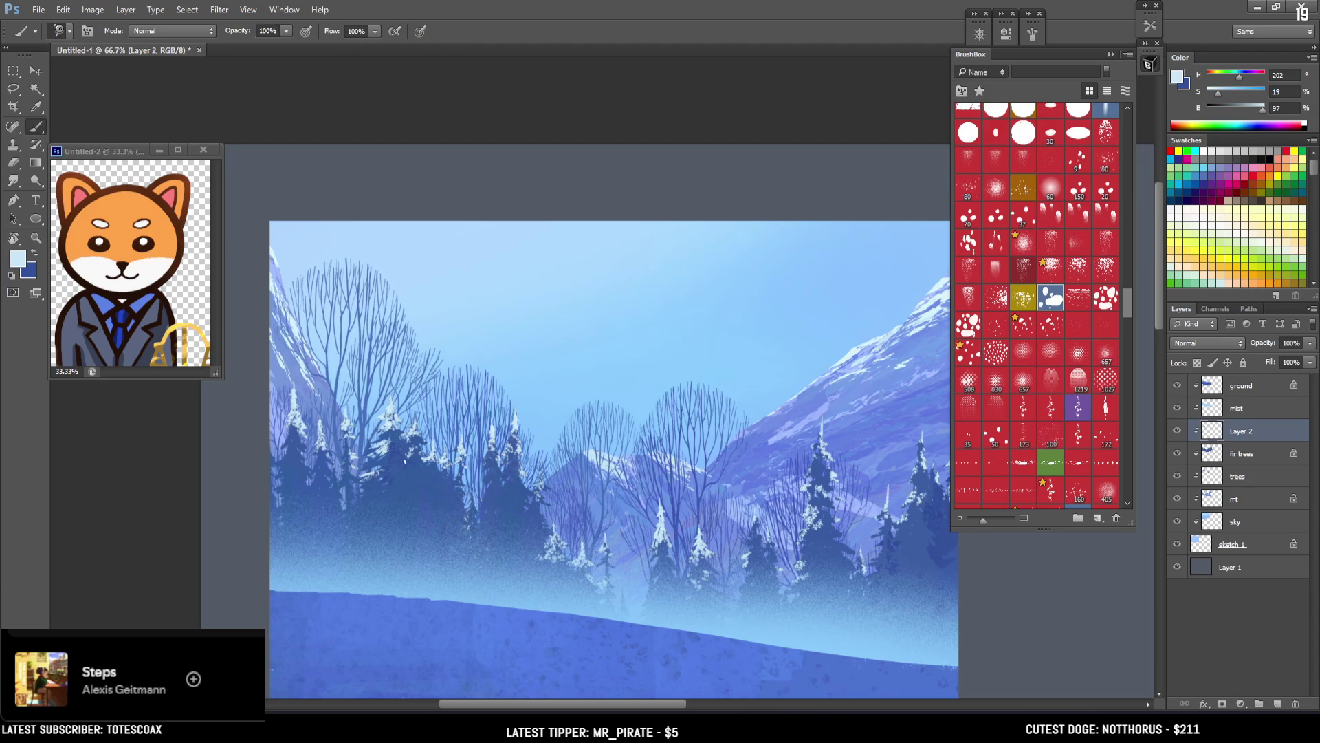
{"action": "key", "text": "e"}
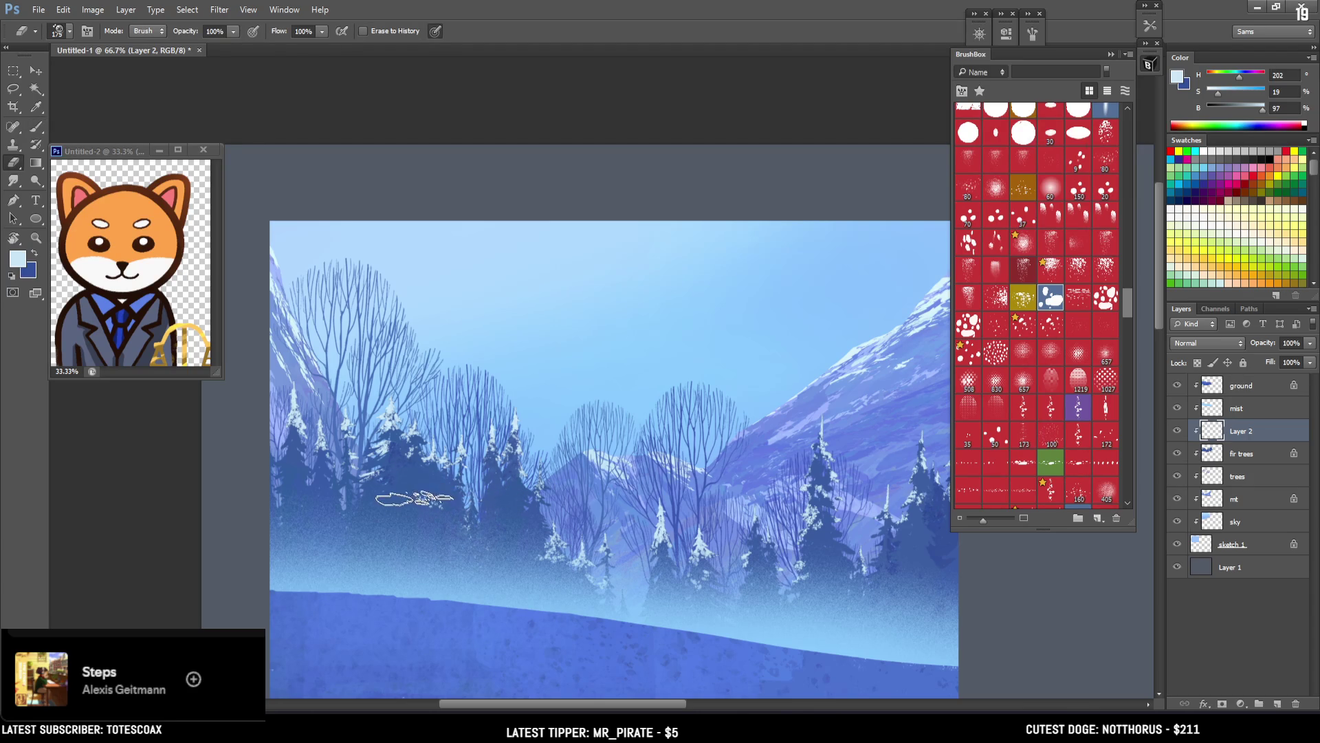
{"action": "key", "text": "ctrl+minus"}
{"action": "key", "text": "ctrl+plus"}
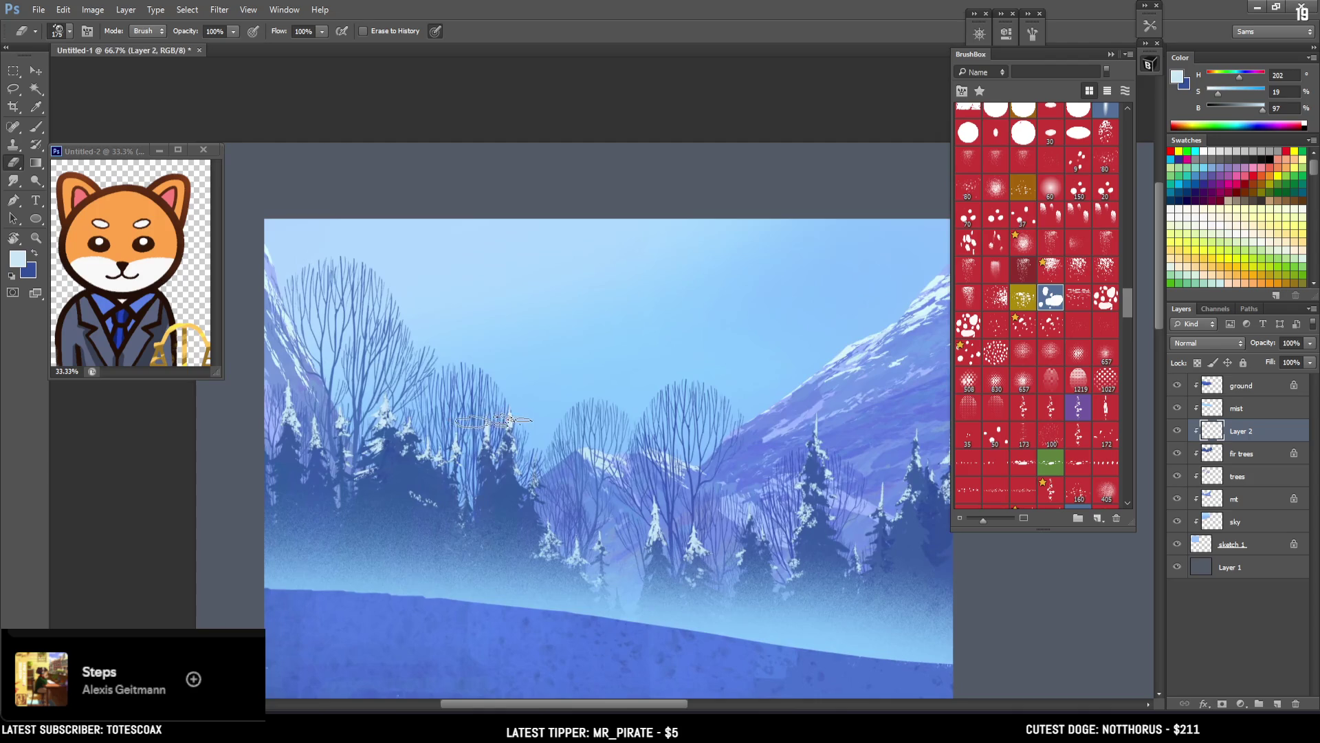
{"action": "key", "text": "l"}
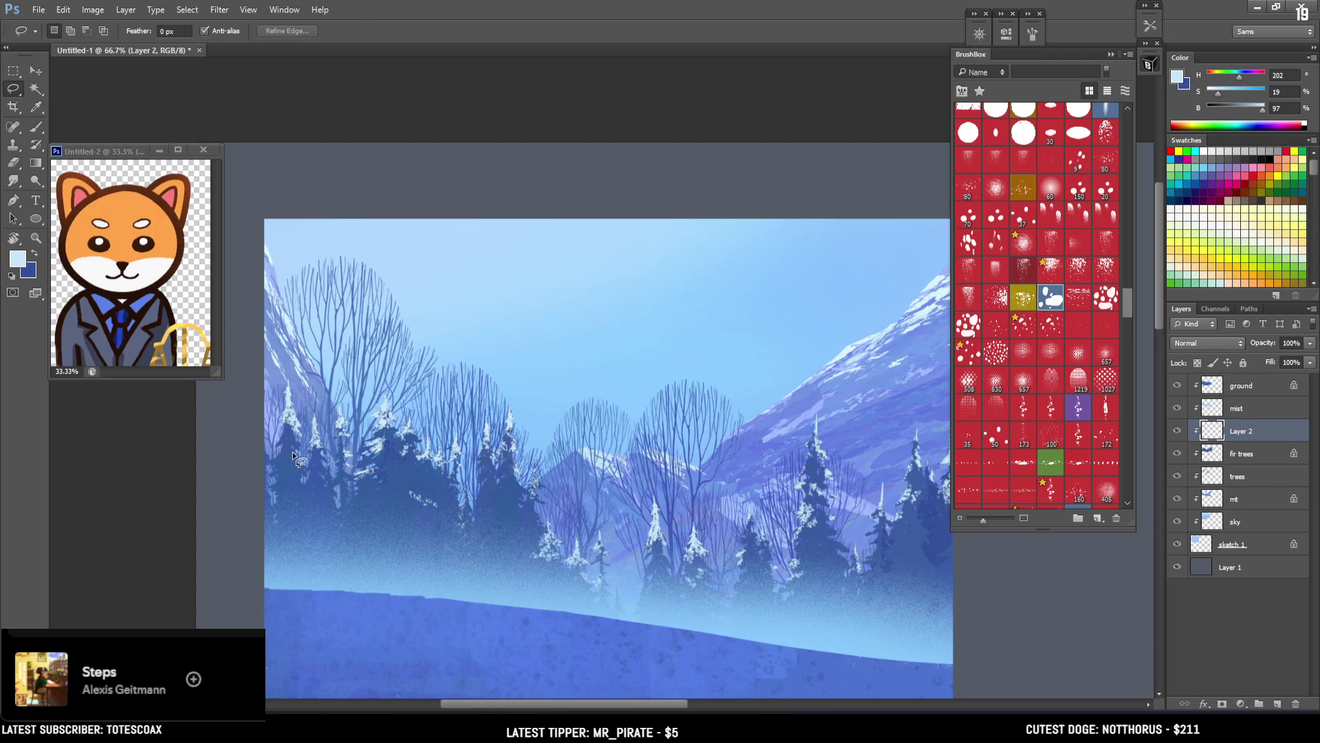
{"action": "key", "text": "b"}
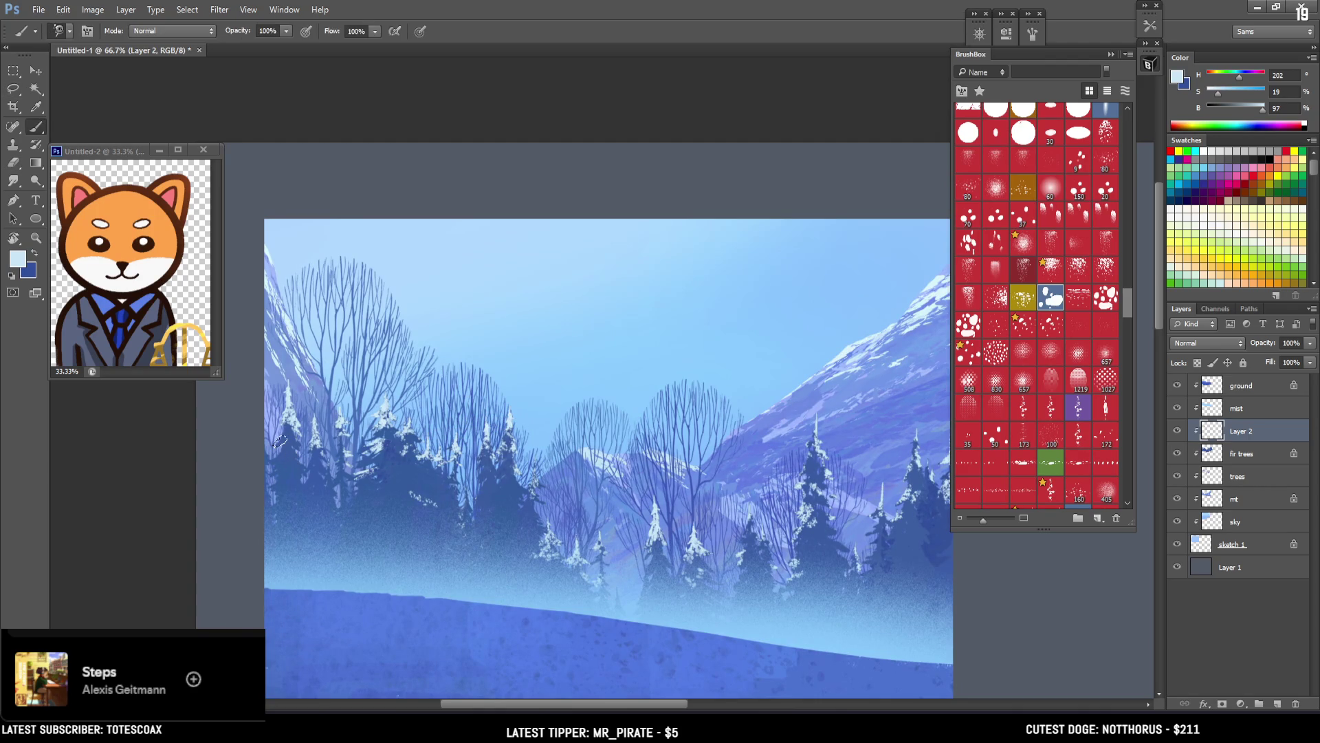
Step: Lasso a patch of the left fir trees and refine its snow with brush and eraser
{"action": "key", "text": "l"}
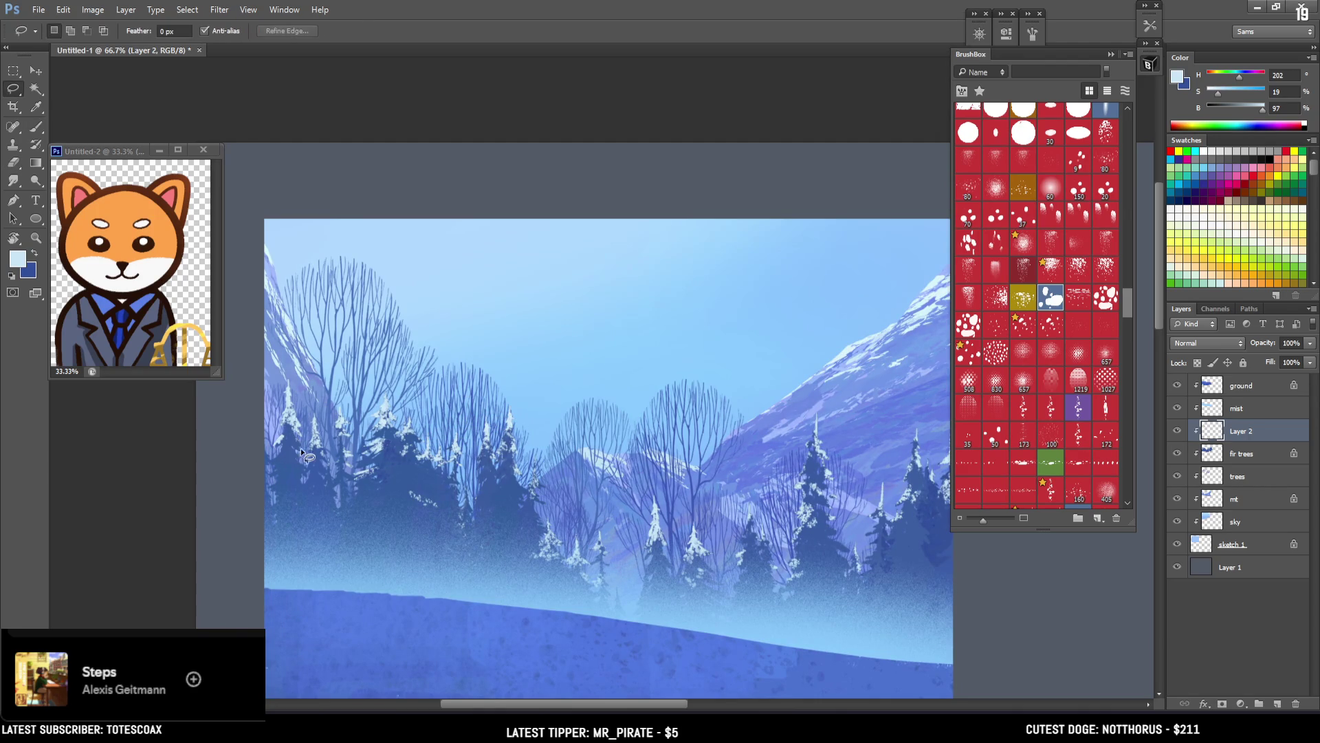
{"action": "key", "text": "b"}
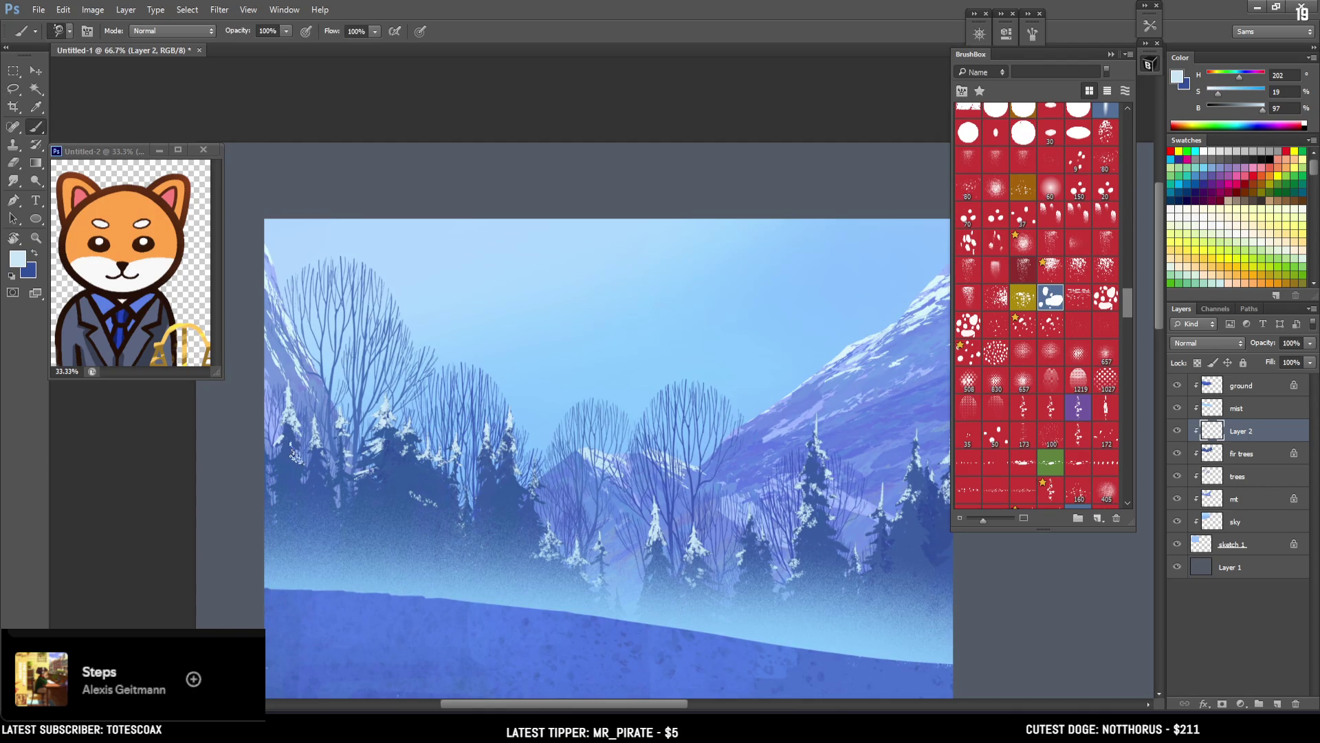
{"action": "key", "text": "l"}
{"action": "left_click_drag", "start_coordinate": [270, 468], "coordinate": [295, 478]}
{"action": "key", "text": "b"}
{"action": "key", "text": "e"}
{"action": "key", "text": "b"}
{"action": "key", "text": "e"}
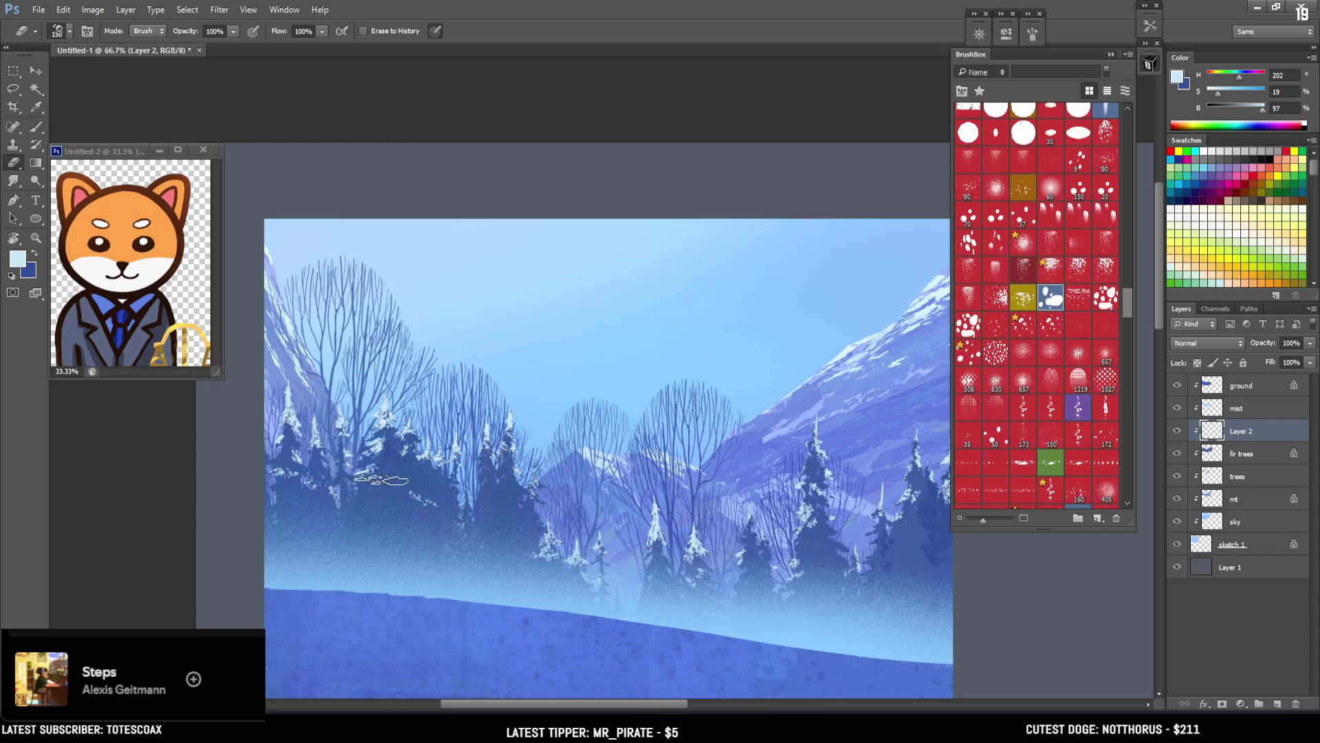
{"action": "key", "text": "l"}
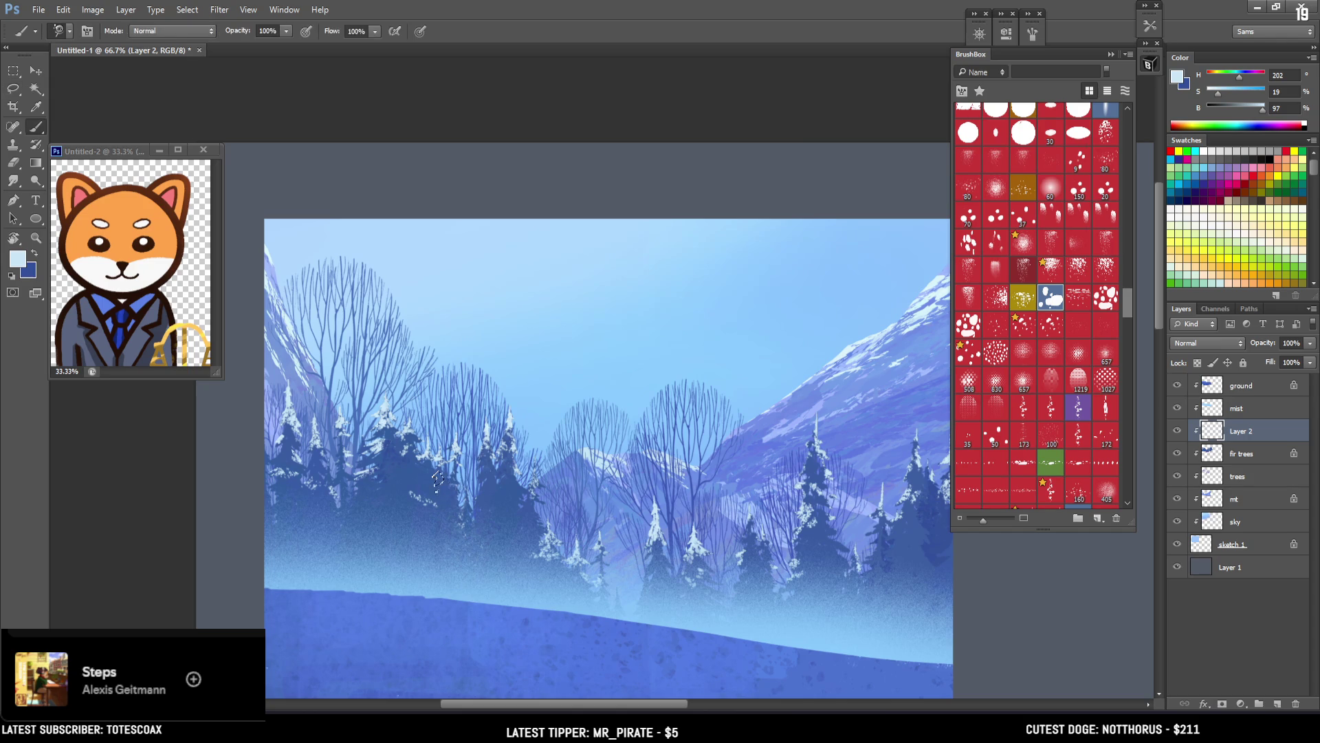
{"action": "key", "text": "e"}
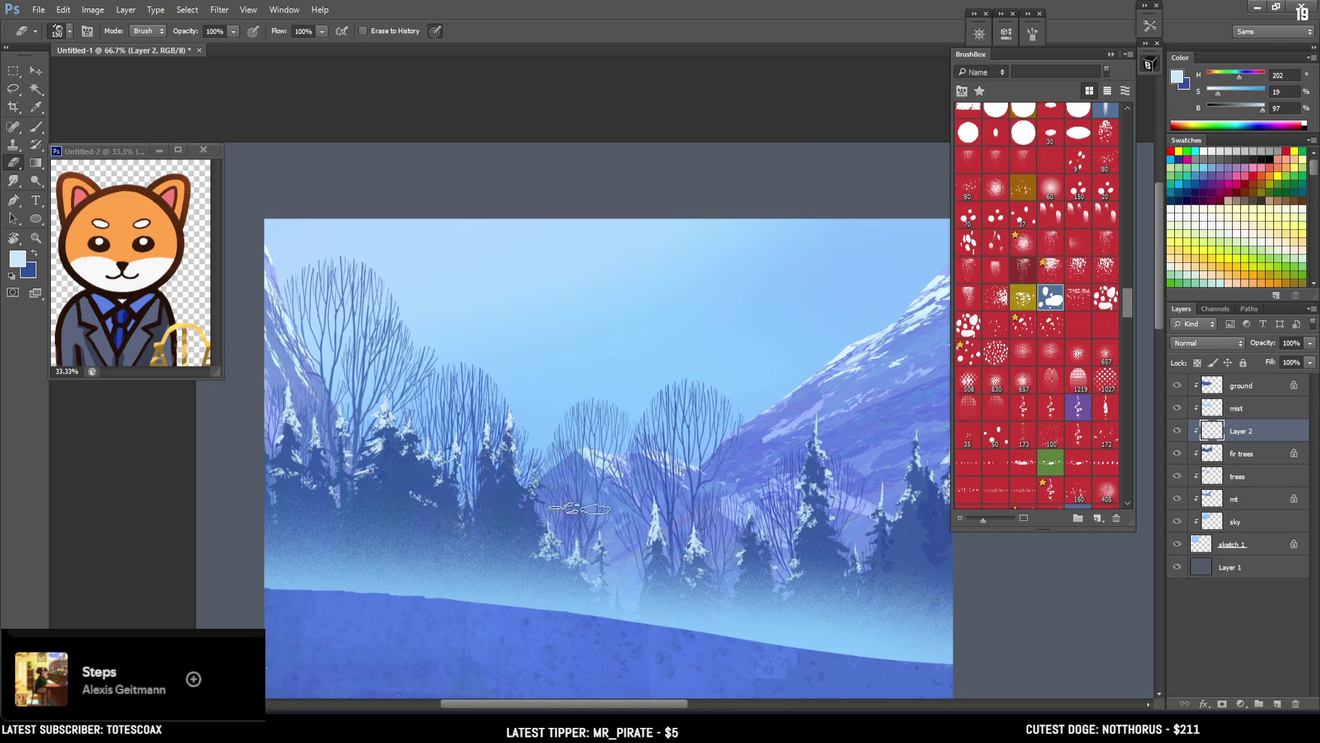
{"action": "key", "text": "b"}
{"action": "key", "text": "ctrl+minus"}
{"action": "key", "text": "ctrl+minus"}
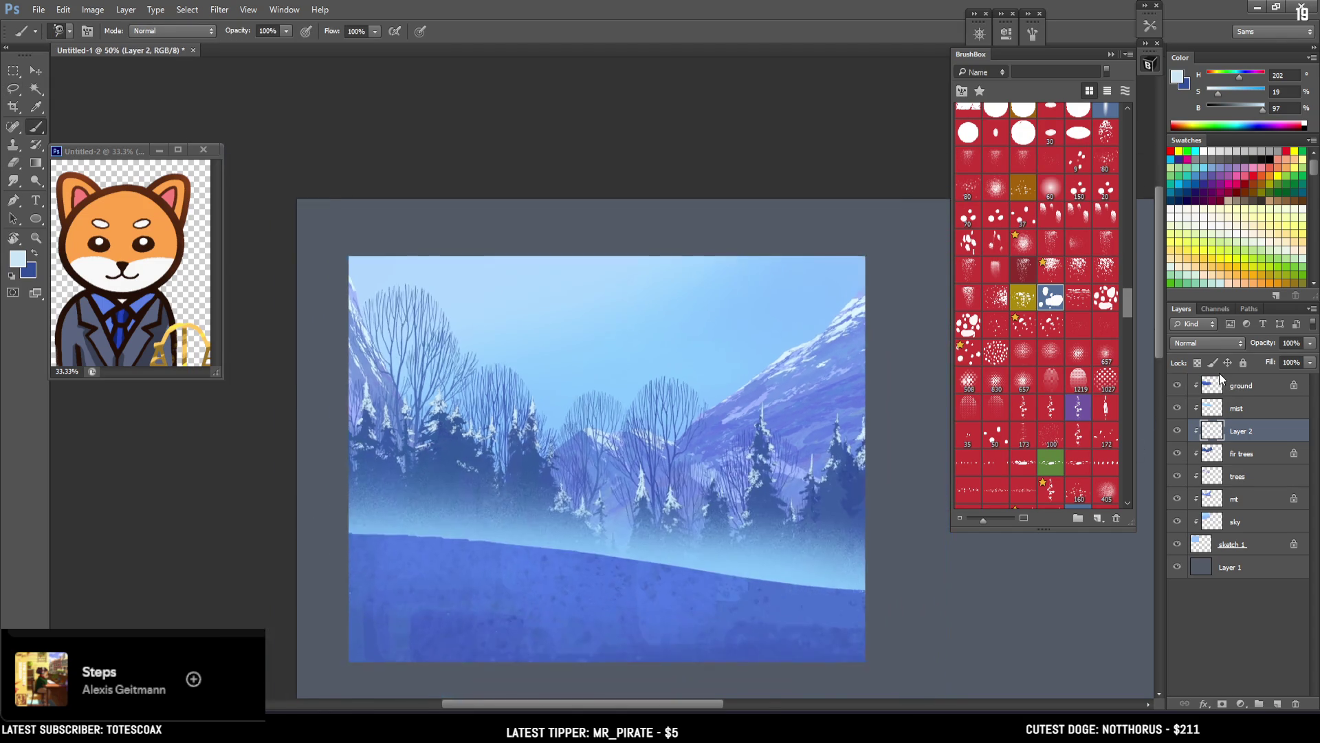
Step: Squash the mist layer to 78.31% height, shift it slightly up, and commit the transform
{"action": "key", "text": "ctrl+plus"}
{"action": "mouse_move", "coordinate": [605, 440]}
{"action": "left_mouse_down"}
{"action": "mouse_move", "coordinate": [598, 399]}
{"action": "mouse_move", "coordinate": [587, 414]}
{"action": "left_mouse_up"}
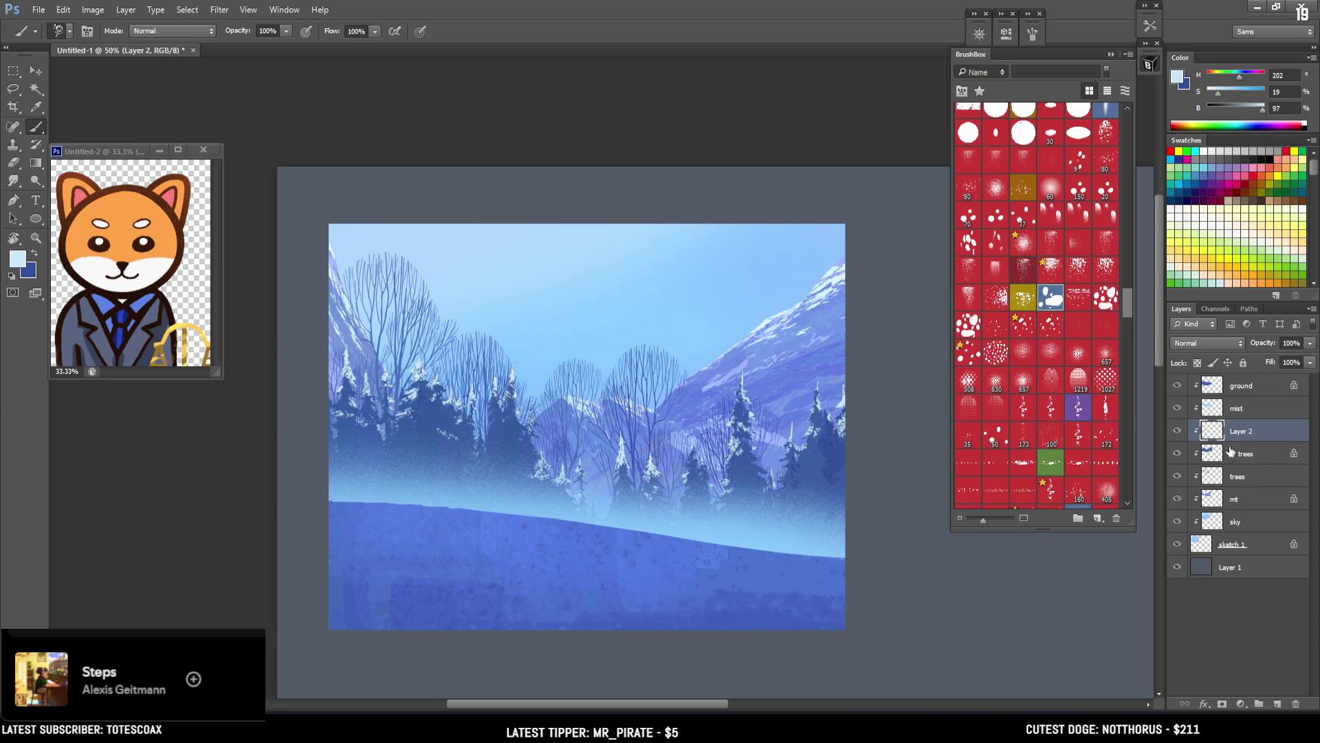
{"action": "left_click", "coordinate": [1231, 410]}
{"action": "key", "text": "ctrl+t"}
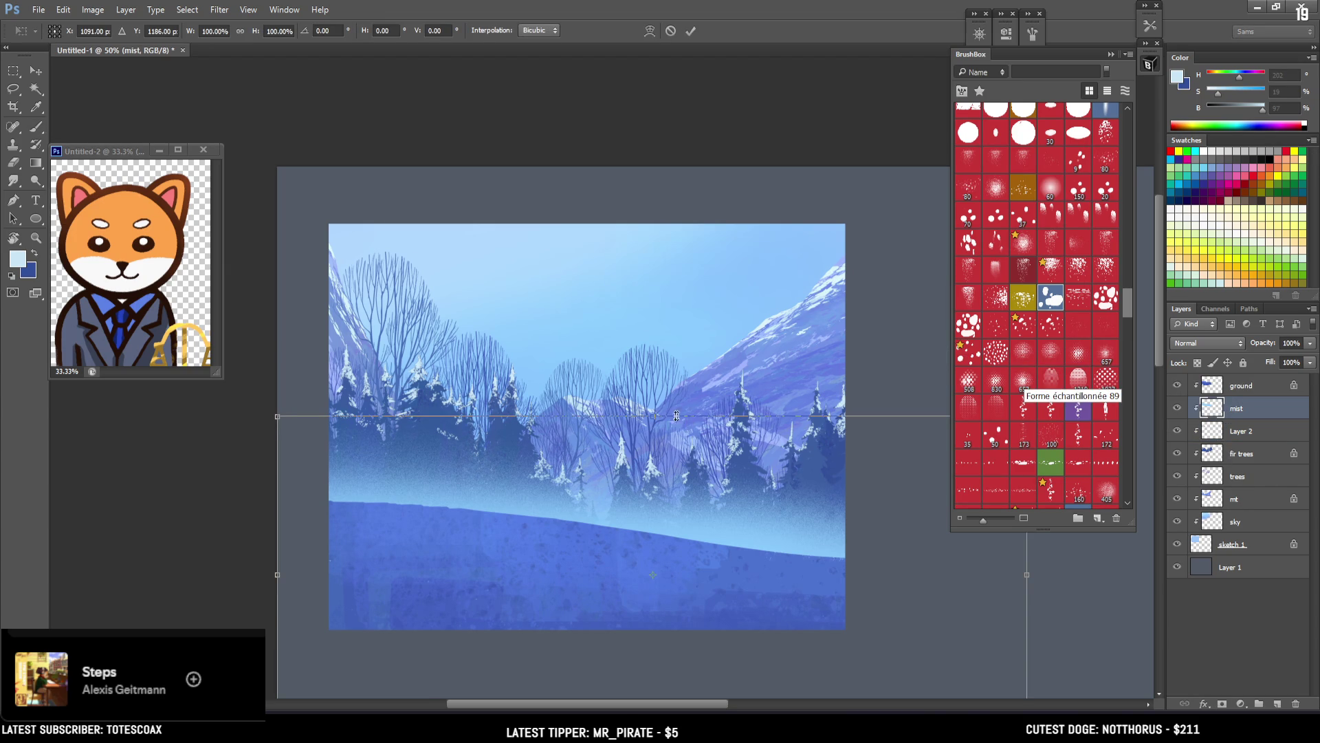
{"action": "left_click_drag", "start_coordinate": [653, 416], "coordinate": [657, 485]}
{"action": "mouse_move", "coordinate": [668, 531]}
{"action": "left_mouse_down"}
{"action": "mouse_move", "coordinate": [666, 476]}
{"action": "mouse_move", "coordinate": [664, 502]}
{"action": "mouse_move", "coordinate": [663, 491]}
{"action": "left_mouse_up"}
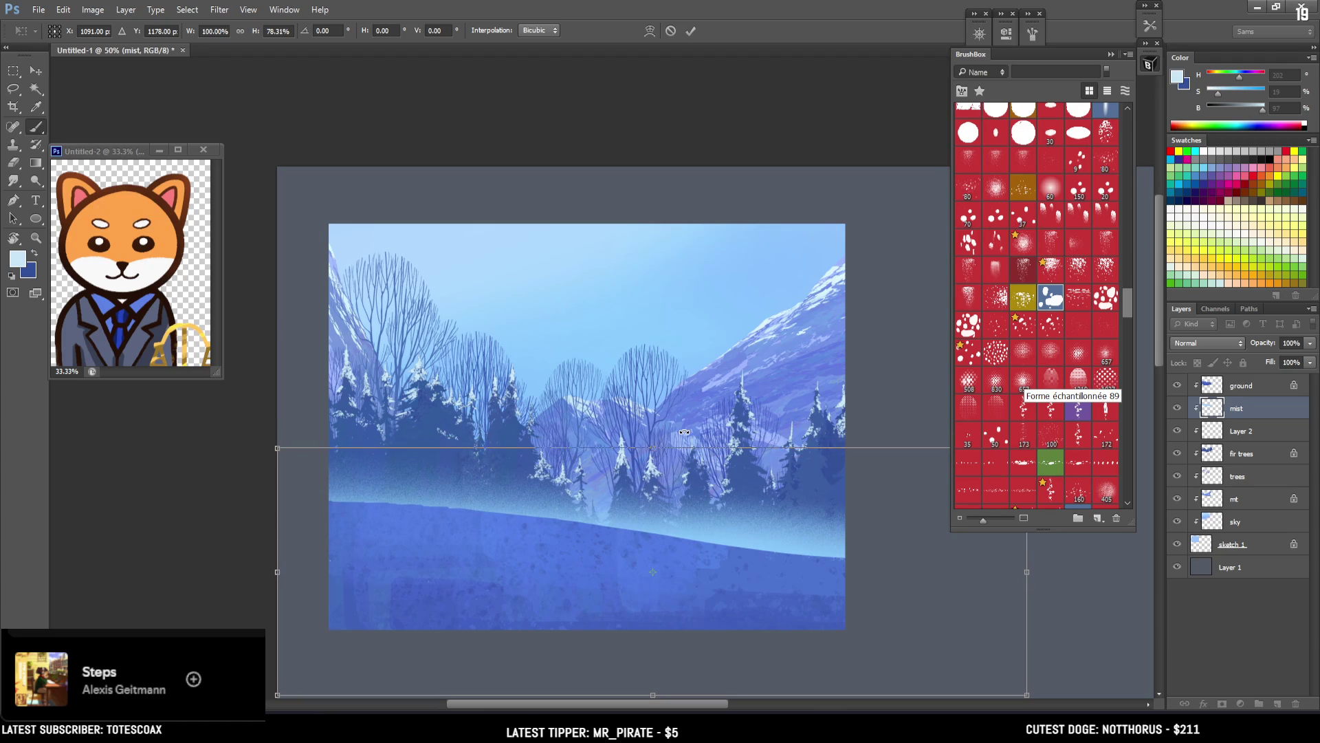
{"action": "key", "text": "Return"}
{"action": "key", "text": "b"}
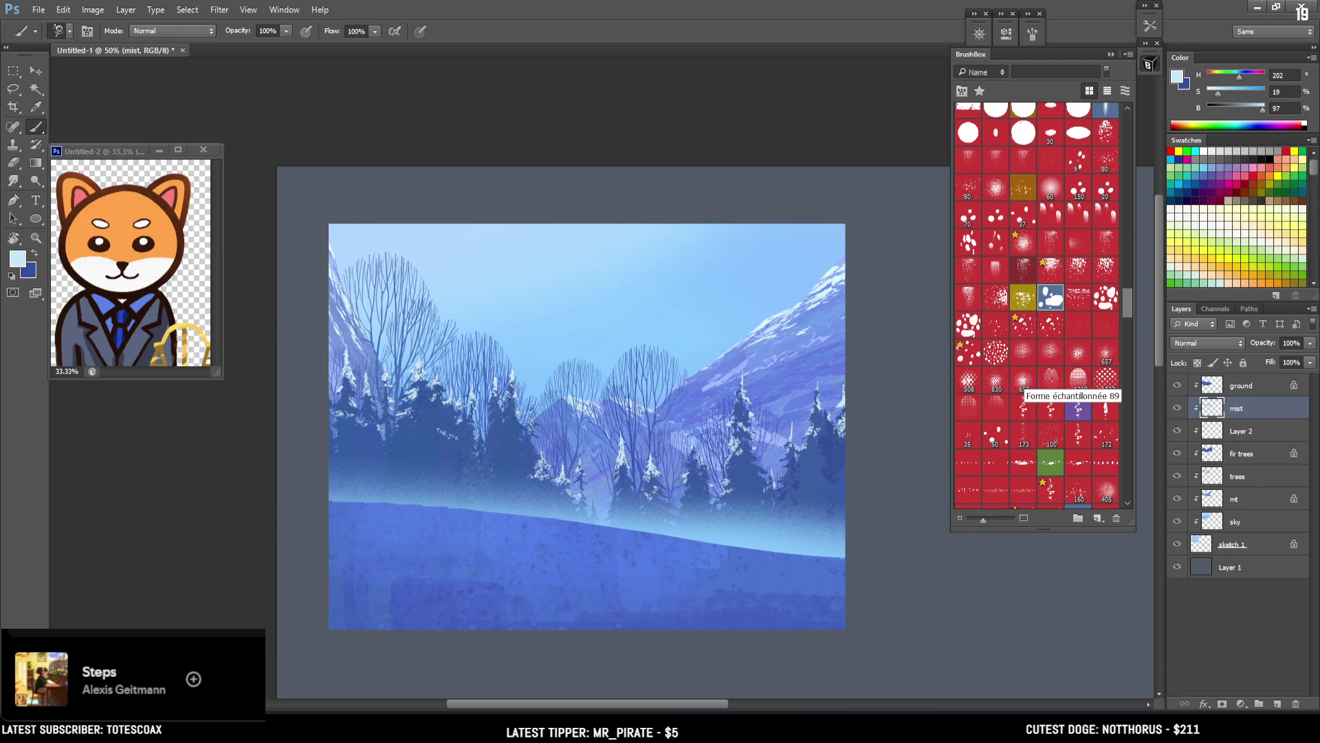
Step: Save the winter landscape as Rushs Cabin.psd in PSD format, then select the trees layer
{"action": "key", "text": "ctrl+s"}
{"action": "key", "text": "Return"}
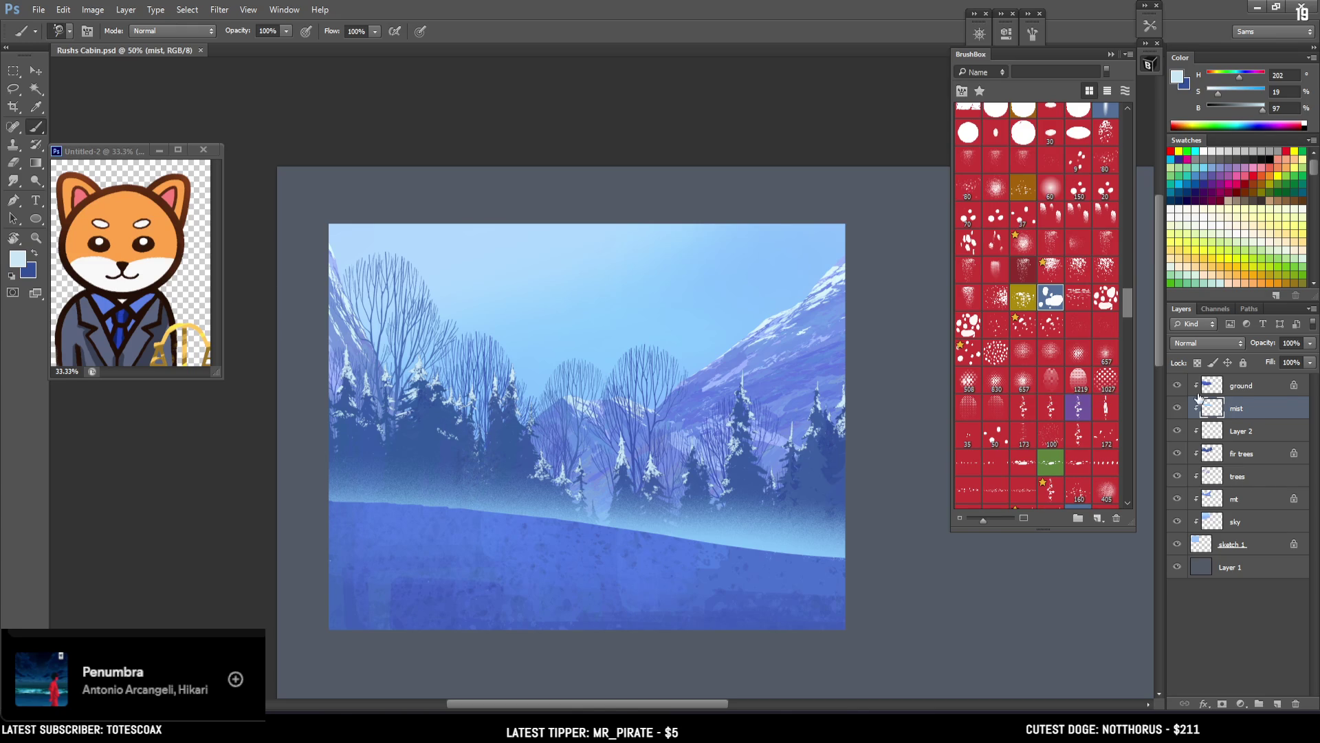
{"action": "left_click", "coordinate": [1238, 475]}
Step: Scale the bare trees down to about 93%
{"action": "key", "text": "ctrl+t"}
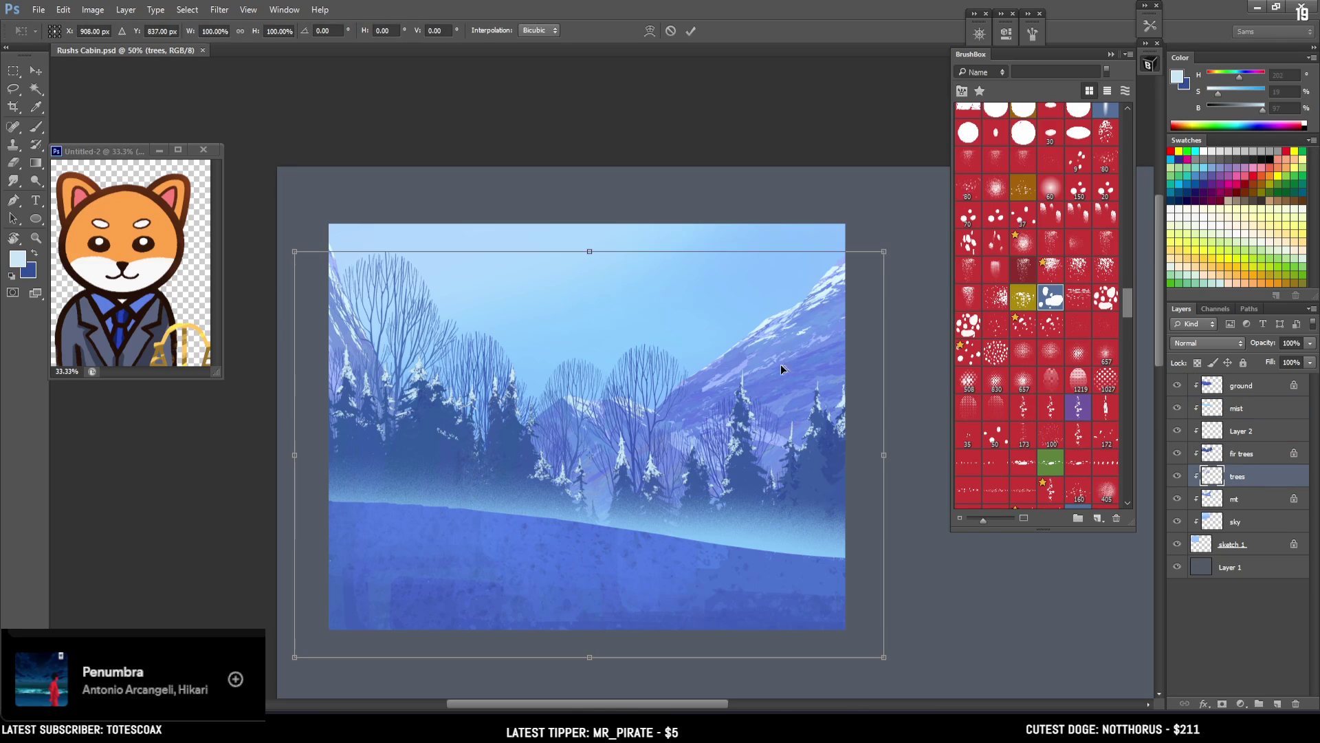
{"action": "mouse_move", "coordinate": [885, 253]}
{"action": "left_mouse_down"}
{"action": "mouse_move", "coordinate": [872, 242]}
{"action": "mouse_move", "coordinate": [827, 354]}
{"action": "left_mouse_up"}
{"action": "key", "text": "Return"}
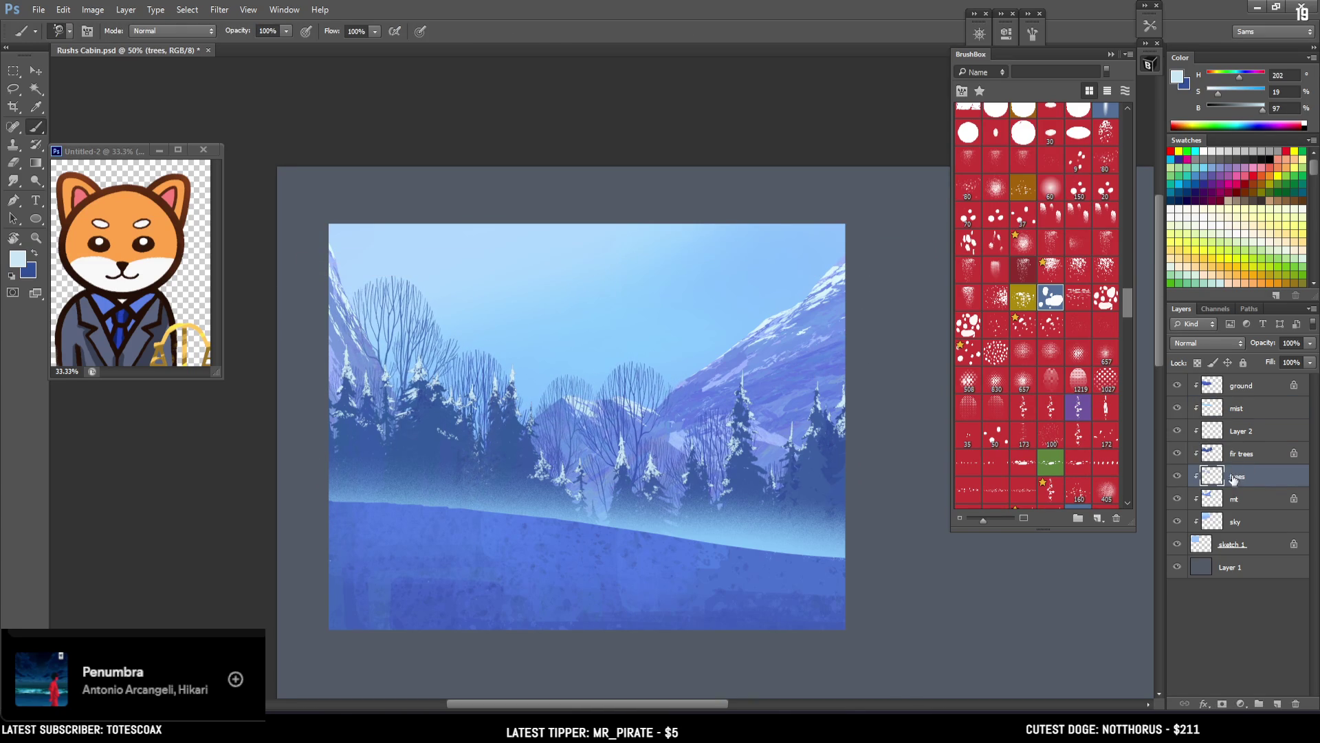
Step: Lock the trees layer's transparent pixels and choose a speckled spatter brush from BrushBox
{"action": "left_click", "coordinate": [1197, 363]}
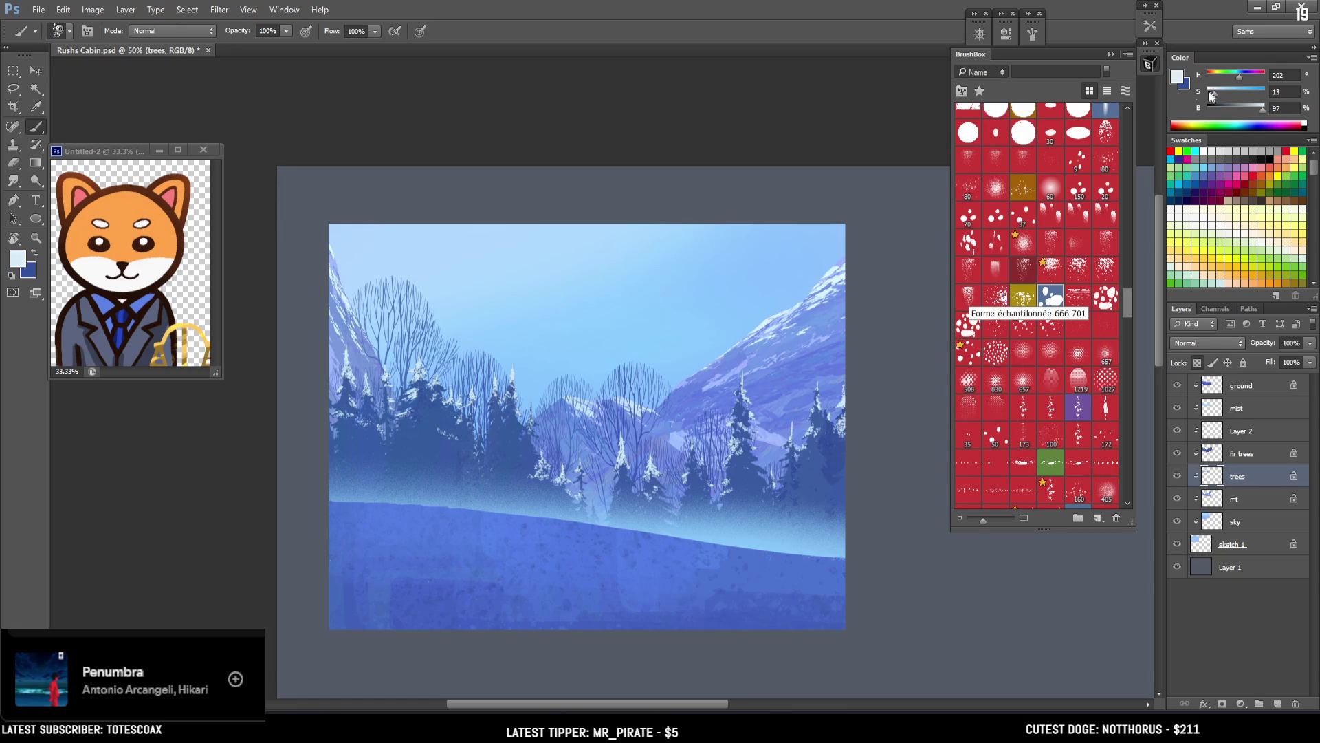
{"action": "left_click_drag", "start_coordinate": [407, 292], "coordinate": [398, 272]}
{"action": "key", "text": "ctrl+z"}
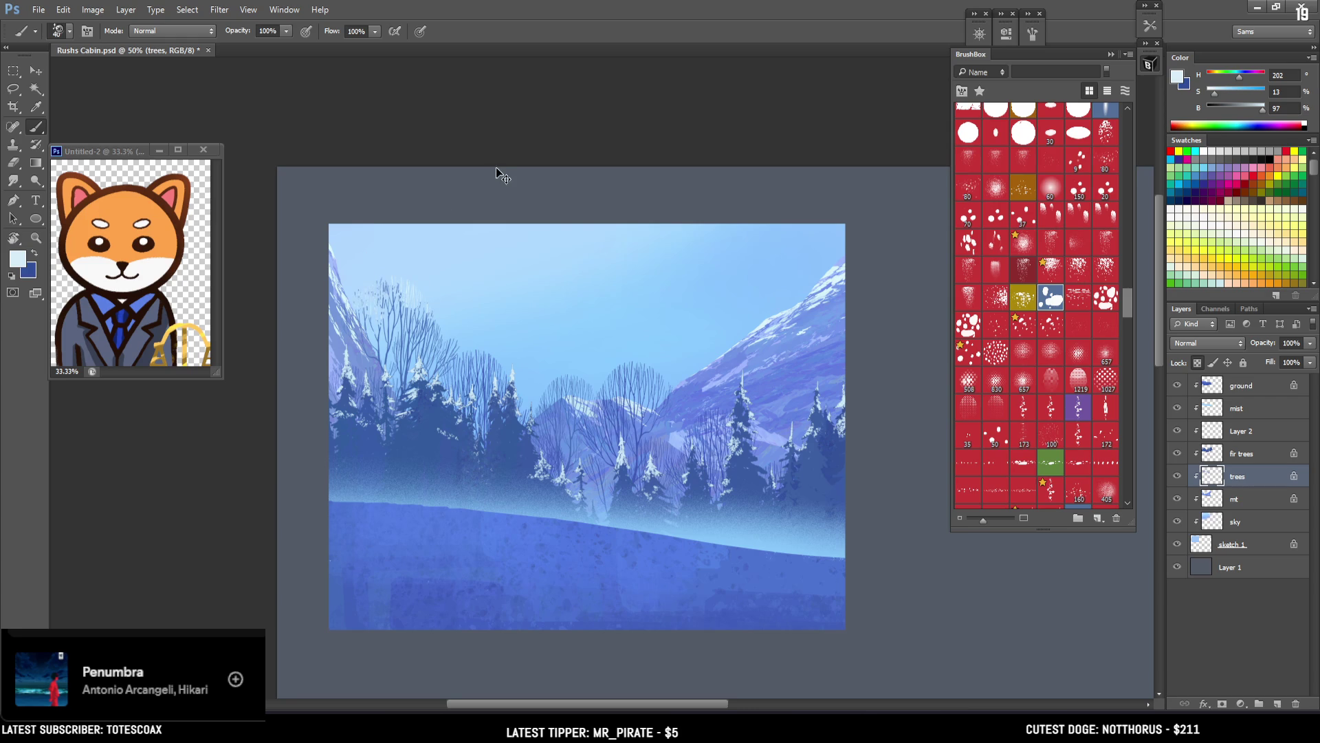
{"action": "left_click", "coordinate": [1024, 274]}
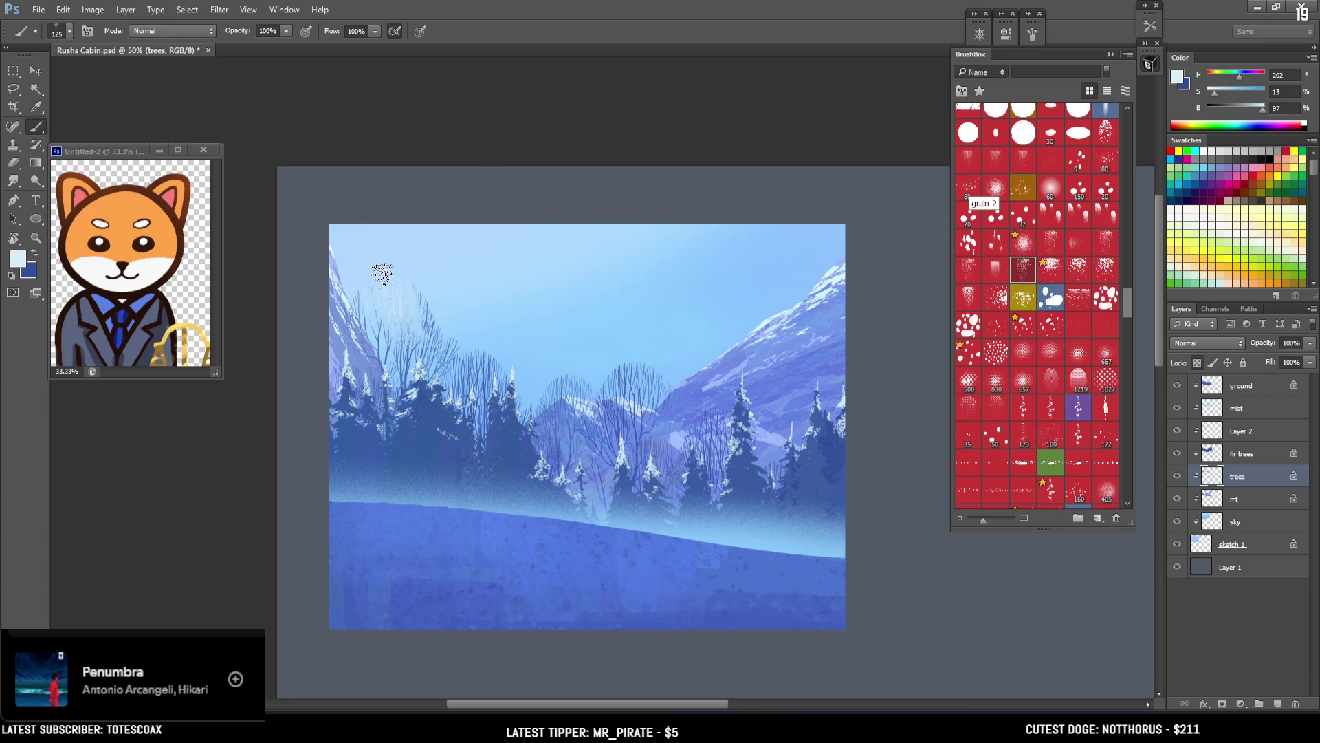
Step: Enlarge the spatter brush to 250 and spatter light frost across the bare trees
{"action": "key", "text": "bracketright"}
{"action": "key", "text": "bracketright"}
{"action": "key", "text": "bracketright"}
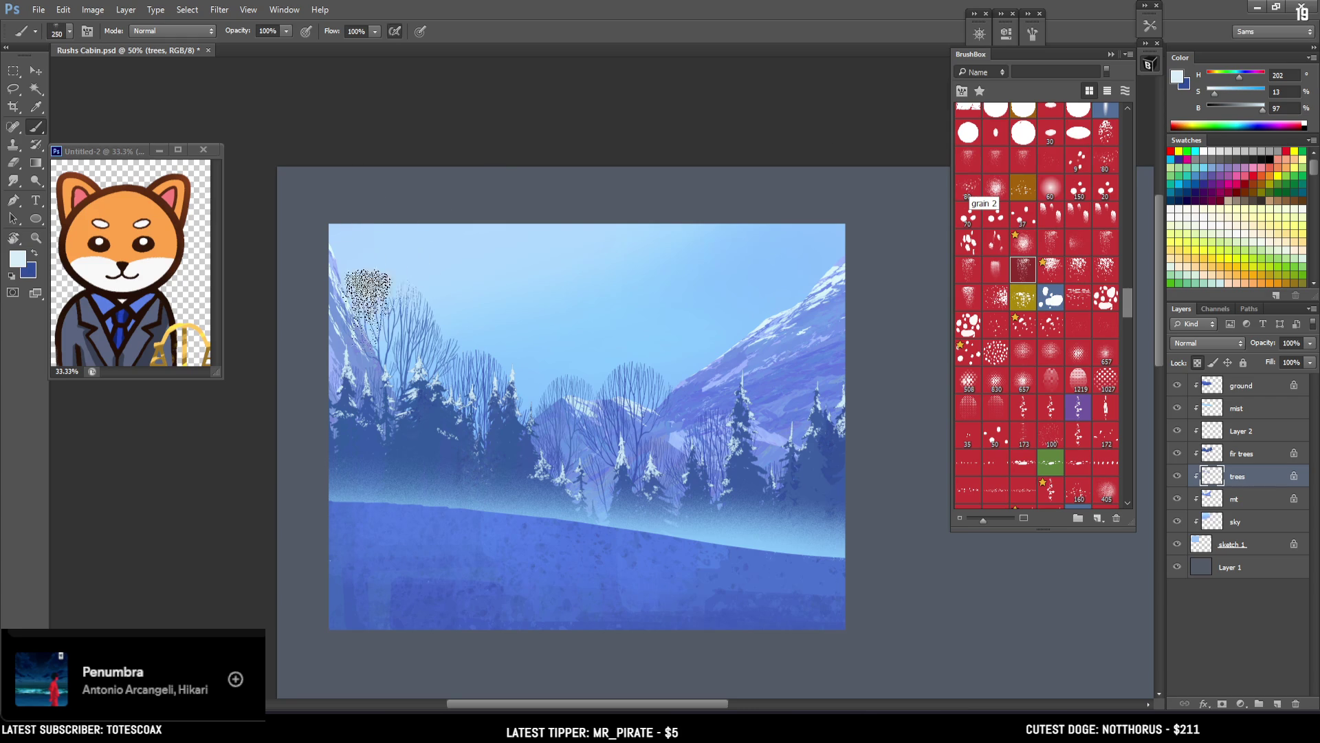
{"action": "left_click_drag", "start_coordinate": [348, 241], "coordinate": [436, 280]}
{"action": "mouse_move", "coordinate": [504, 356]}
{"action": "left_mouse_down"}
{"action": "mouse_move", "coordinate": [525, 301]}
{"action": "mouse_move", "coordinate": [598, 345]}
{"action": "mouse_move", "coordinate": [551, 383]}
{"action": "mouse_move", "coordinate": [647, 323]}
{"action": "mouse_move", "coordinate": [654, 378]}
{"action": "mouse_move", "coordinate": [708, 369]}
{"action": "mouse_move", "coordinate": [668, 422]}
{"action": "mouse_move", "coordinate": [695, 378]}
{"action": "mouse_move", "coordinate": [760, 406]}
{"action": "mouse_move", "coordinate": [790, 378]}
{"action": "mouse_move", "coordinate": [771, 427]}
{"action": "left_mouse_up"}
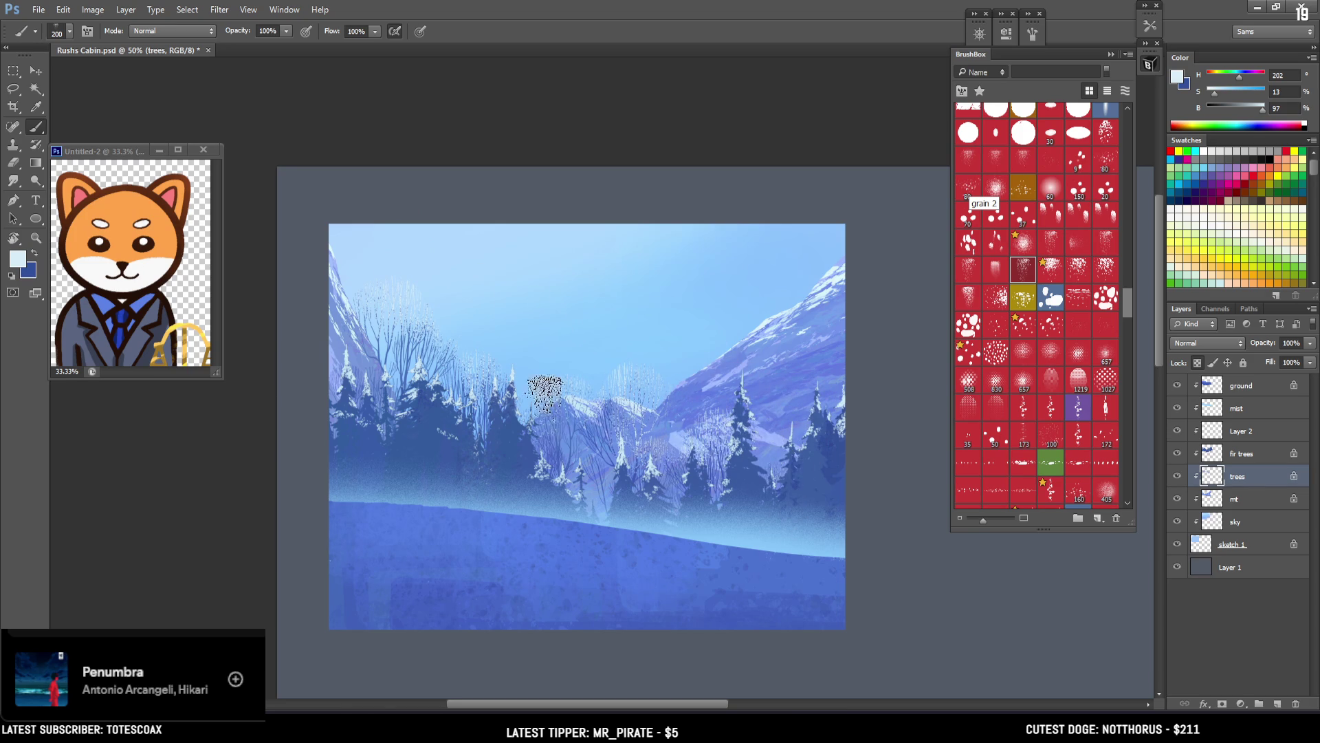
{"action": "key", "text": "bracketleft"}
Step: At 100% zoom, dab light and dark blue speckles onto the trees with a size-70 brush
{"action": "key", "text": "ctrl+1"}
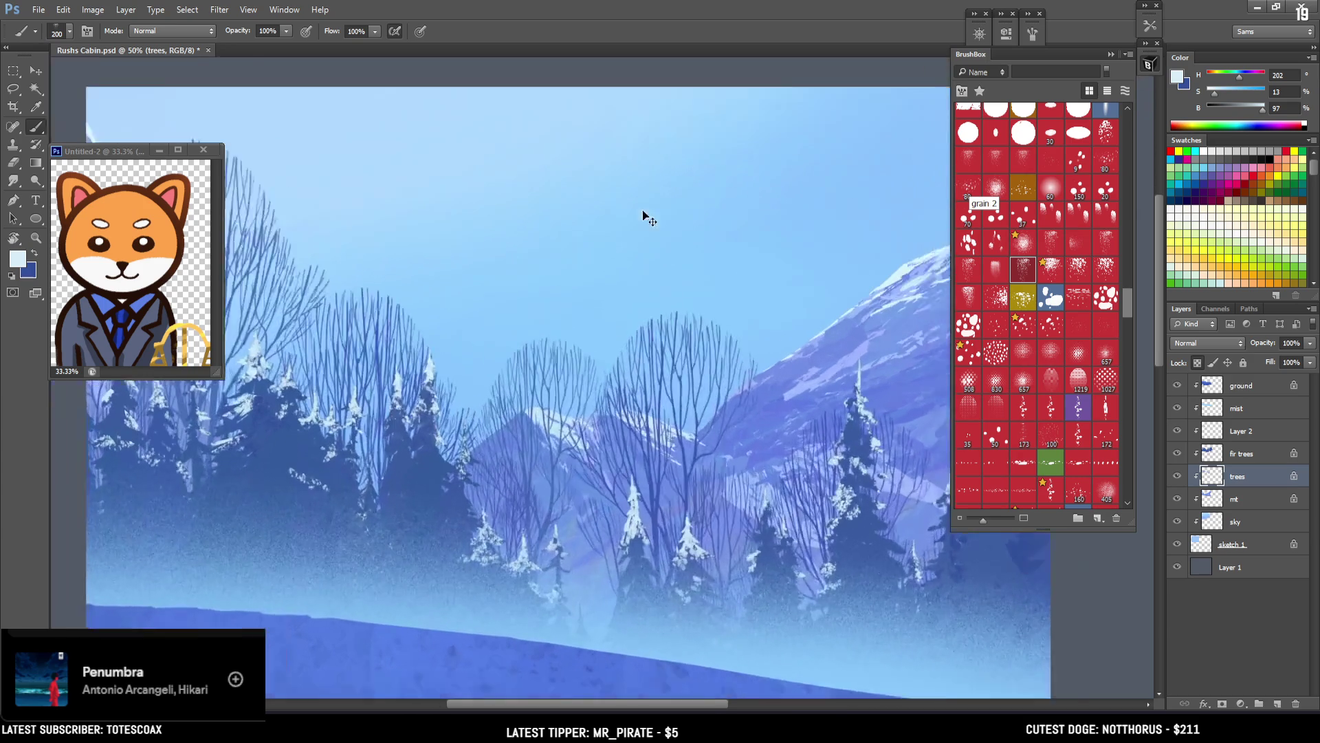
{"action": "key", "text": "bracketleft"}
{"action": "key", "text": "bracketleft"}
{"action": "key", "text": "bracketleft"}
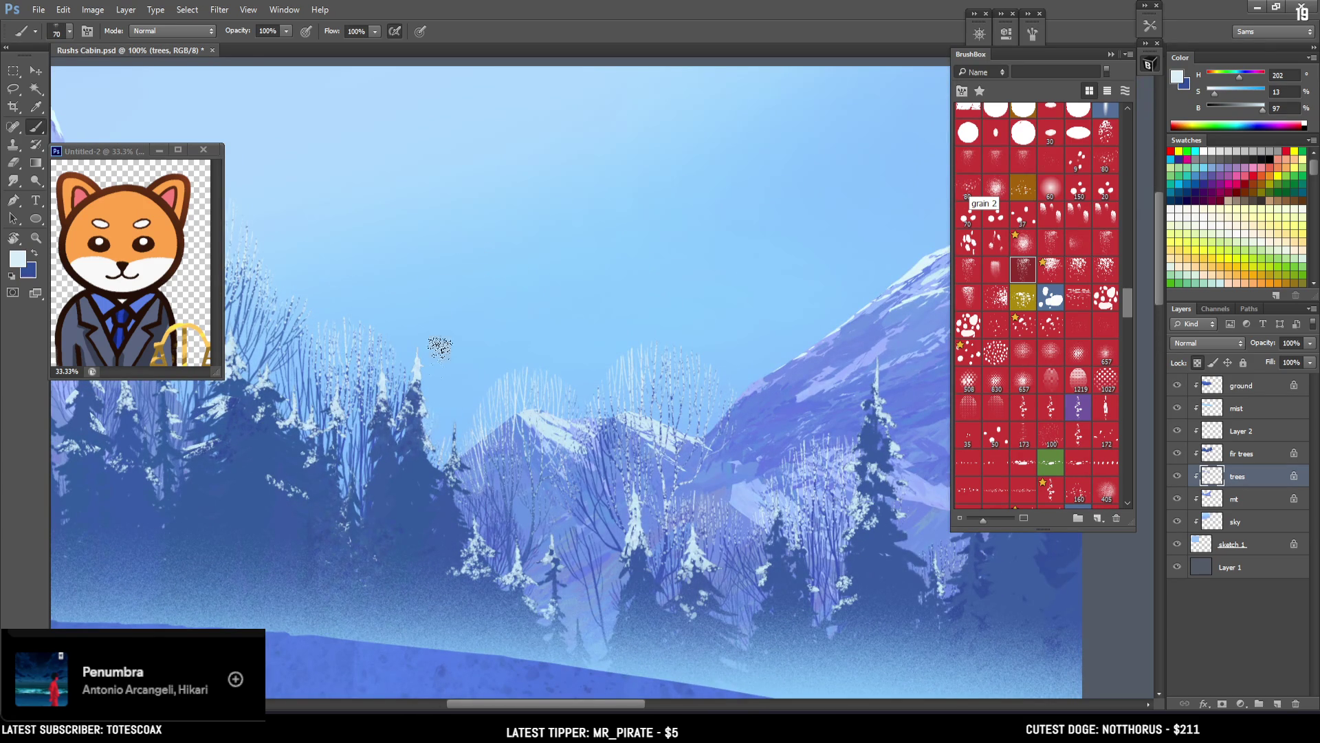
{"action": "mouse_move", "coordinate": [443, 232]}
{"action": "left_mouse_down"}
{"action": "mouse_move", "coordinate": [584, 280]}
{"action": "mouse_move", "coordinate": [665, 282]}
{"action": "left_mouse_up"}
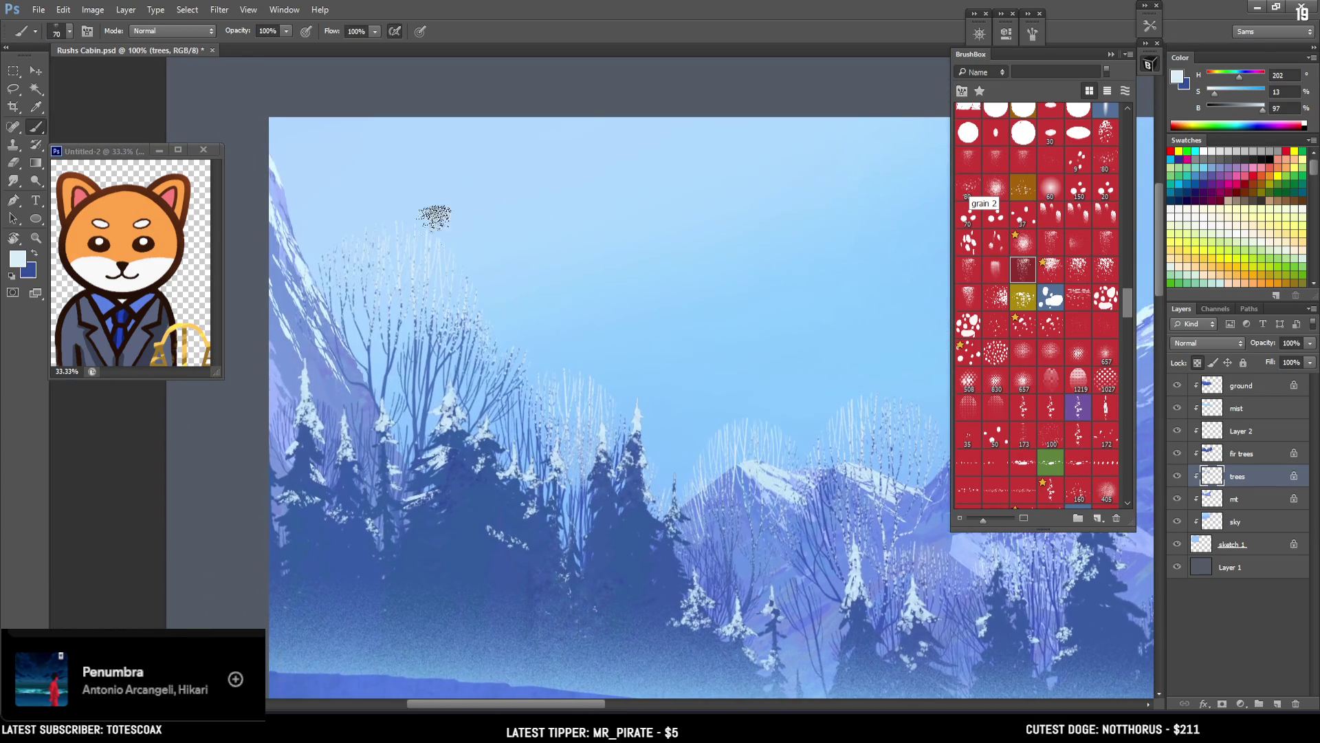
{"action": "key", "text": "x"}
{"action": "mouse_move", "coordinate": [396, 454]}
{"action": "left_mouse_down"}
{"action": "mouse_move", "coordinate": [368, 427]}
{"action": "mouse_move", "coordinate": [383, 353]}
{"action": "left_mouse_up"}
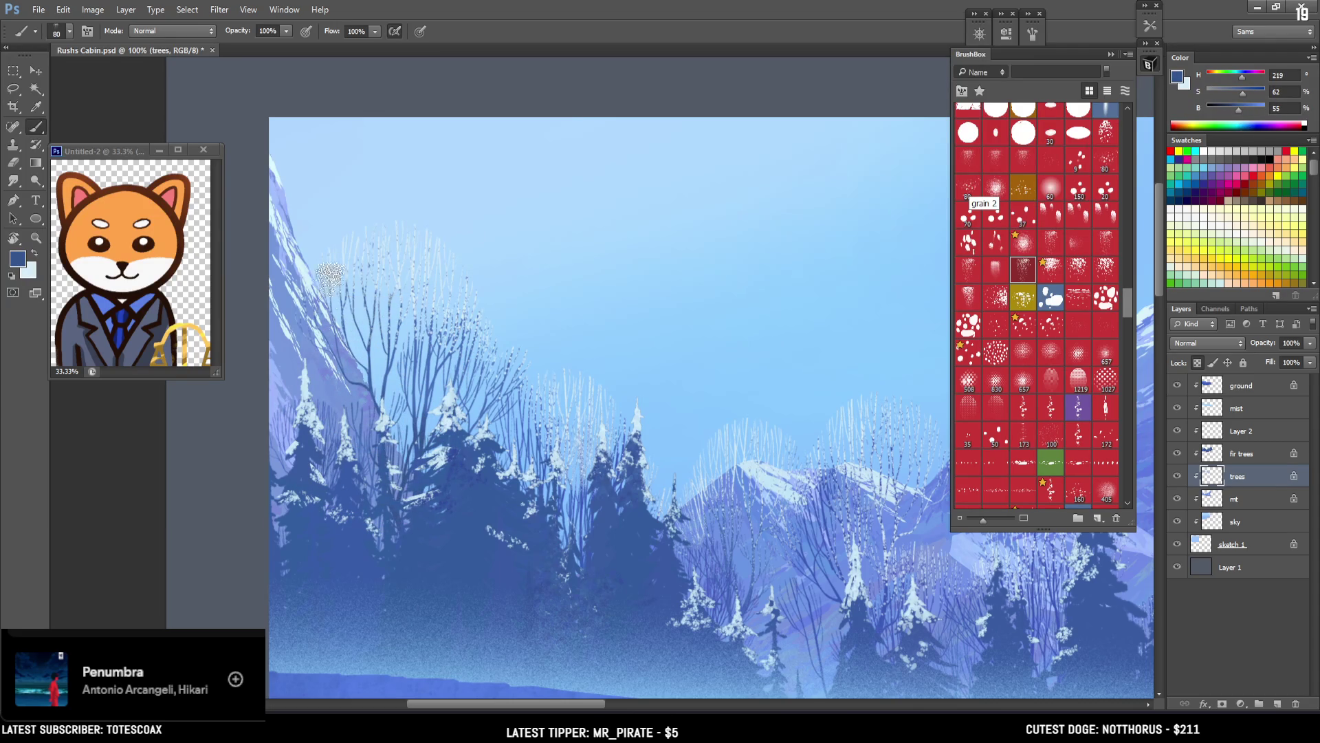
{"action": "key", "text": "x"}
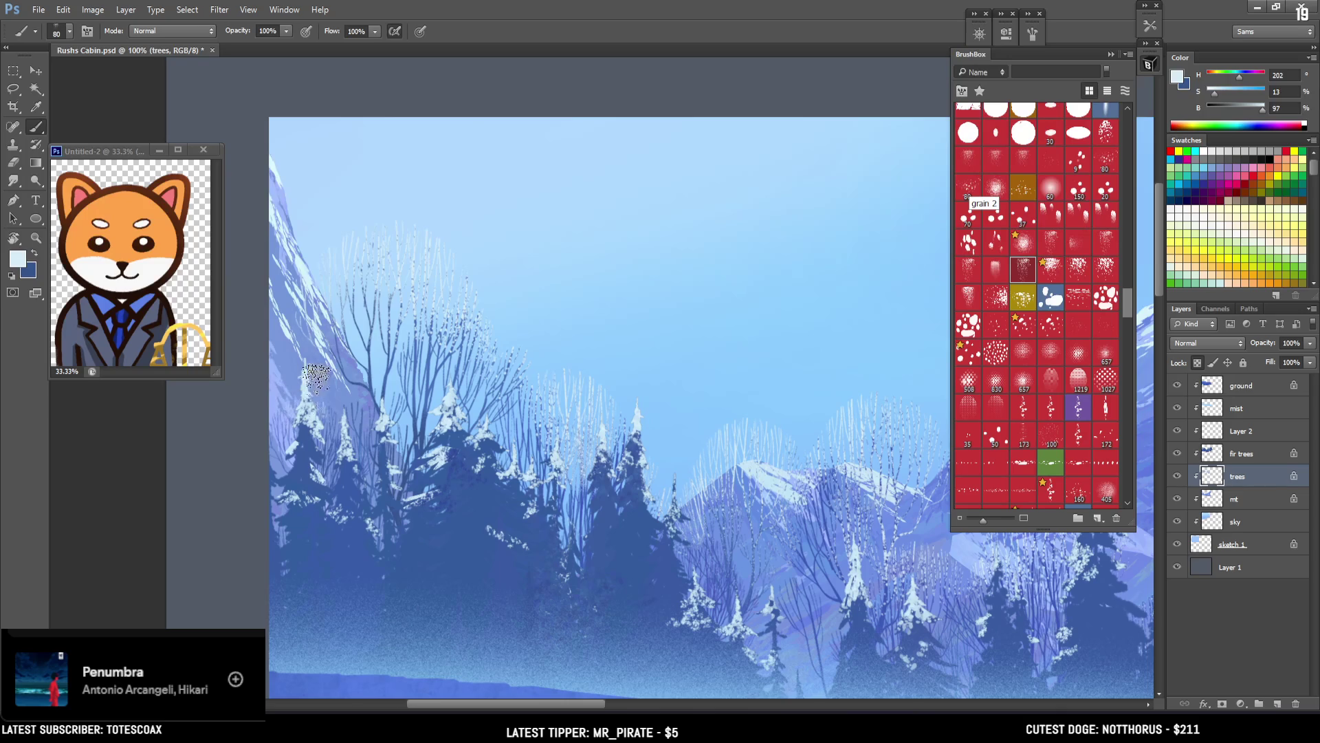
{"action": "key", "text": "x"}
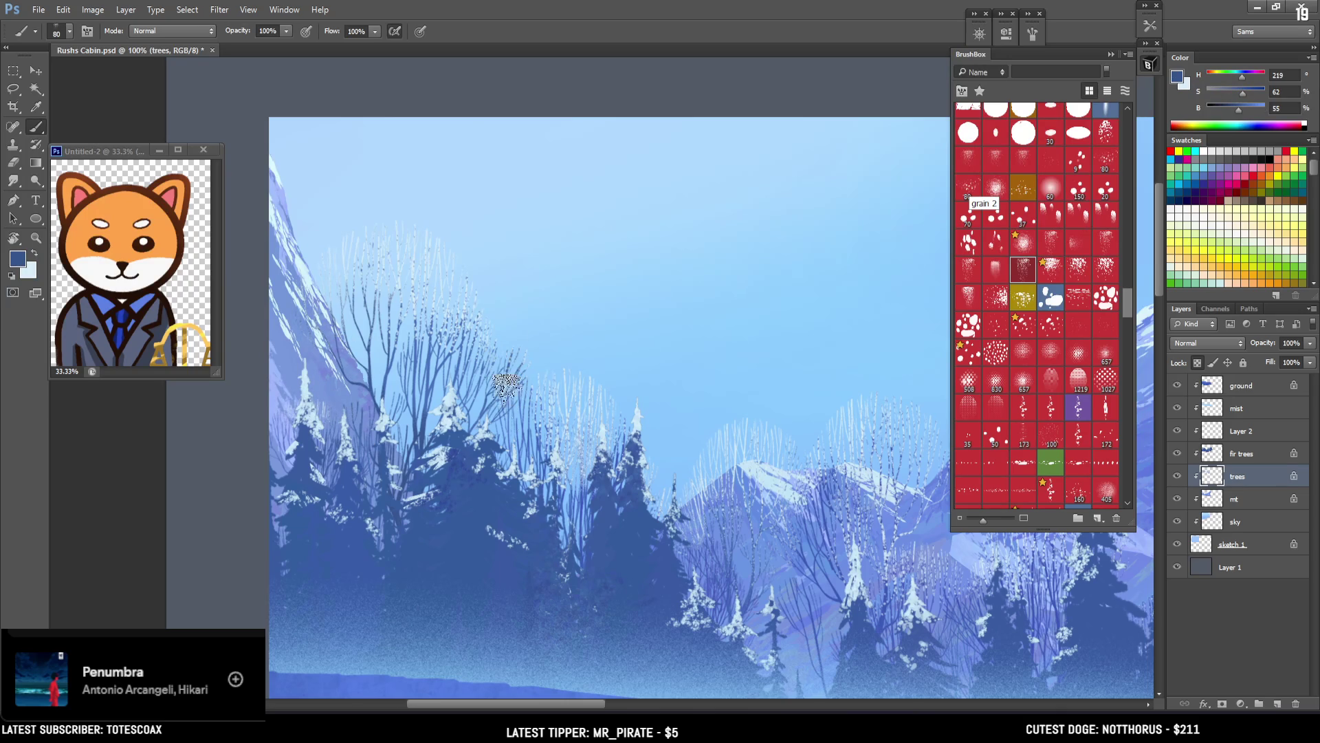
{"action": "key", "text": "x"}
{"action": "mouse_move", "coordinate": [516, 378]}
{"action": "left_mouse_down"}
{"action": "mouse_move", "coordinate": [516, 412]}
{"action": "mouse_move", "coordinate": [533, 295]}
{"action": "left_mouse_up"}
{"action": "key", "text": "x"}
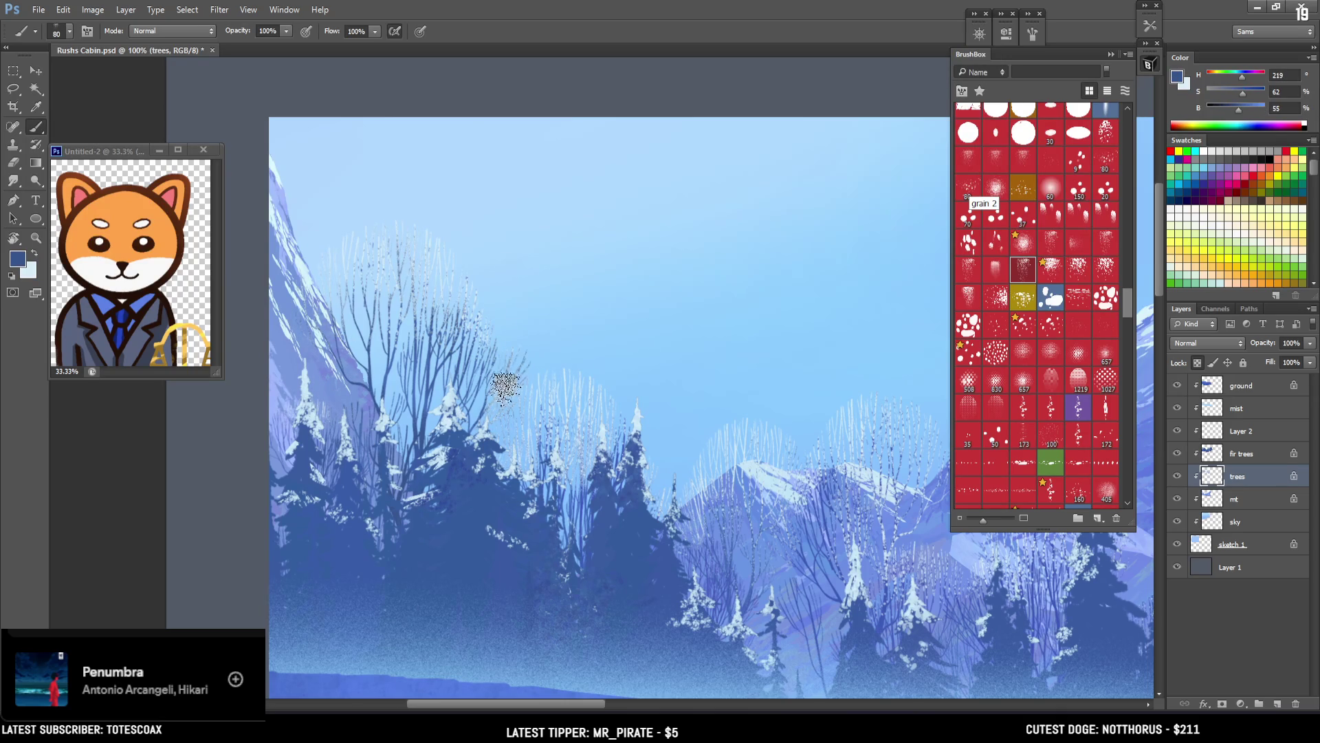
{"action": "left_click_drag", "start_coordinate": [685, 367], "coordinate": [512, 315]}
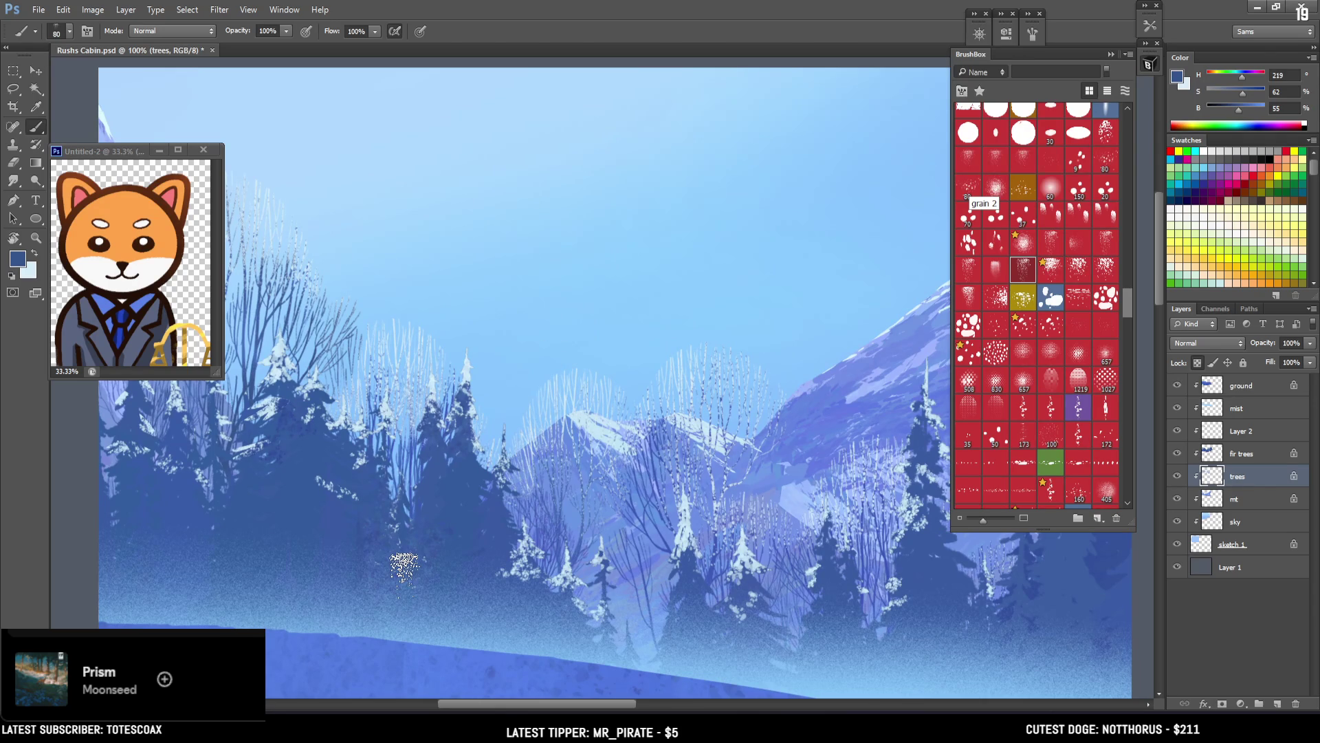
Step: Dab alternating light and dark blue speckles along the tree line with a size-125 brush
{"action": "mouse_move", "coordinate": [531, 291]}
{"action": "left_mouse_down"}
{"action": "mouse_move", "coordinate": [654, 239]}
{"action": "mouse_move", "coordinate": [598, 280]}
{"action": "left_mouse_up"}
{"action": "key", "text": "bracketright"}
{"action": "key", "text": "bracketright"}
{"action": "key", "text": "bracketright"}
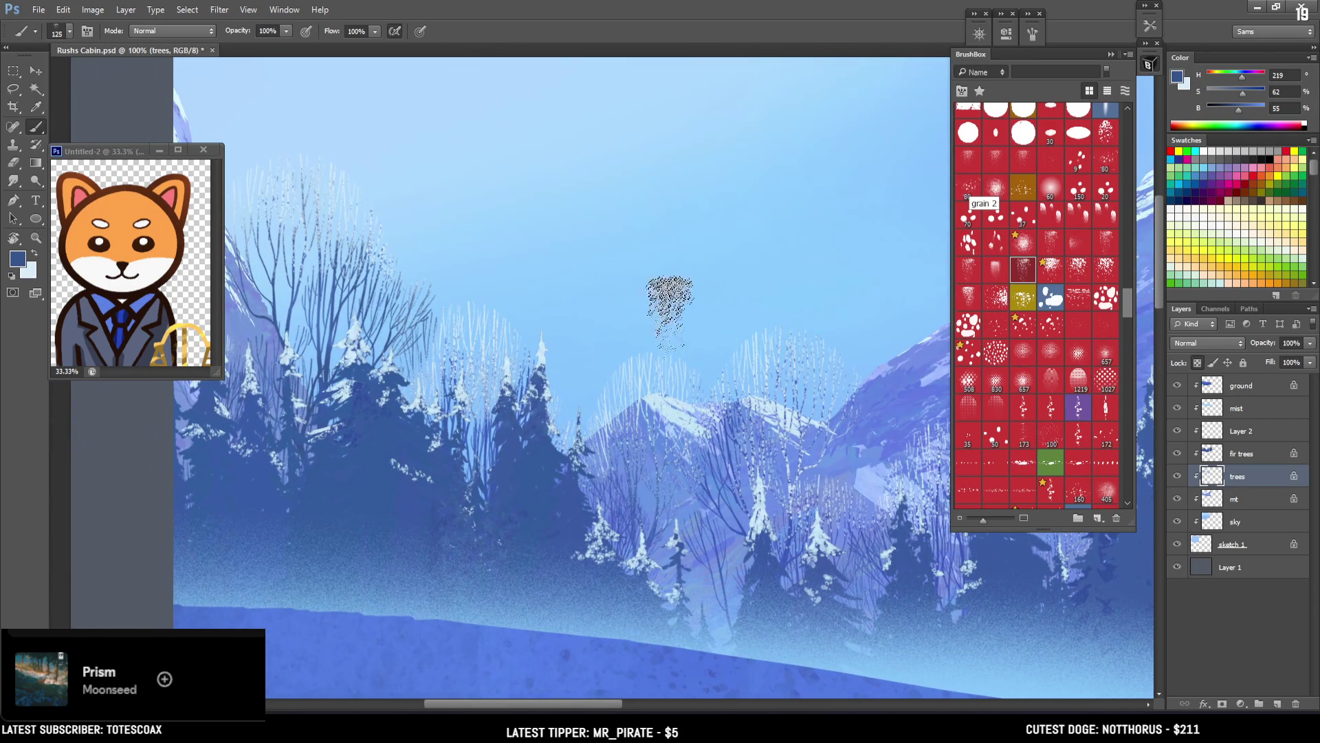
{"action": "key", "text": "x"}
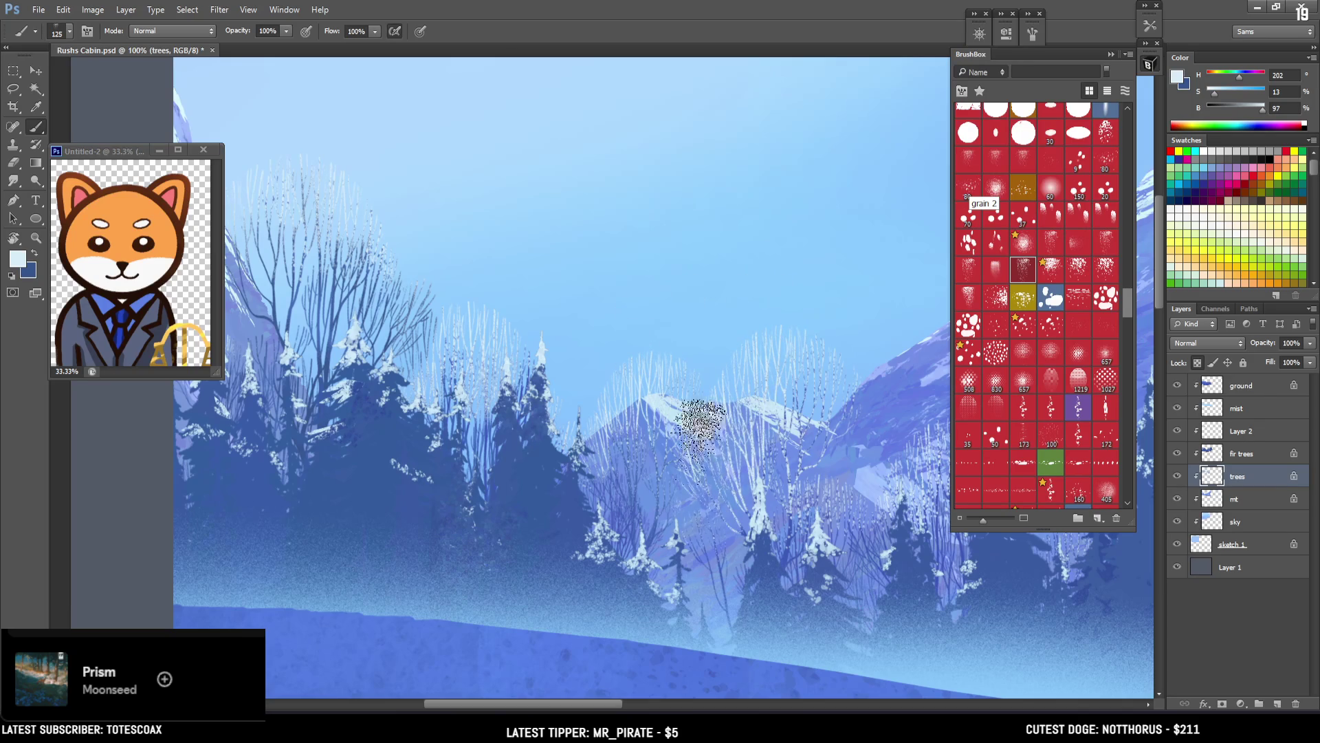
{"action": "key", "text": "x"}
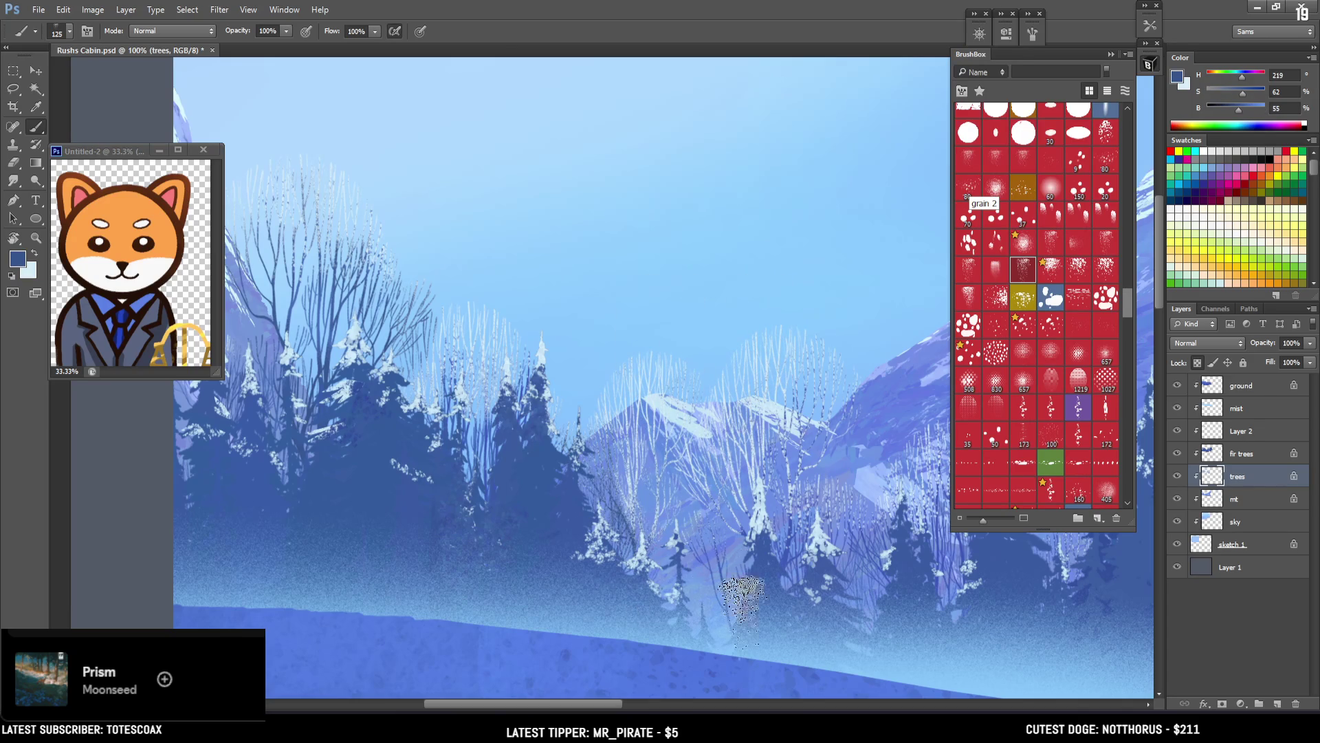
{"action": "key", "text": "x"}
{"action": "left_click_drag", "start_coordinate": [722, 472], "coordinate": [572, 488]}
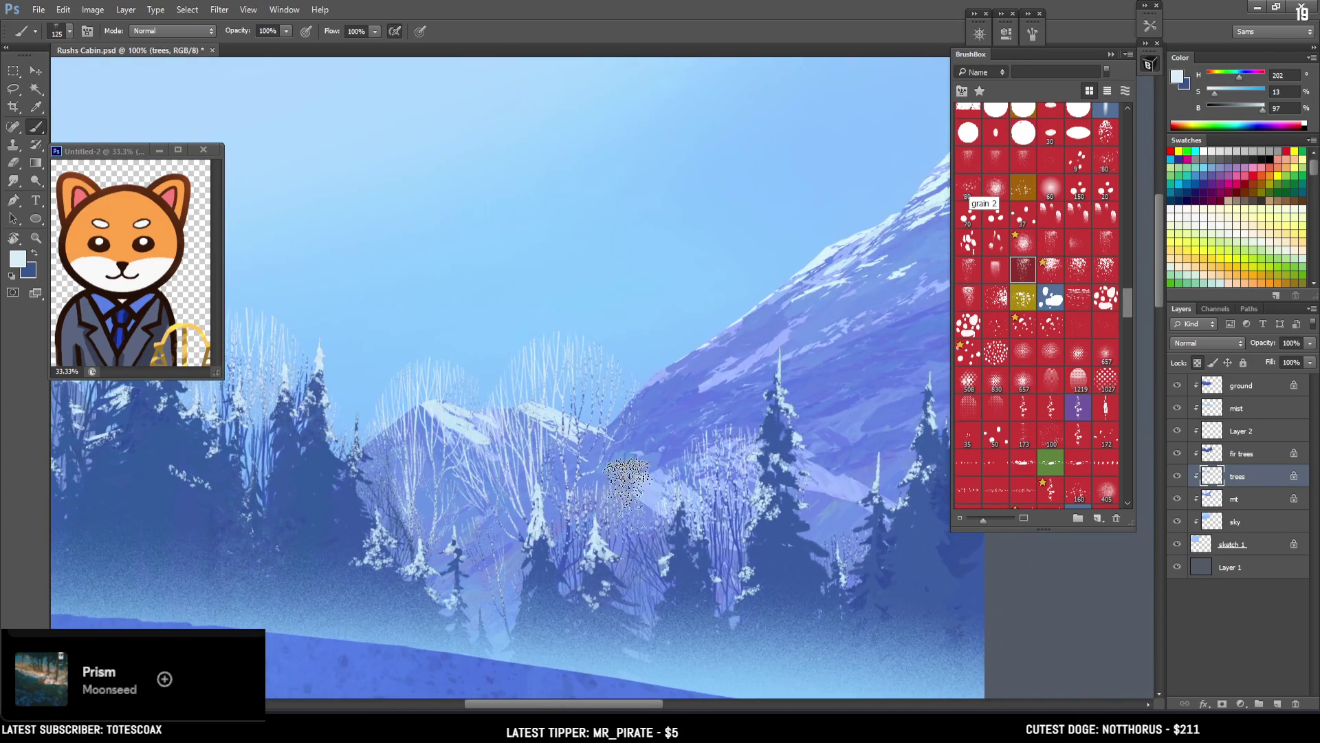
{"action": "key", "text": "x"}
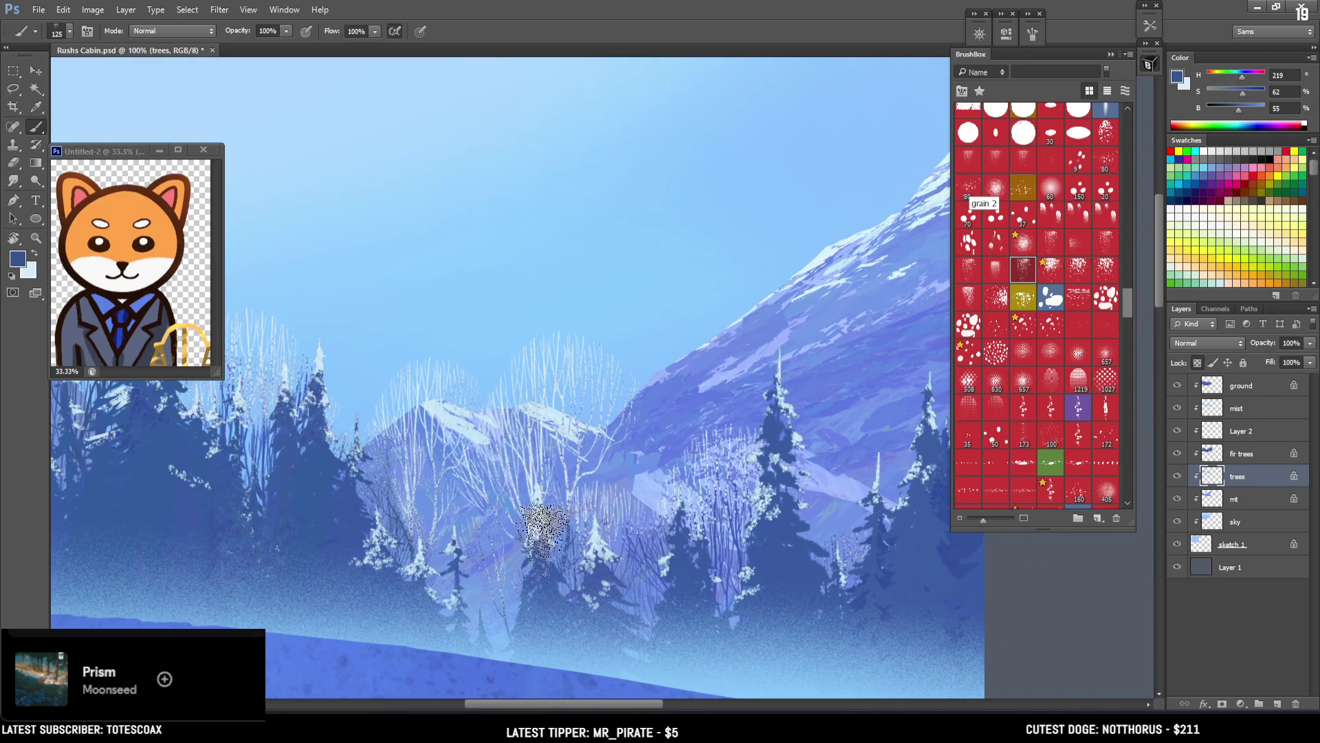
{"action": "left_click_drag", "start_coordinate": [645, 464], "coordinate": [535, 427]}
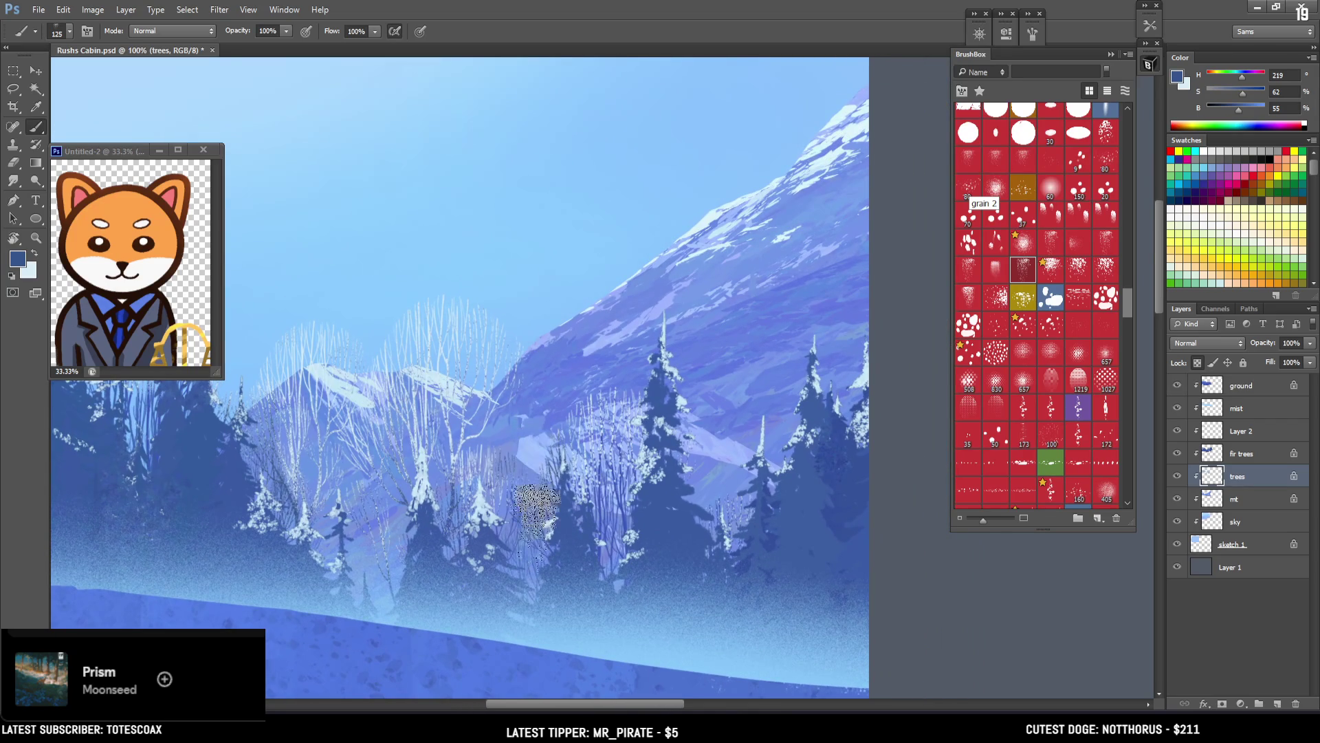
Step: Brighten the colour to light blue for more speckles, then sample a deeper blue and shrink the brush to 90
{"action": "key", "text": "x"}
{"action": "key", "text": "x"}
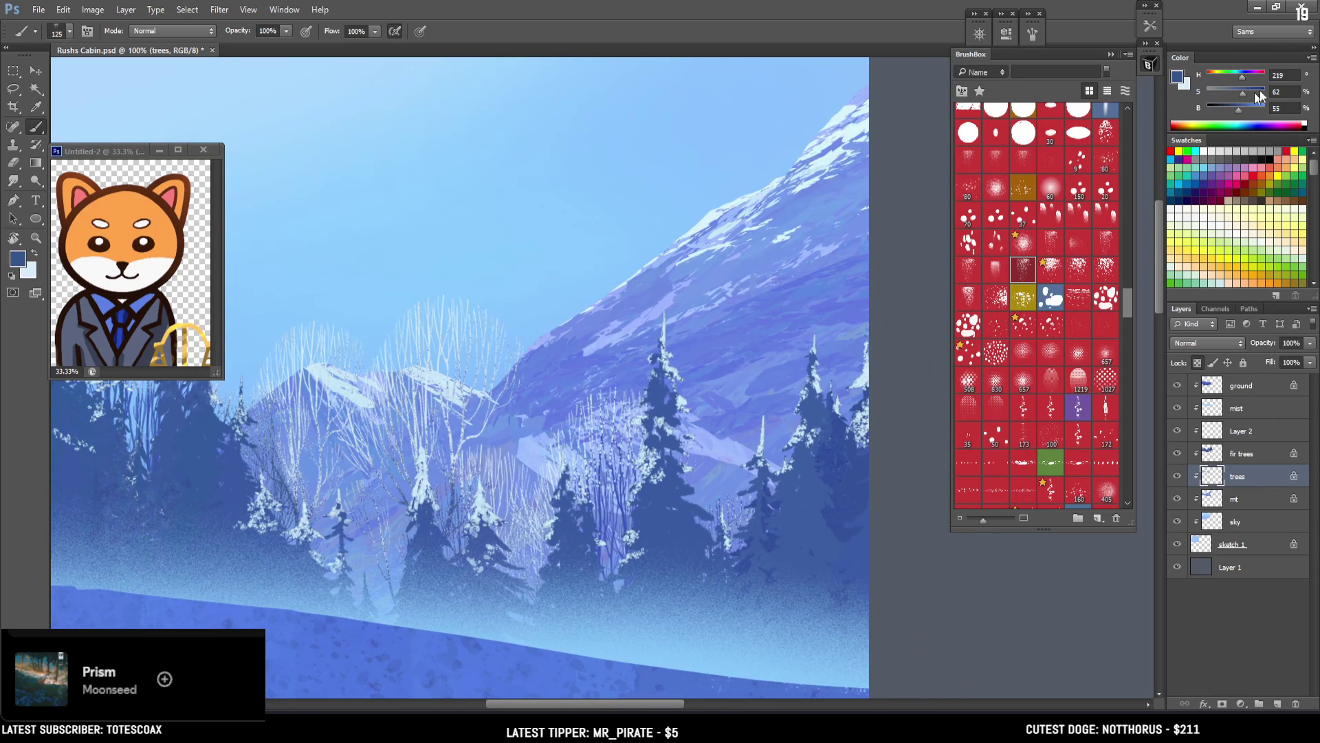
{"action": "left_click_drag", "start_coordinate": [1245, 109], "coordinate": [1263, 109]}
{"action": "mouse_move", "coordinate": [543, 595]}
{"action": "left_mouse_down"}
{"action": "mouse_move", "coordinate": [516, 575]}
{"action": "mouse_move", "coordinate": [507, 530]}
{"action": "left_mouse_up"}
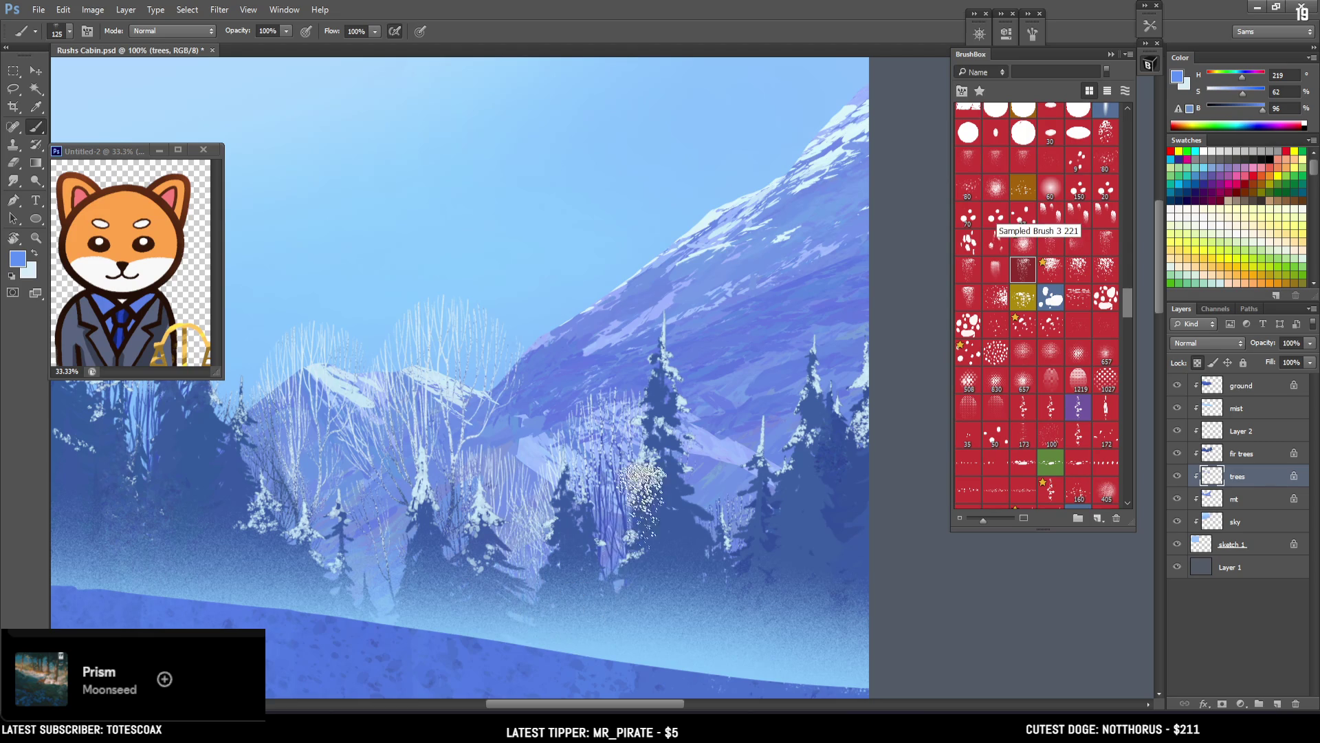
{"action": "left_click", "coordinate": [629, 504], "text": "alt"}
{"action": "left_click_drag", "start_coordinate": [629, 504], "coordinate": [615, 495], "text": "alt"}
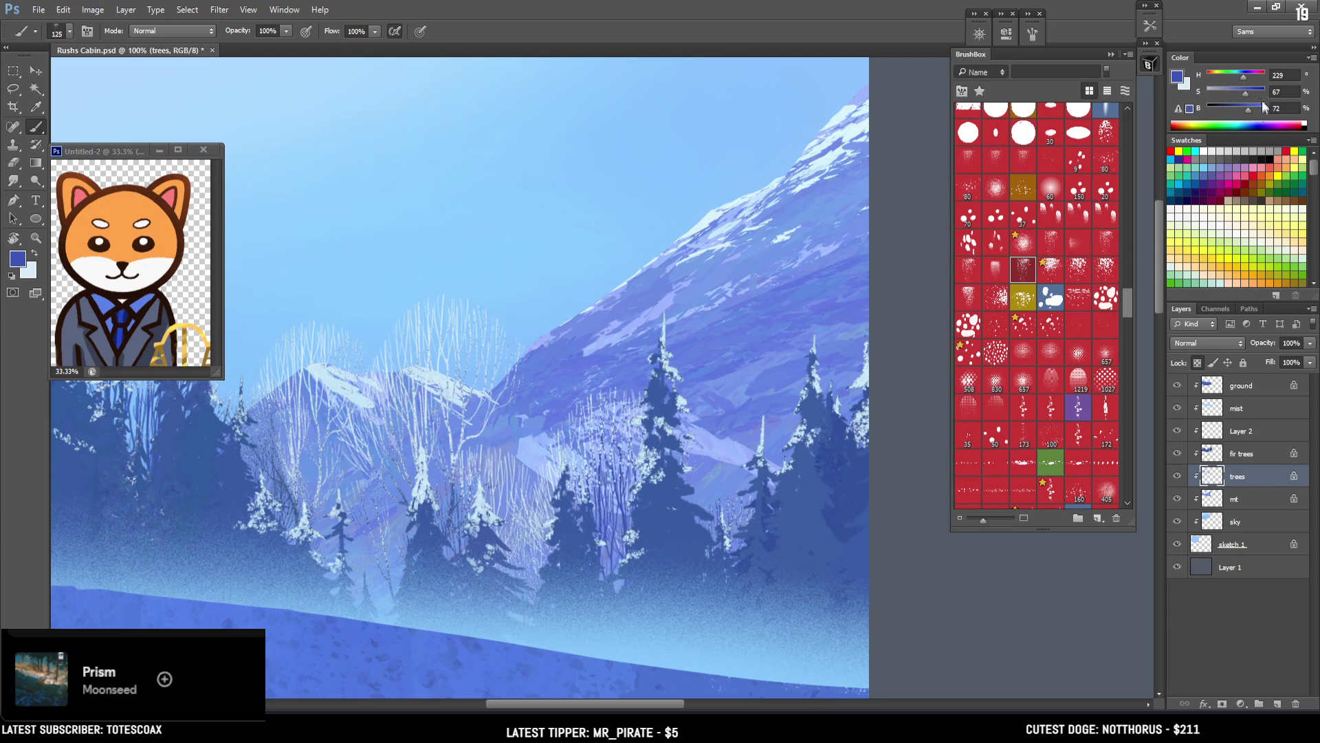
{"action": "key", "text": "bracketleft"}
{"action": "key", "text": "bracketleft"}
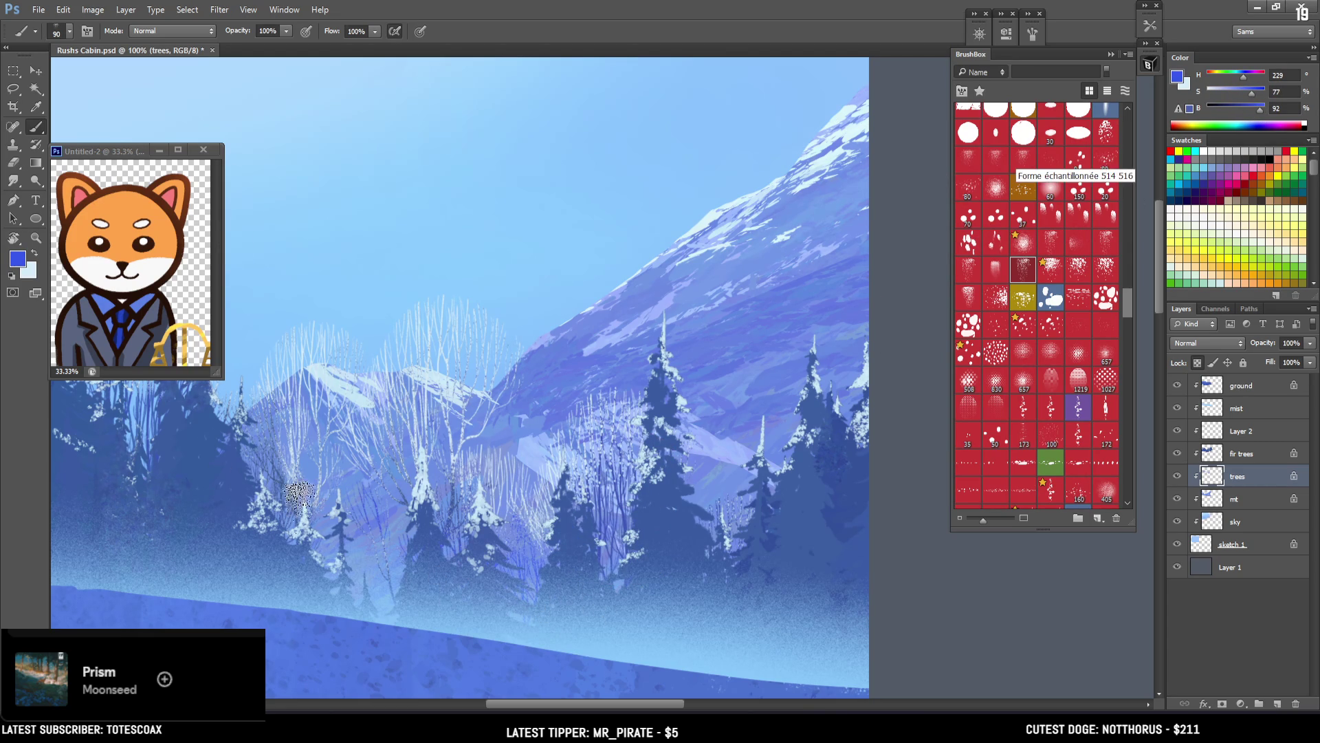
{"action": "key", "text": "ctrl+minus"}
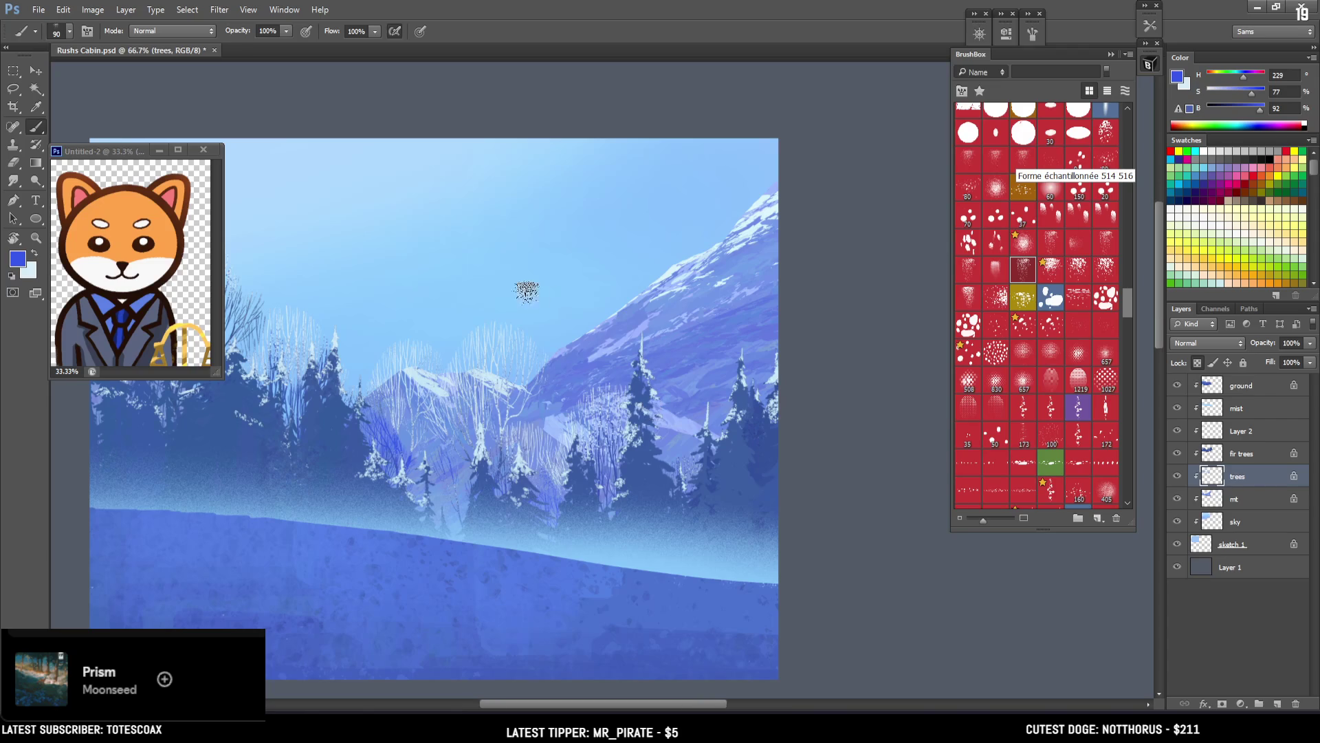
Step: Set a slightly darker blue, enlarge the brush to 250, and zoom out to 50%
{"action": "left_click_drag", "start_coordinate": [422, 463], "coordinate": [532, 585]}
{"action": "key", "text": "bracketright"}
{"action": "key", "text": "bracketright"}
{"action": "key", "text": "bracketright"}
{"action": "left_click_drag", "start_coordinate": [1251, 93], "coordinate": [1248, 100]}
{"action": "left_click", "coordinate": [1248, 104]}
{"action": "key", "text": "bracketright"}
{"action": "key", "text": "bracketright"}
{"action": "key", "text": "bracketright"}
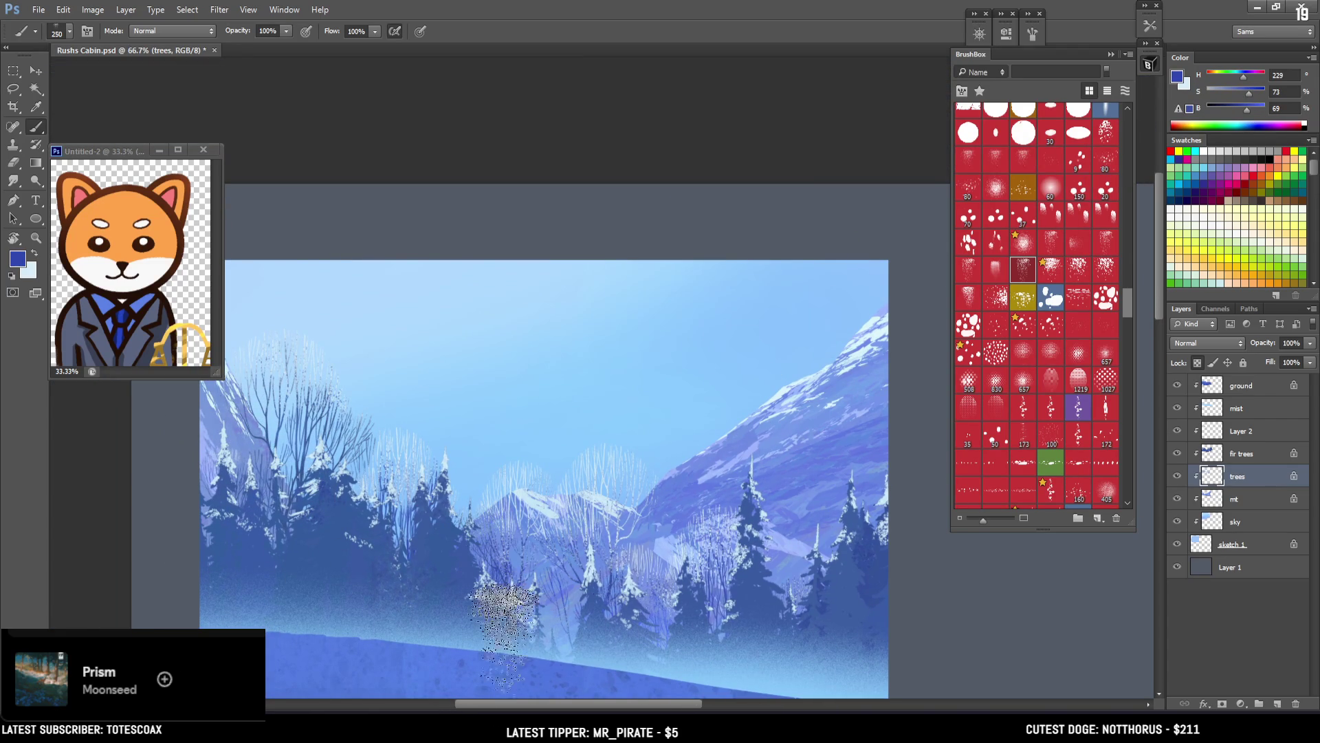
{"action": "left_click_drag", "start_coordinate": [634, 570], "coordinate": [651, 489]}
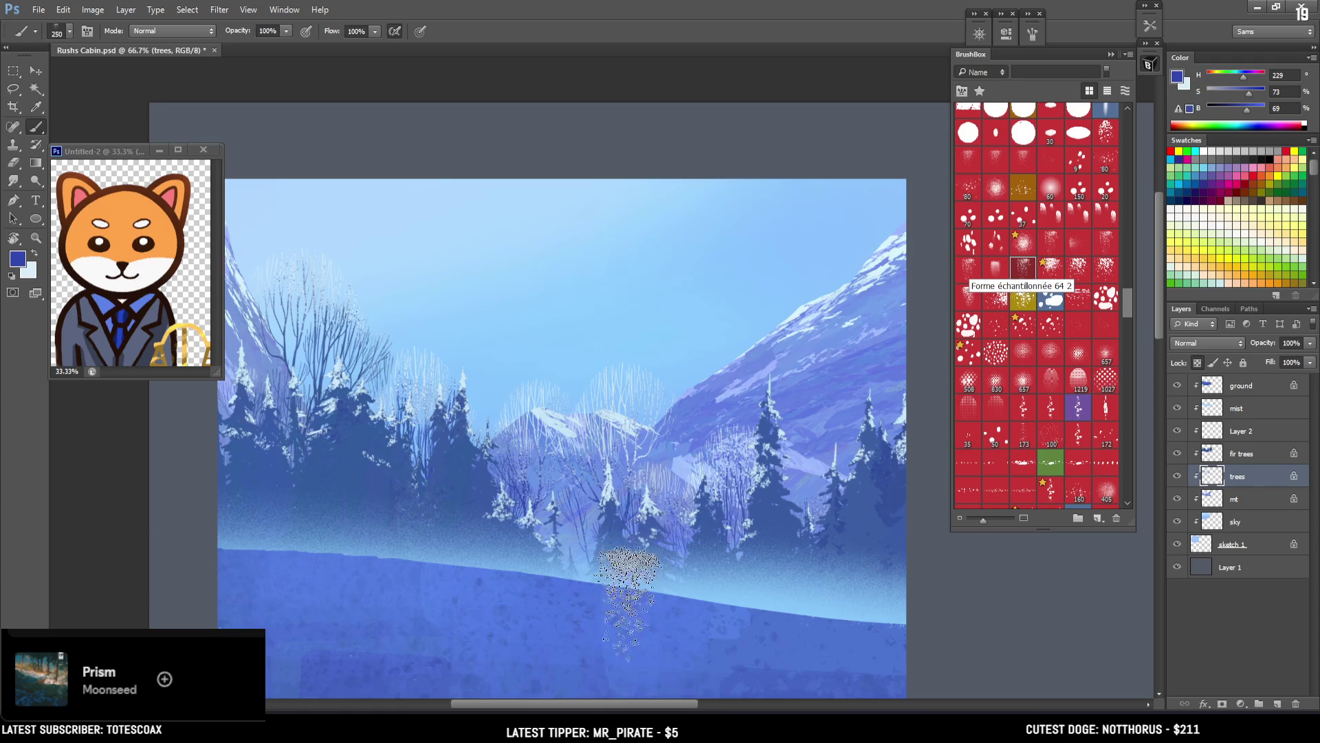
{"action": "key", "text": "ctrl+minus"}
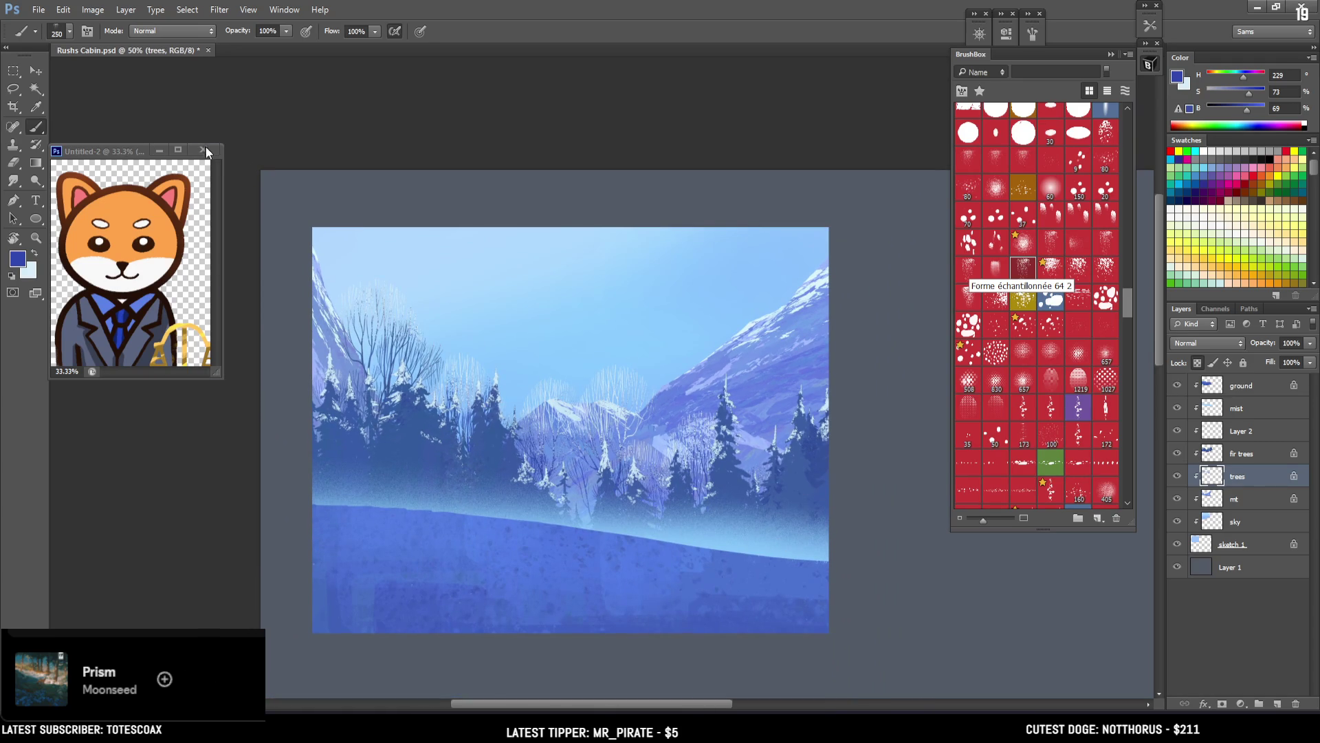
Step: Close Untitled-2 without saving, zoom back in on the landscape, and select the ground layer
{"action": "left_click", "coordinate": [204, 148]}
{"action": "left_click", "coordinate": [648, 276]}
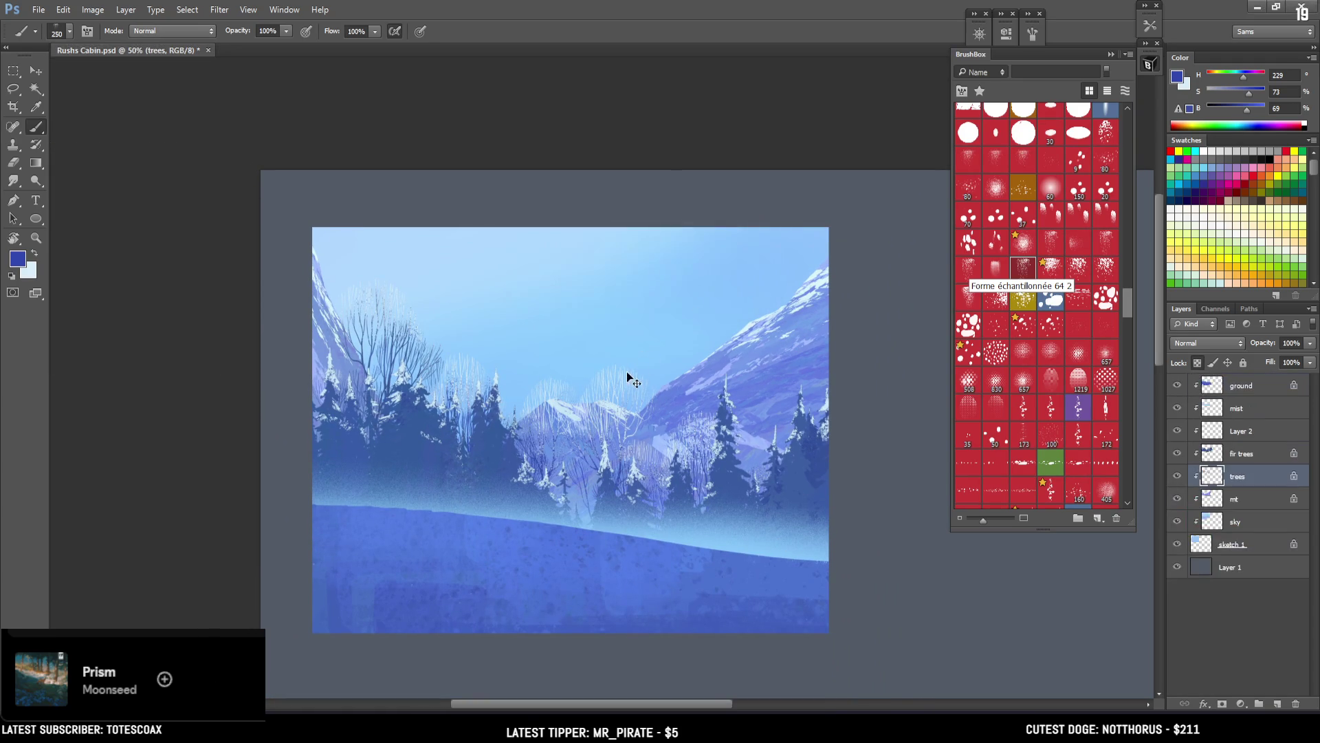
{"action": "key", "text": "ctrl+plus"}
{"action": "left_click_drag", "start_coordinate": [612, 423], "coordinate": [608, 348]}
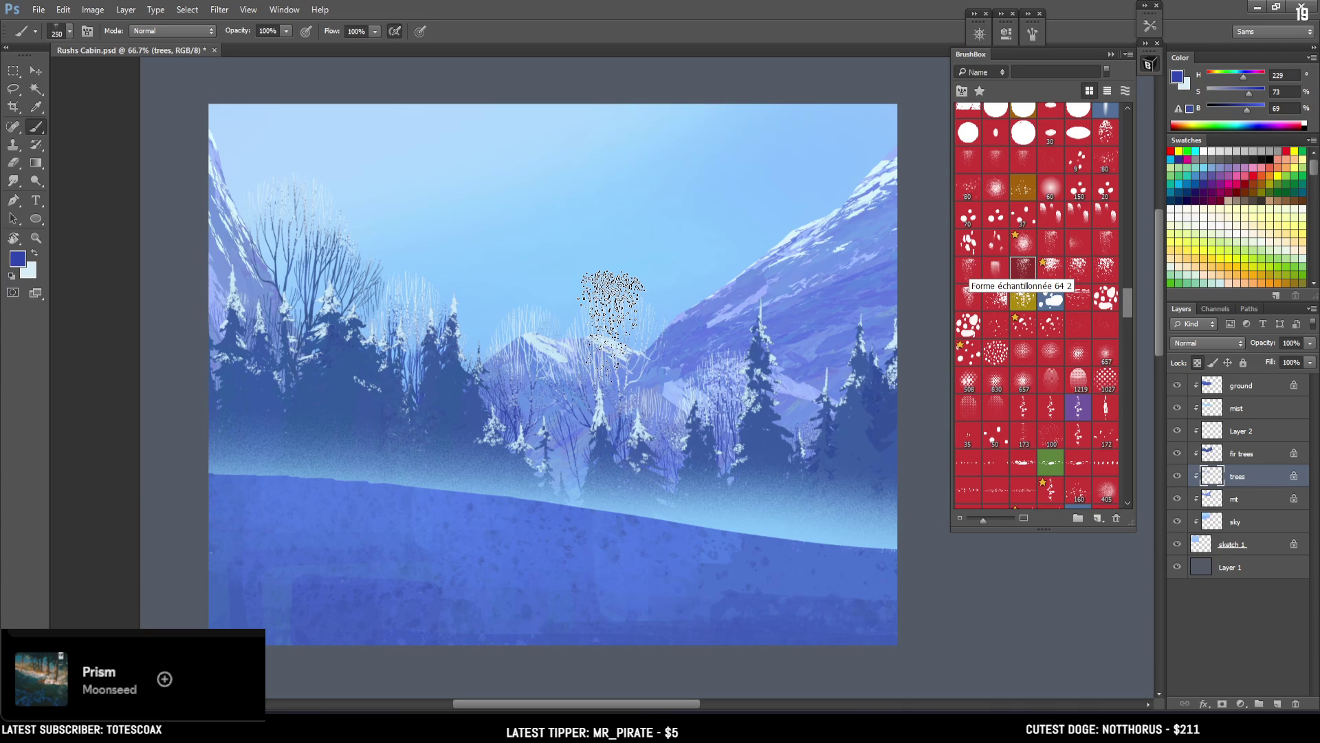
{"action": "left_click", "coordinate": [1248, 380]}
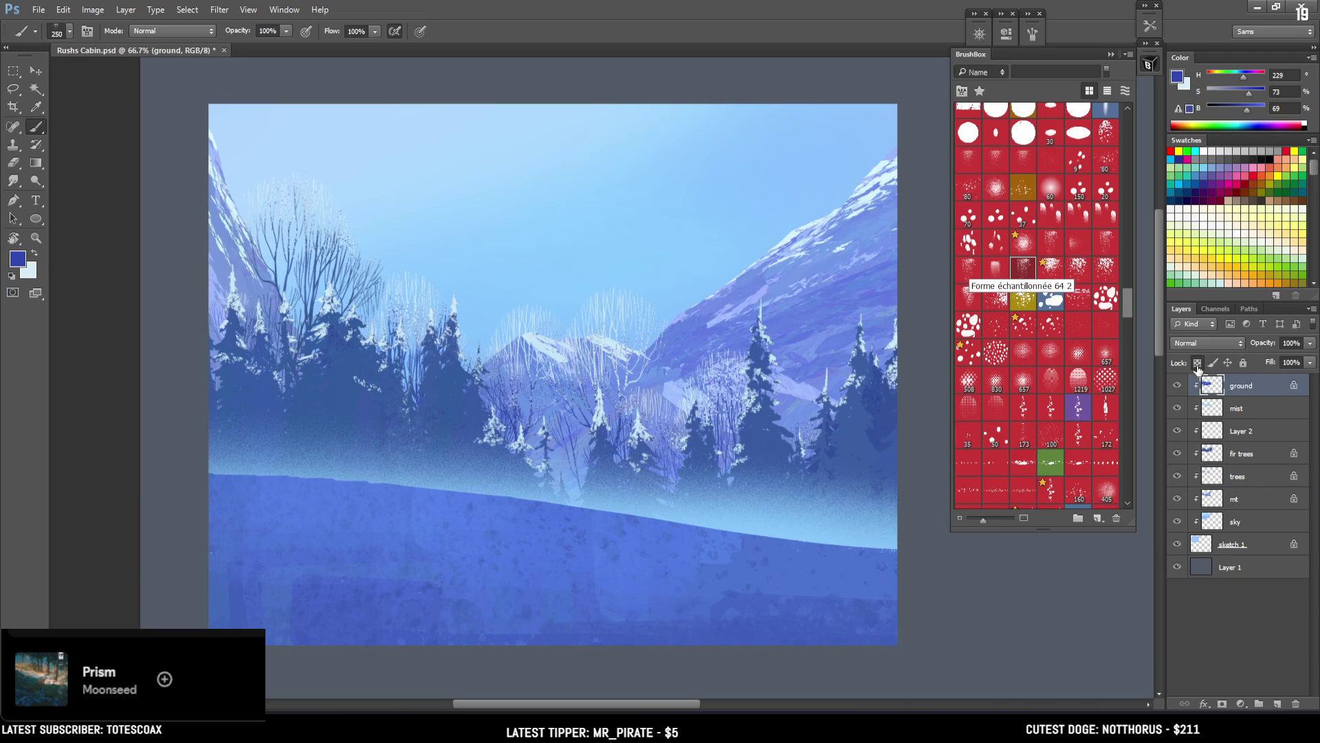
Step: Sample the ground's blue and try a smaller Basic Shapes brush stroke along its edge, then undo it
{"action": "left_click", "coordinate": [707, 537], "text": "alt"}
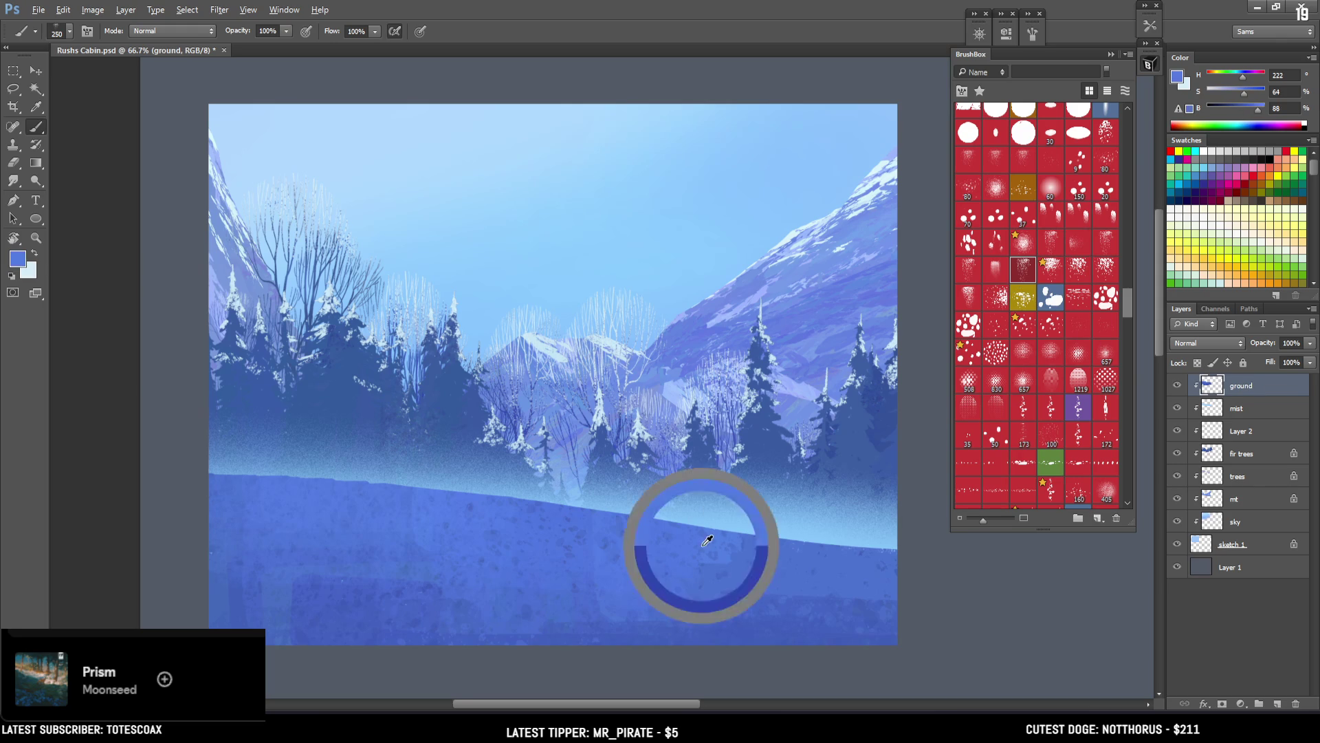
{"action": "left_click_drag", "start_coordinate": [1126, 282], "coordinate": [1133, 159]}
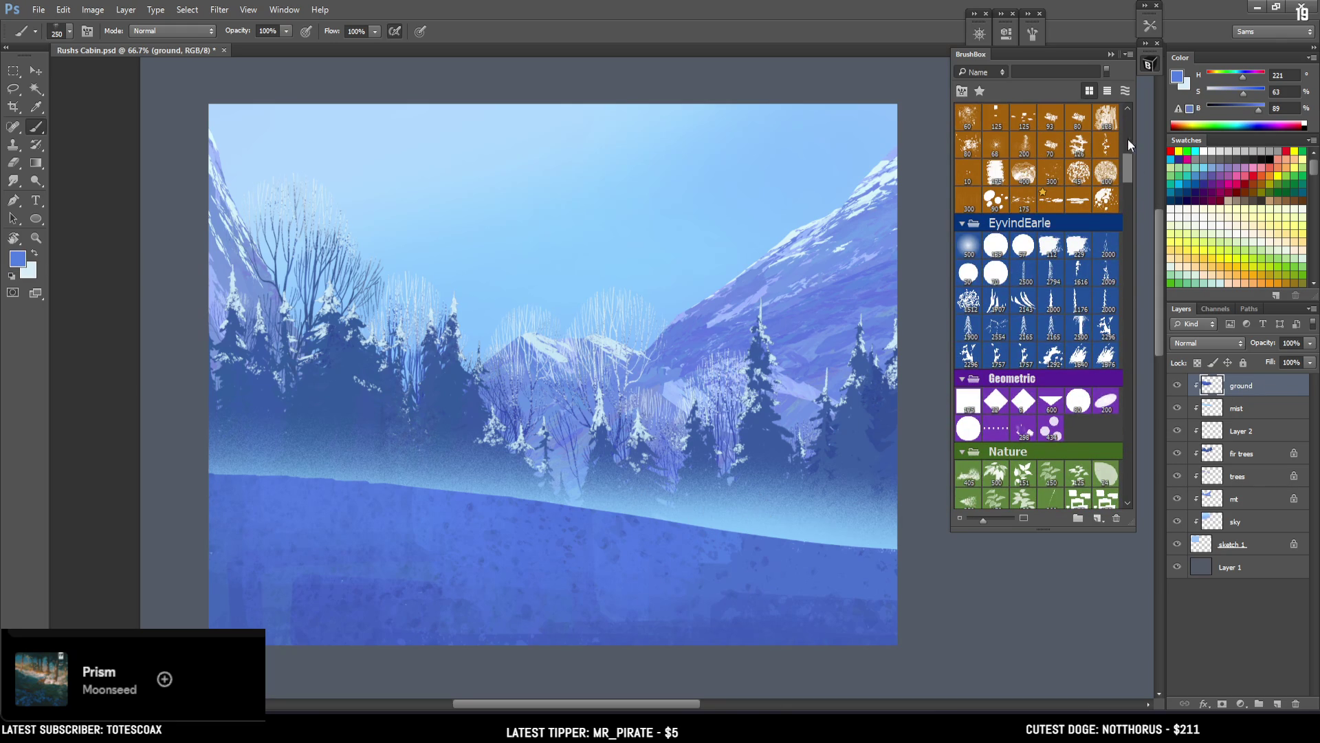
{"action": "scroll", "coordinate": [1124, 149], "scroll_direction": "up", "scroll_amount": 5}
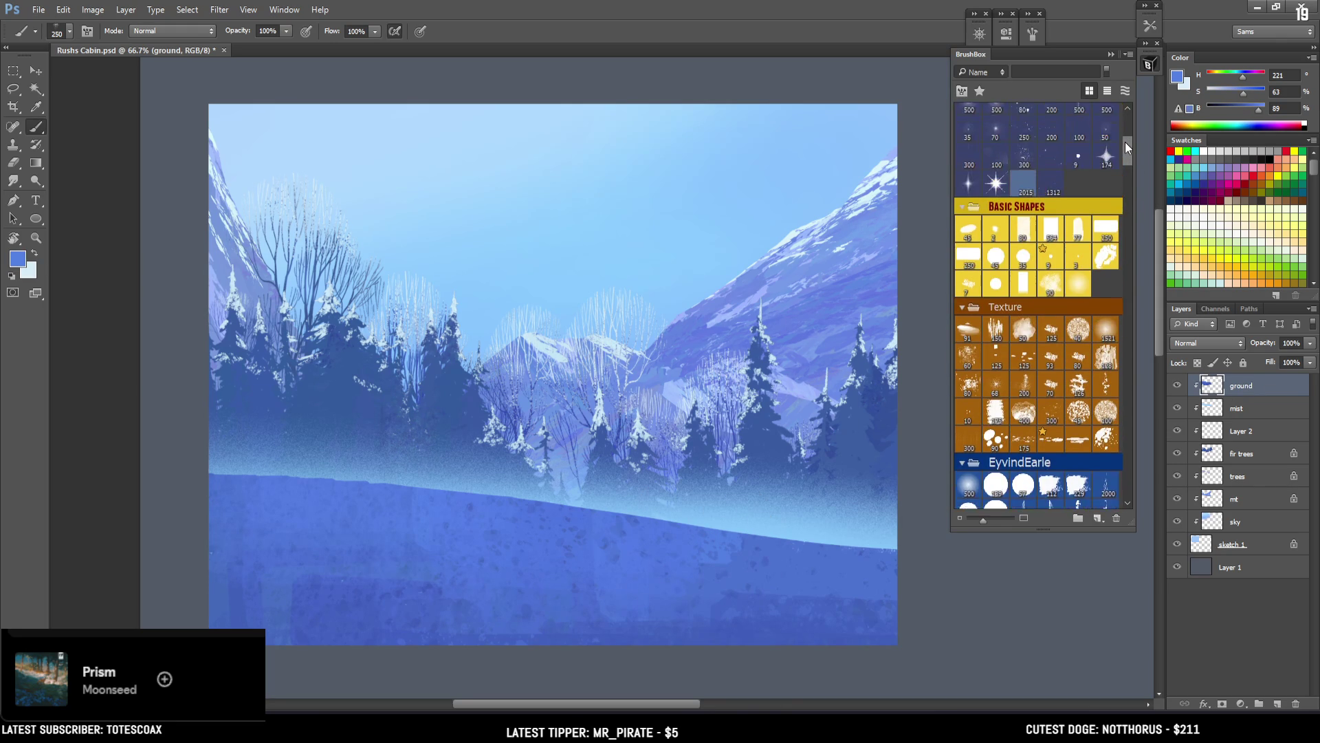
{"action": "left_click", "coordinate": [970, 295]}
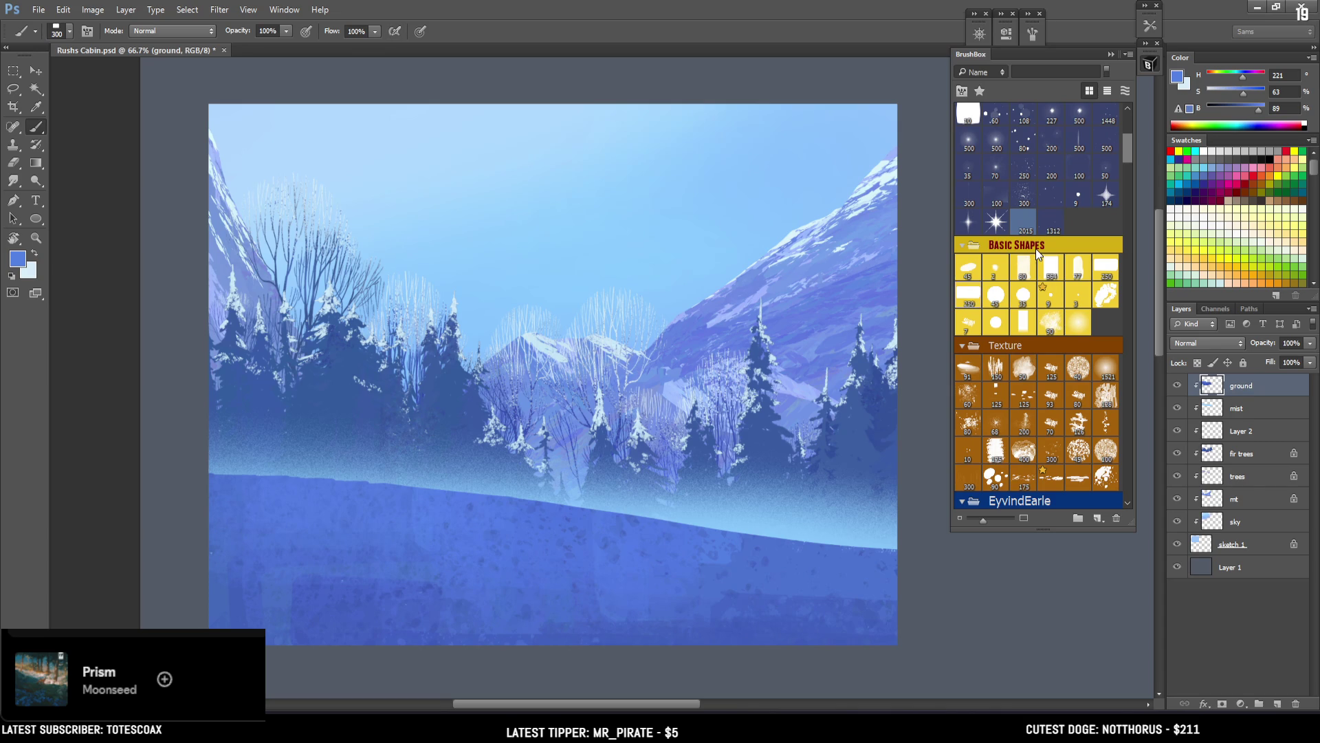
{"action": "left_click", "coordinate": [486, 536], "text": "alt"}
{"action": "key", "text": "bracketleft"}
{"action": "key", "text": "bracketleft"}
{"action": "key", "text": "bracketleft"}
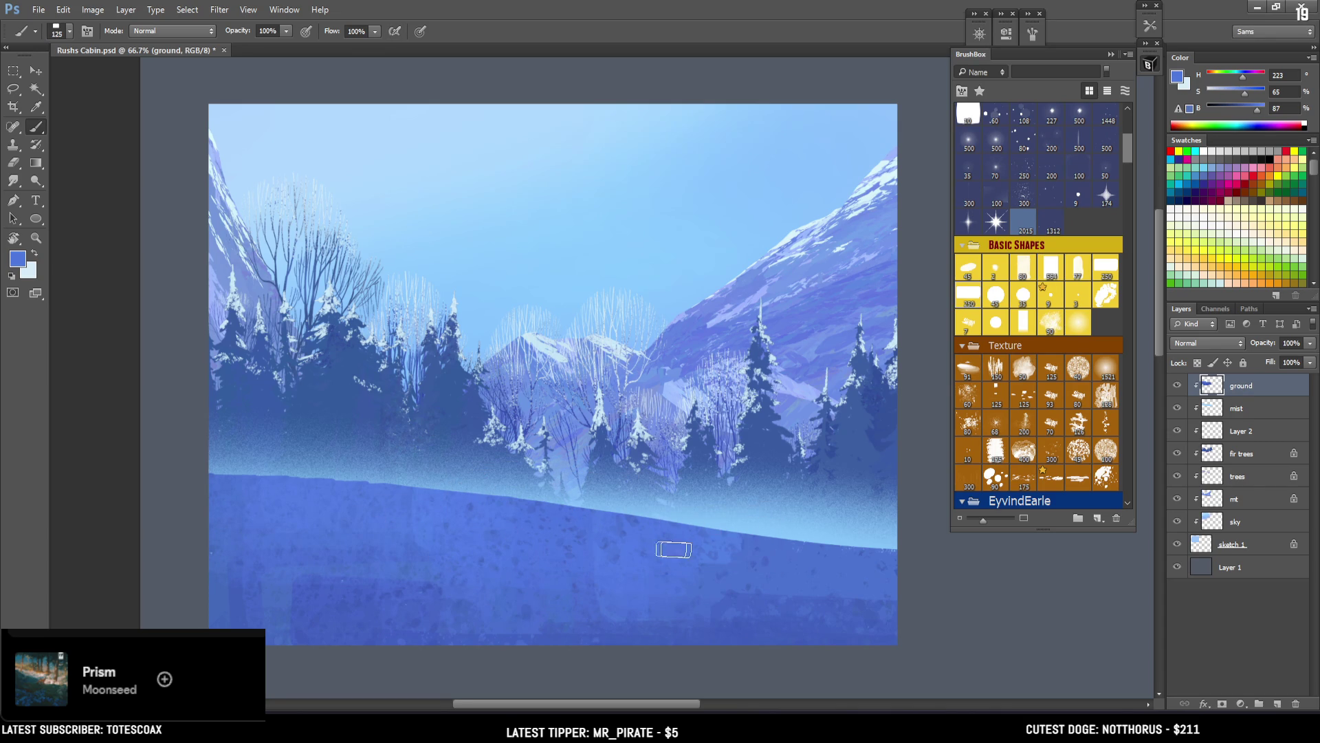
{"action": "key", "text": "bracketleft"}
{"action": "key", "text": "bracketleft"}
{"action": "key", "text": "bracketleft"}
{"action": "left_click_drag", "start_coordinate": [897, 540], "coordinate": [609, 531]}
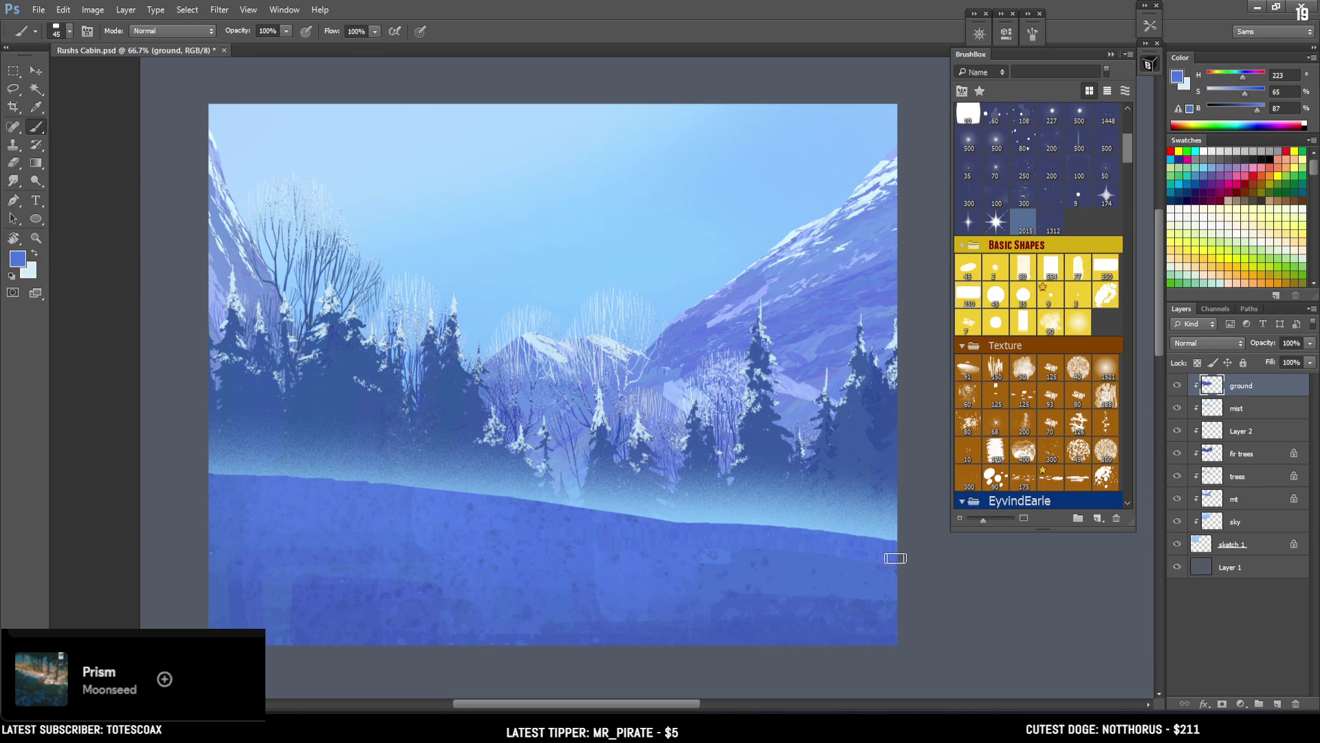
{"action": "key", "text": "ctrl+z"}
Step: Erase the misty top edge of the ground using the 250 Basic Shapes tip and a hard round tip
{"action": "key", "text": "e"}
{"action": "left_click", "coordinate": [968, 296]}
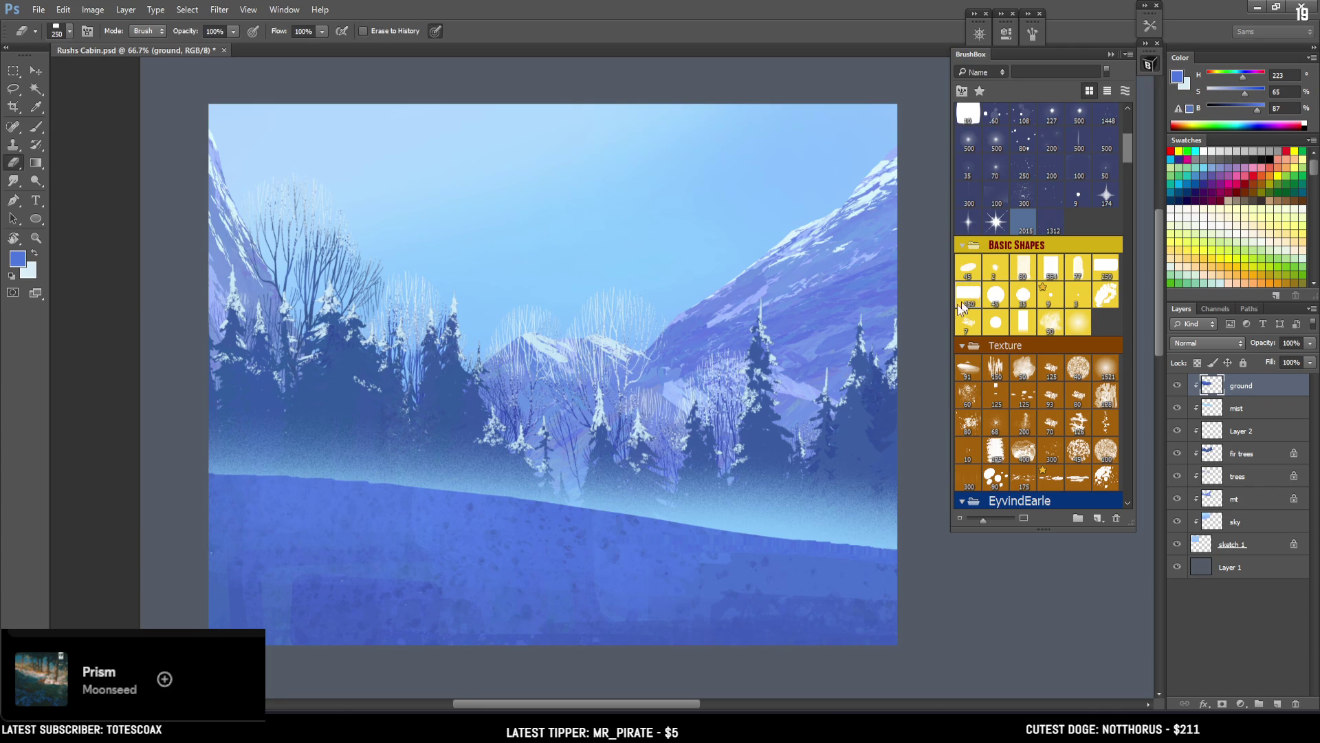
{"action": "mouse_move", "coordinate": [240, 481]}
{"action": "left_mouse_down"}
{"action": "mouse_move", "coordinate": [543, 502]}
{"action": "mouse_move", "coordinate": [784, 495]}
{"action": "left_mouse_up"}
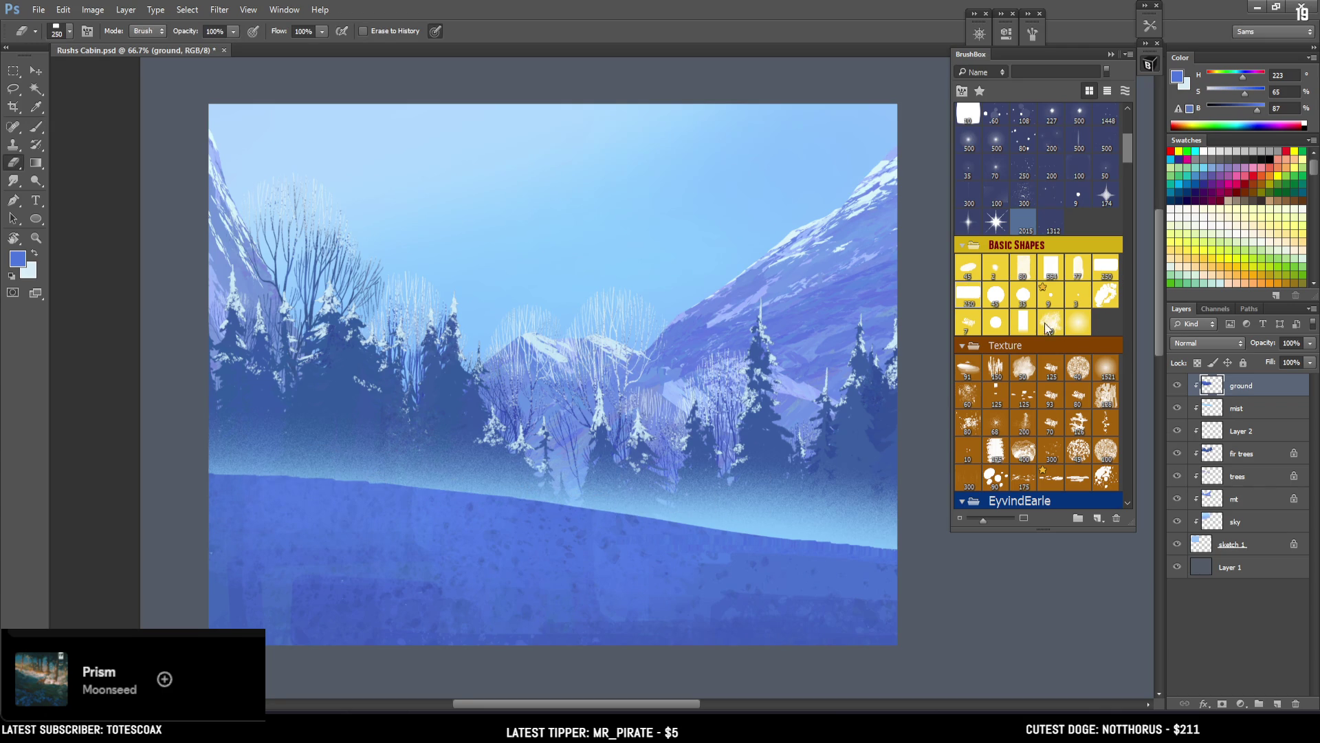
{"action": "scroll", "coordinate": [1127, 165], "scroll_direction": "down", "scroll_amount": 5}
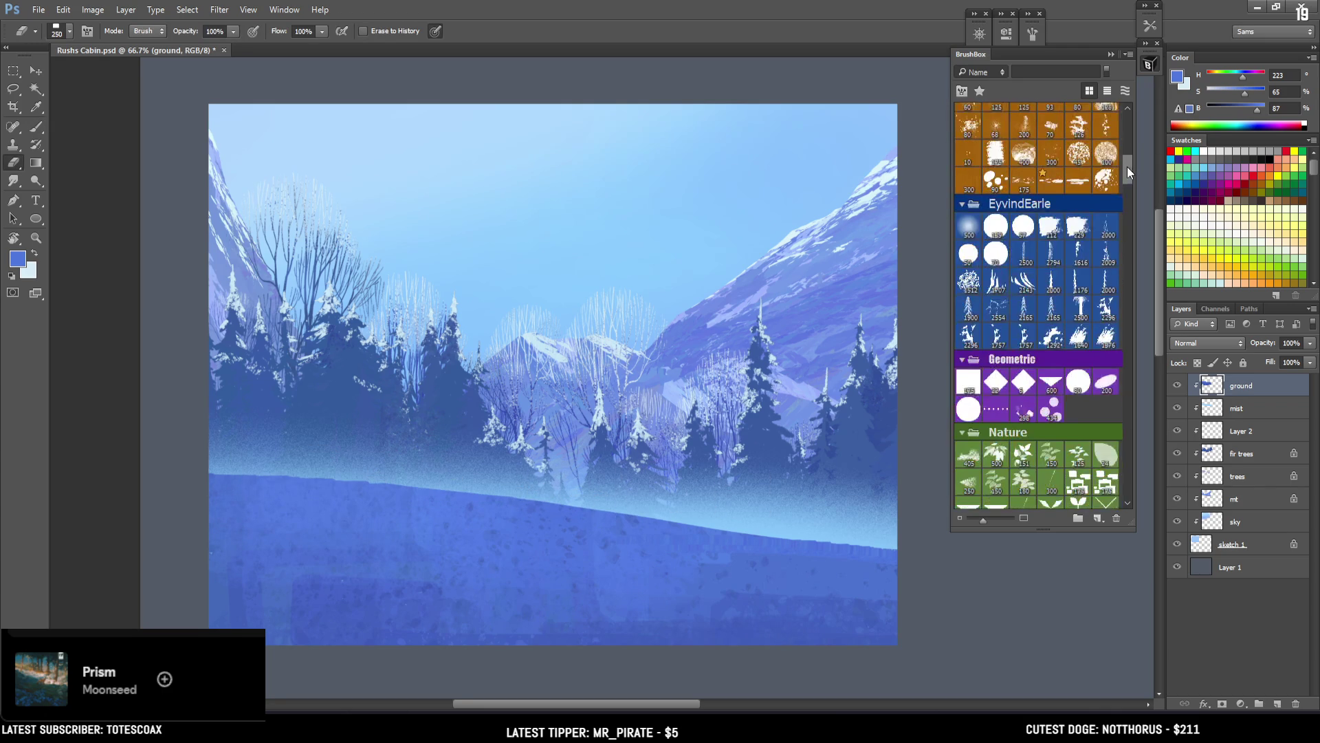
{"action": "left_click", "coordinate": [1020, 227]}
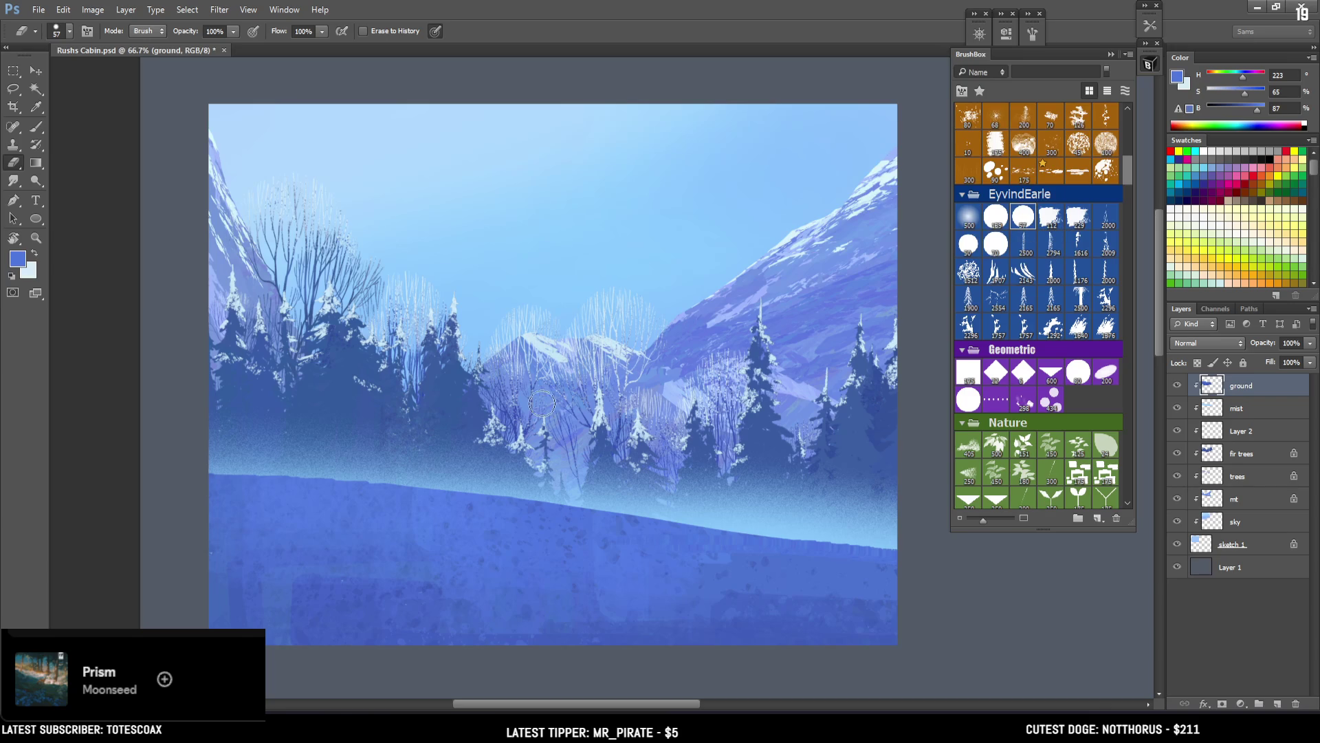
{"action": "left_click_drag", "start_coordinate": [632, 478], "coordinate": [191, 471]}
{"action": "left_click_drag", "start_coordinate": [471, 490], "coordinate": [529, 498]}
{"action": "mouse_move", "coordinate": [629, 498]}
{"action": "left_mouse_down"}
{"action": "mouse_move", "coordinate": [550, 505]}
{"action": "mouse_move", "coordinate": [297, 482]}
{"action": "left_mouse_up"}
{"action": "key", "text": "b"}
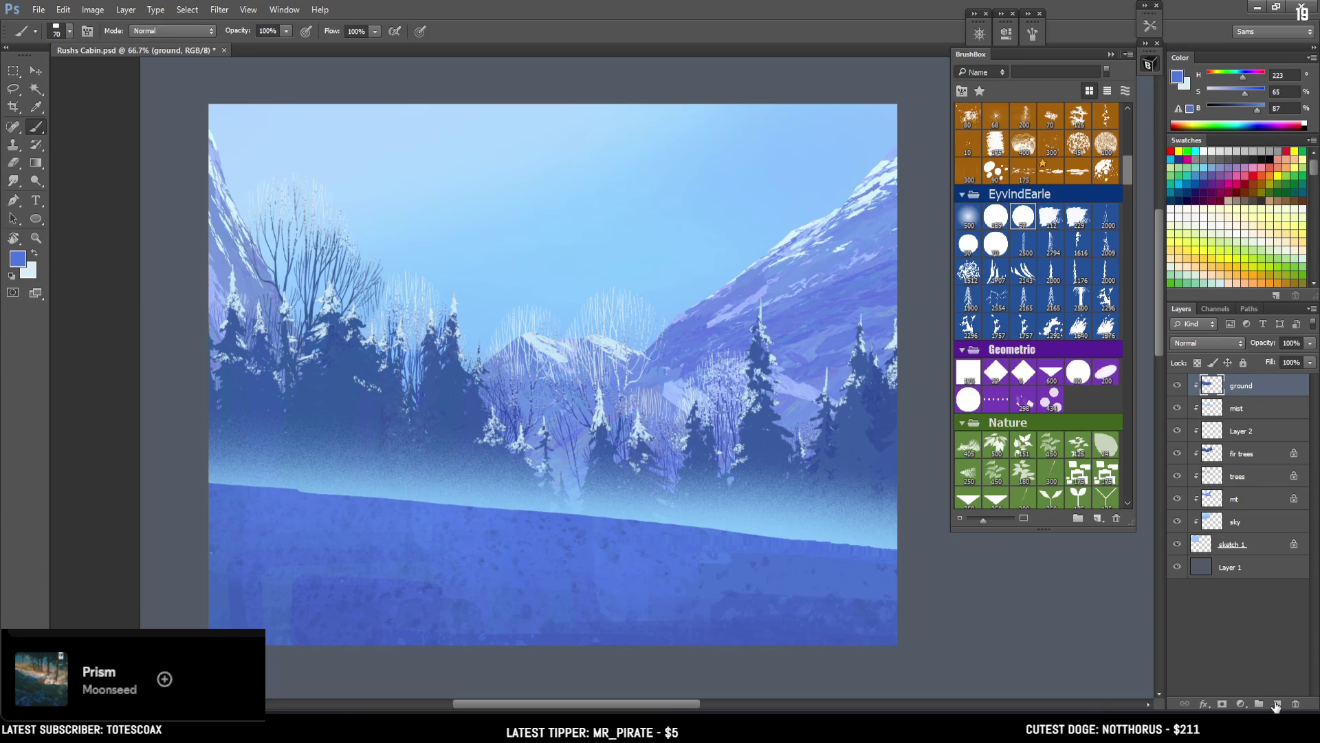
{"action": "left_click", "coordinate": [1277, 704]}
{"action": "type", "text": "water"}
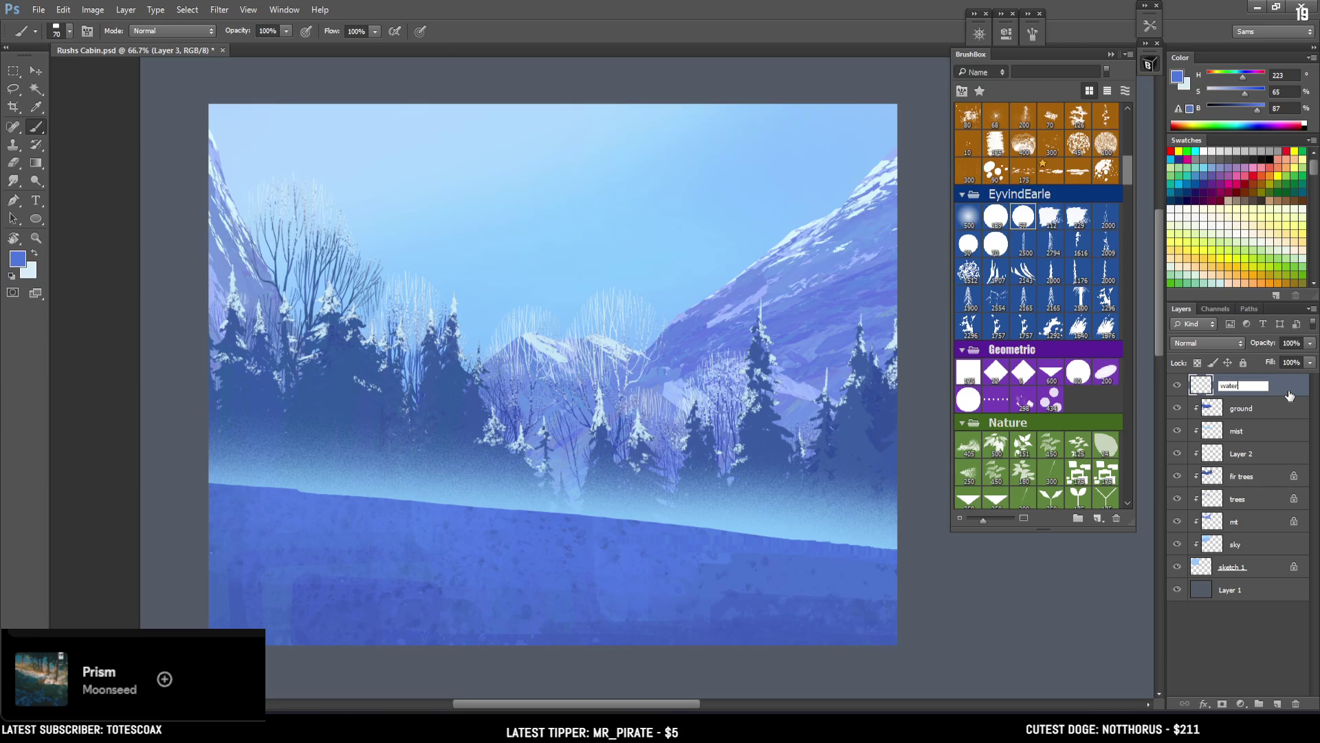
Step: Clip the water layer to the layers below and lasso a winding river shape across the field
{"action": "left_click", "coordinate": [1256, 391], "text": "alt"}
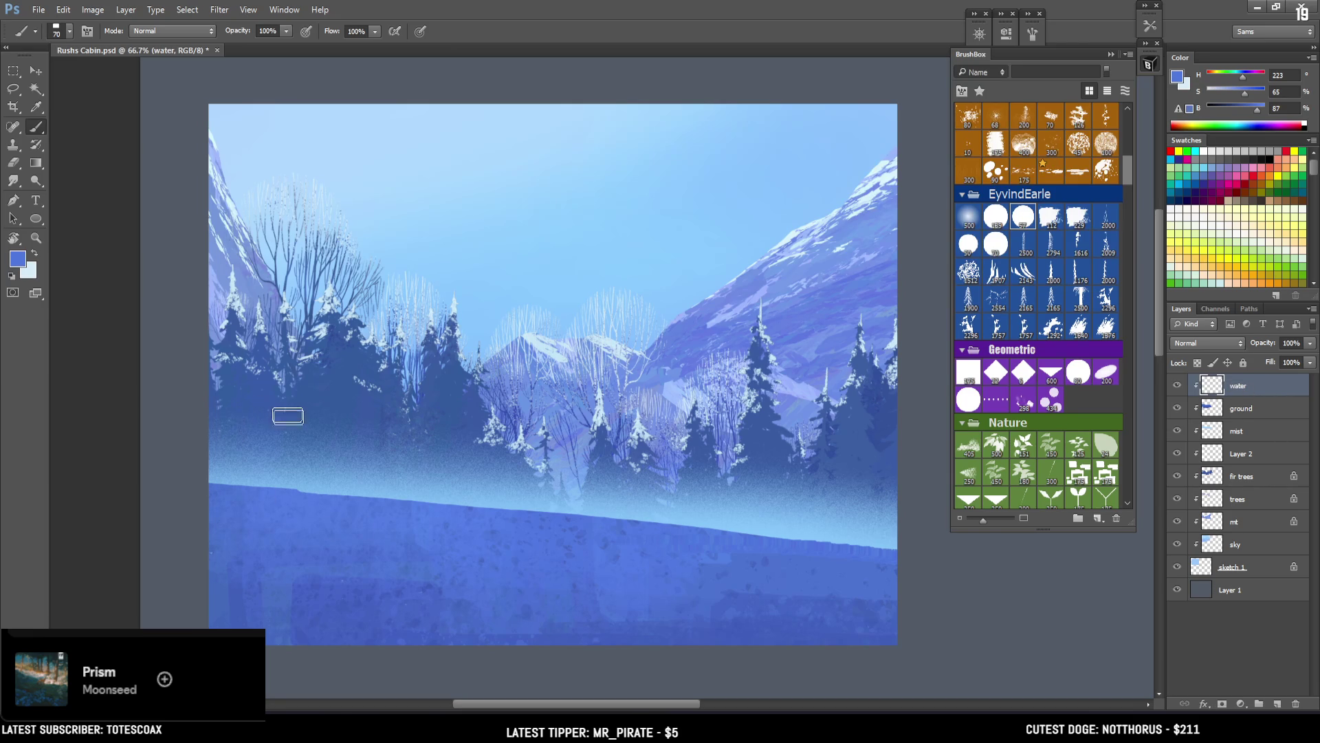
{"action": "key", "text": "l"}
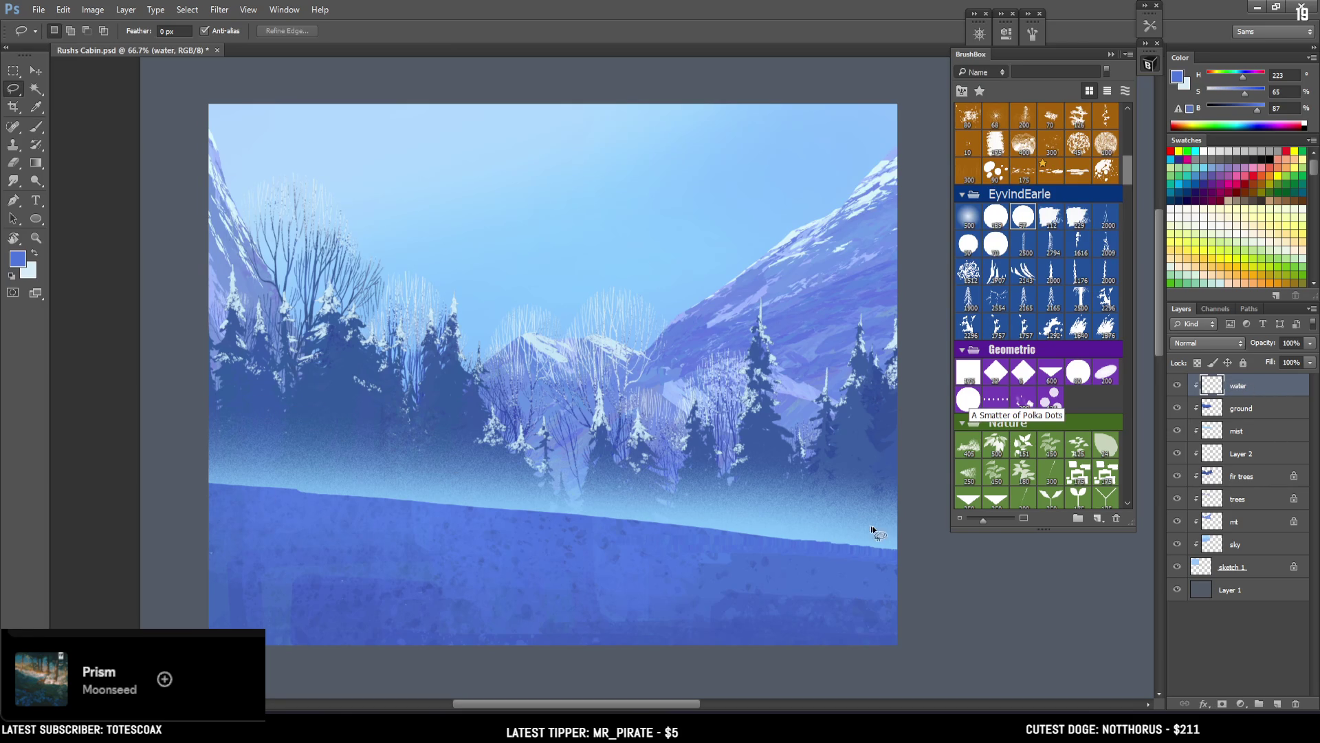
{"action": "mouse_move", "coordinate": [907, 536]}
{"action": "left_mouse_down"}
{"action": "mouse_move", "coordinate": [316, 490]}
{"action": "mouse_move", "coordinate": [134, 505]}
{"action": "mouse_move", "coordinate": [642, 542]}
{"action": "mouse_move", "coordinate": [604, 530]}
{"action": "left_mouse_up"}
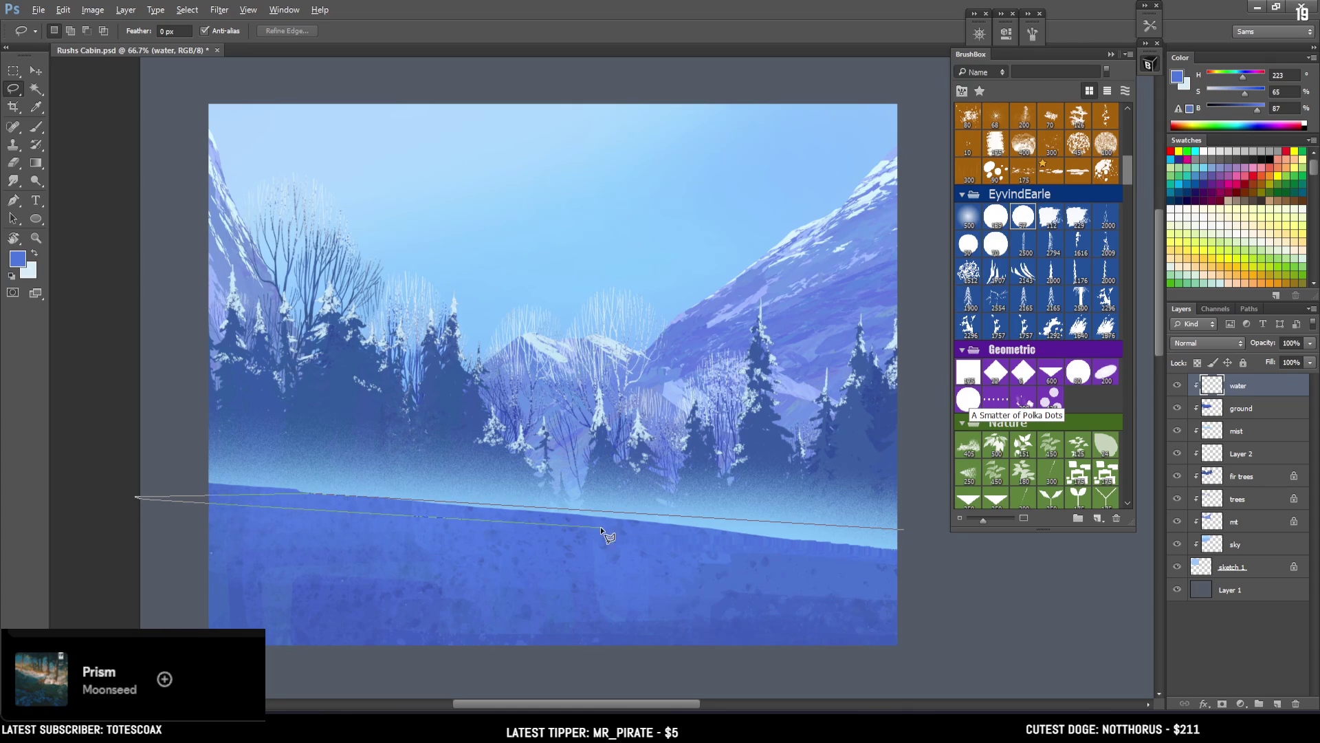
{"action": "left_click_drag", "start_coordinate": [541, 577], "coordinate": [984, 583]}
Step: Fill the river selection with a brighter blue using a large soft brush, then pale the colour
{"action": "key", "text": "b"}
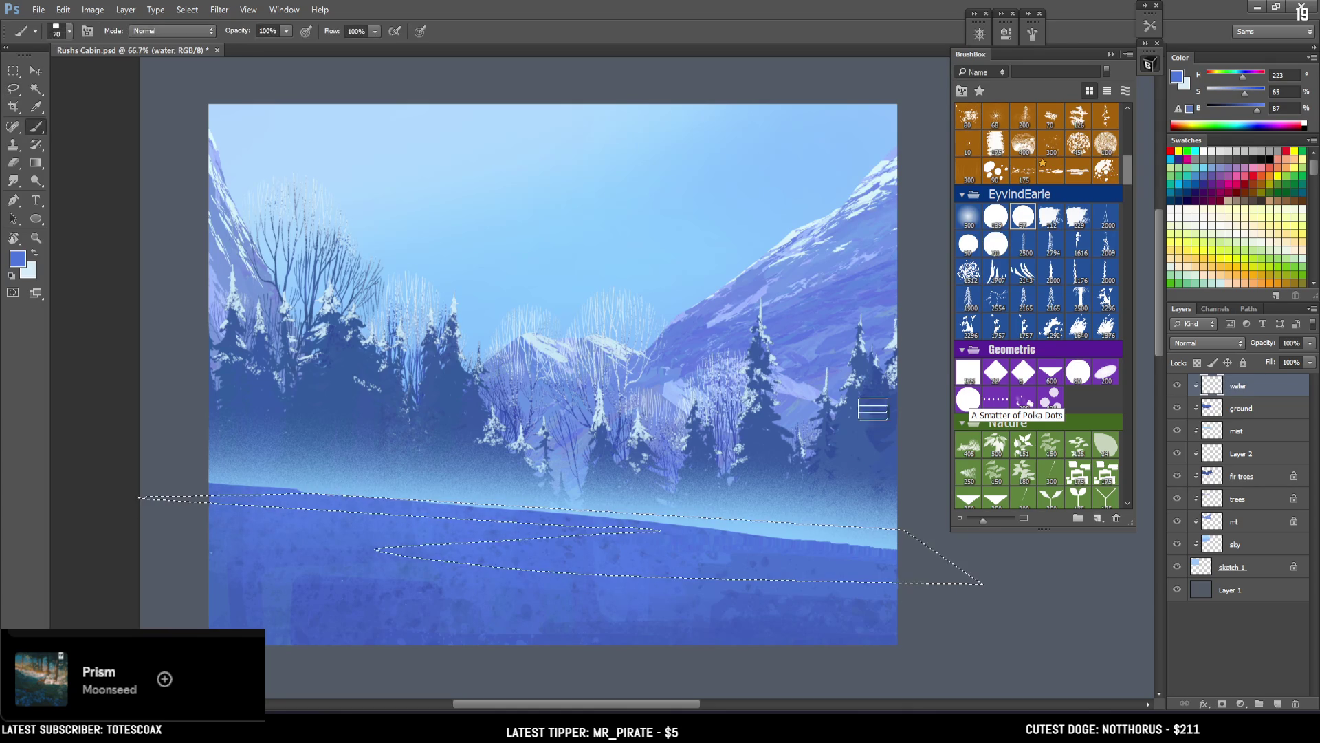
{"action": "left_click", "coordinate": [1177, 77]}
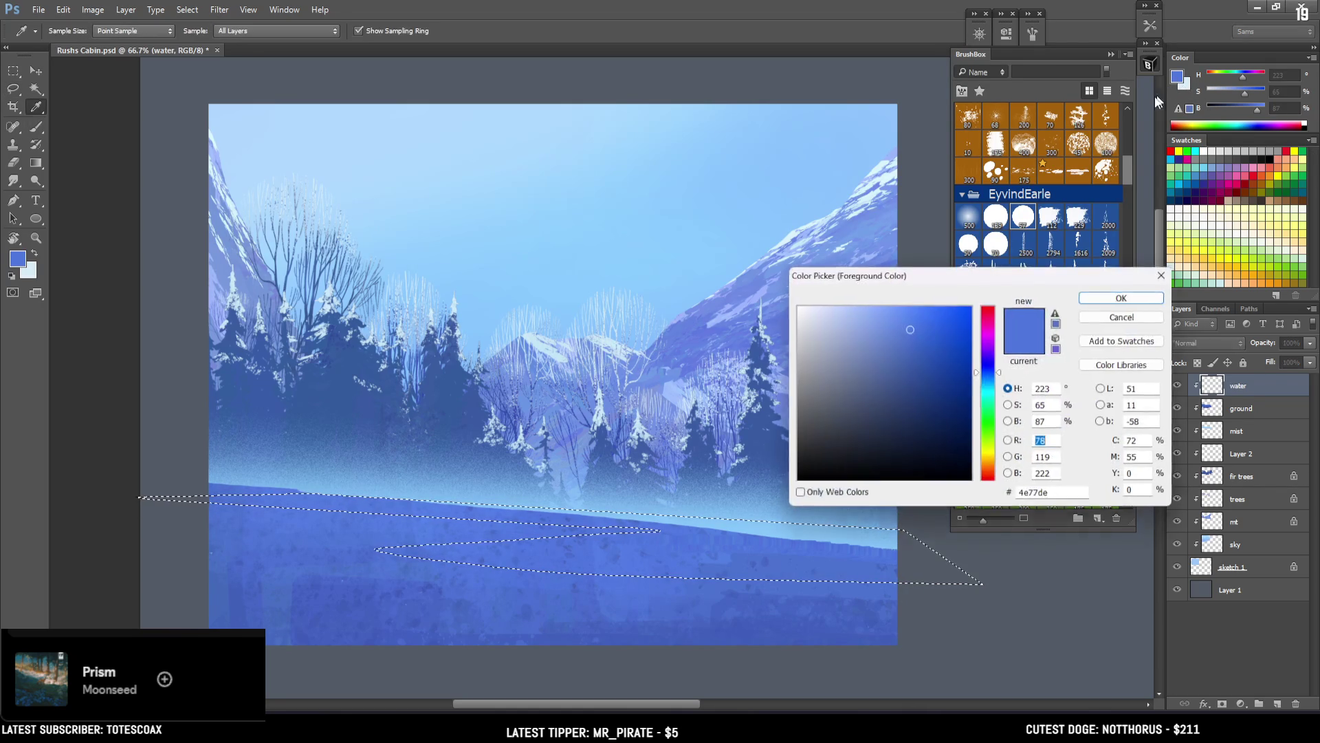
{"action": "left_click", "coordinate": [905, 307]}
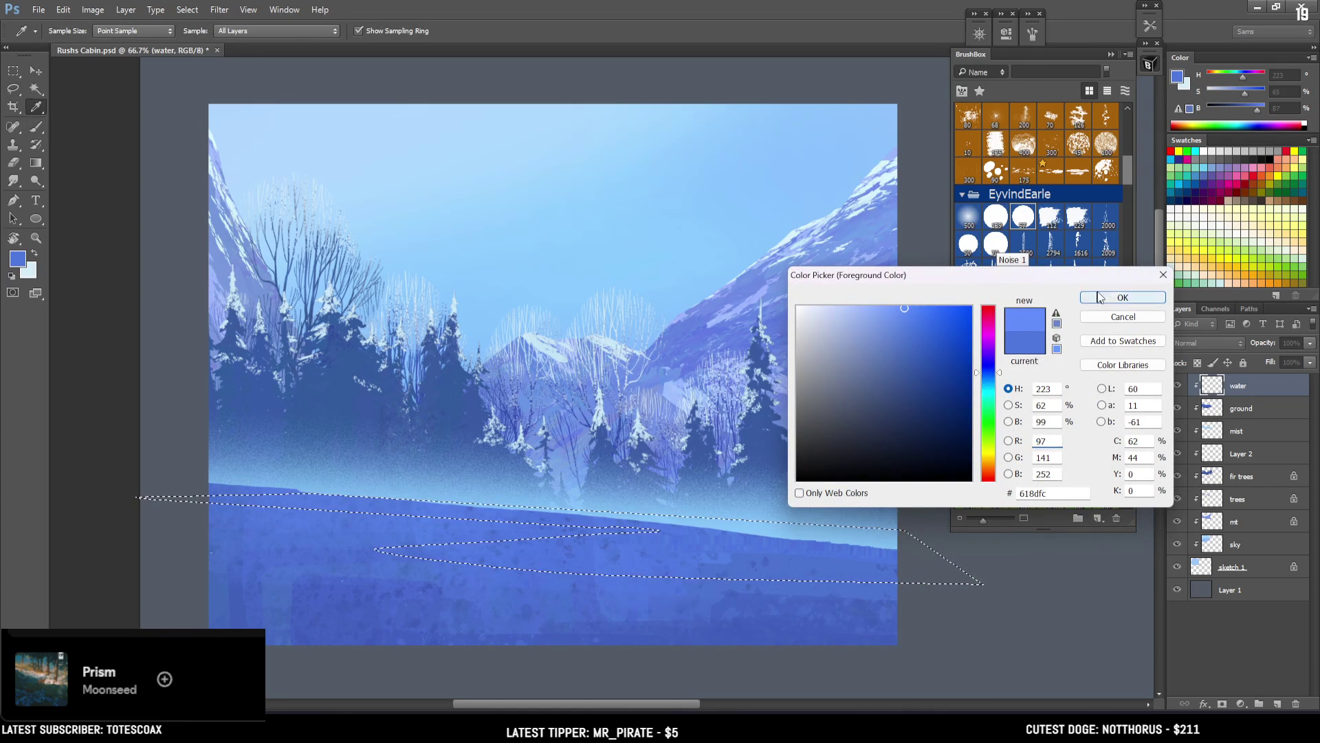
{"action": "left_click", "coordinate": [1122, 297]}
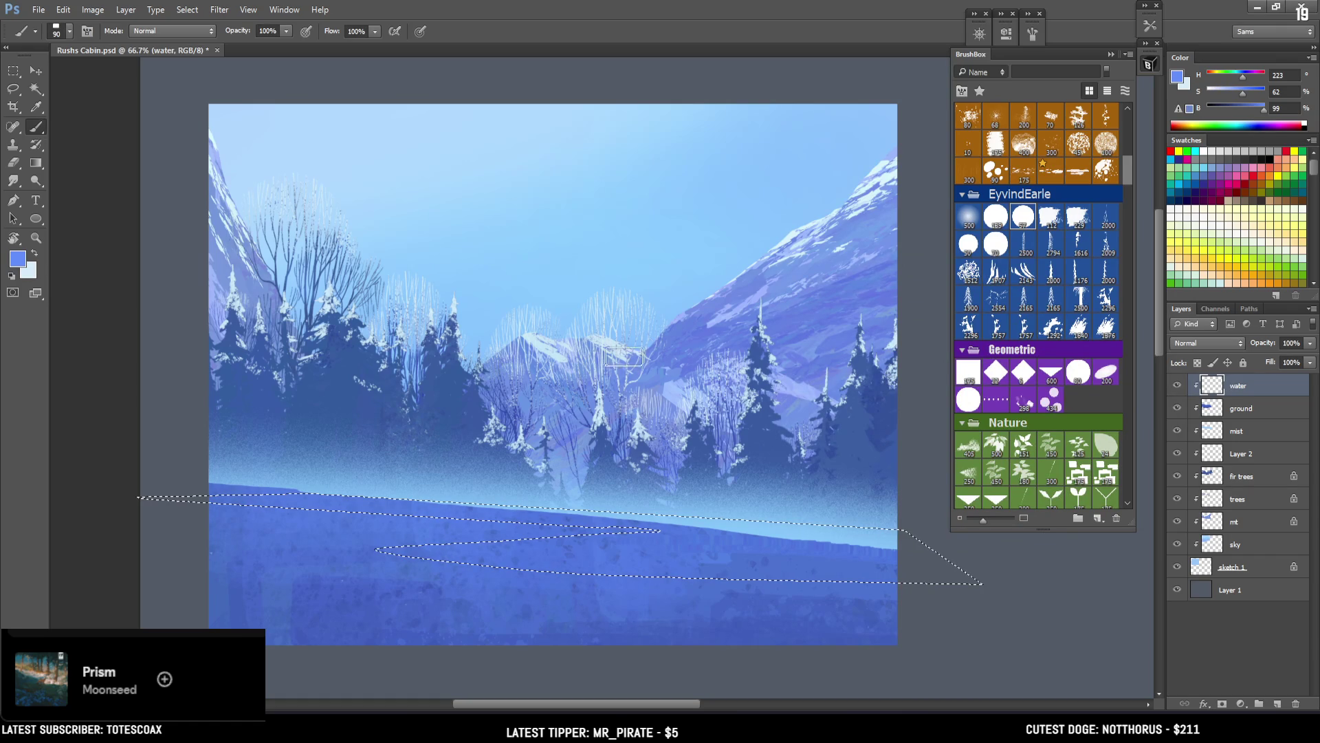
{"action": "left_click", "coordinate": [970, 218]}
{"action": "left_click", "coordinate": [555, 482]}
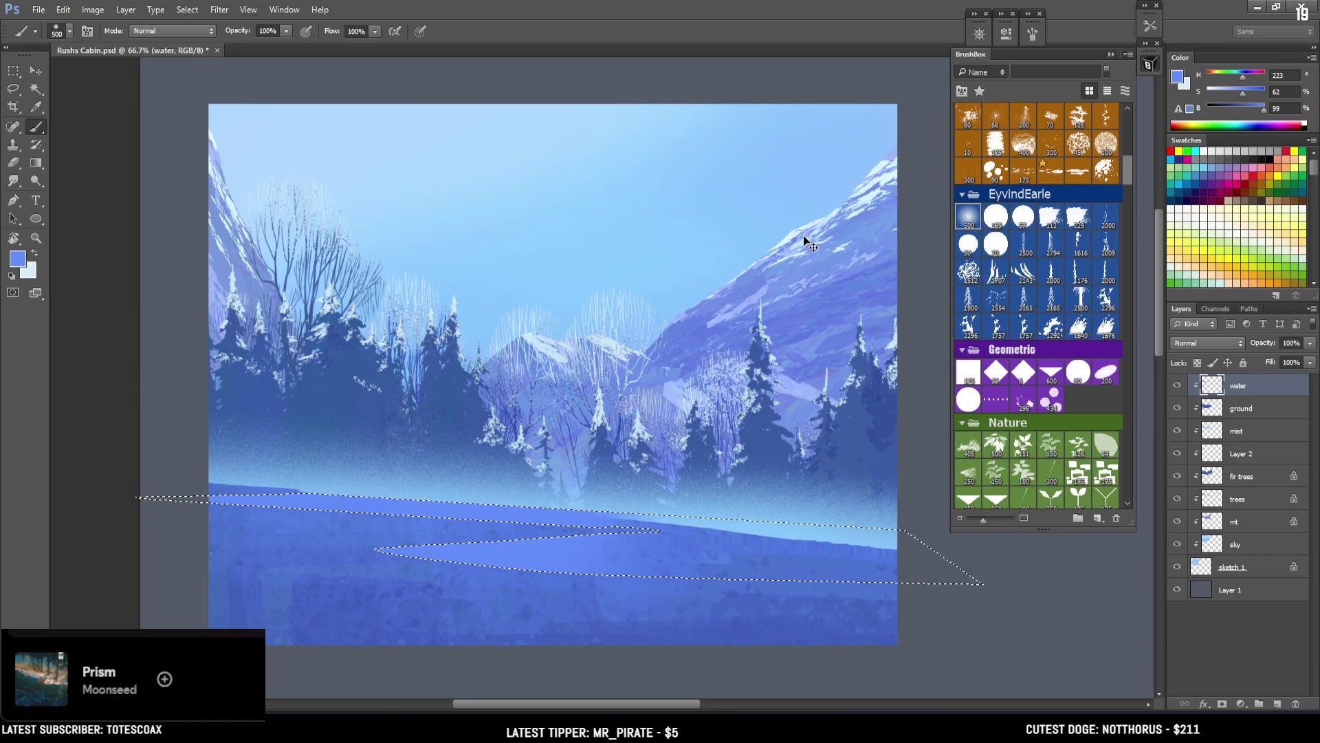
{"action": "left_click_drag", "start_coordinate": [701, 530], "coordinate": [840, 545]}
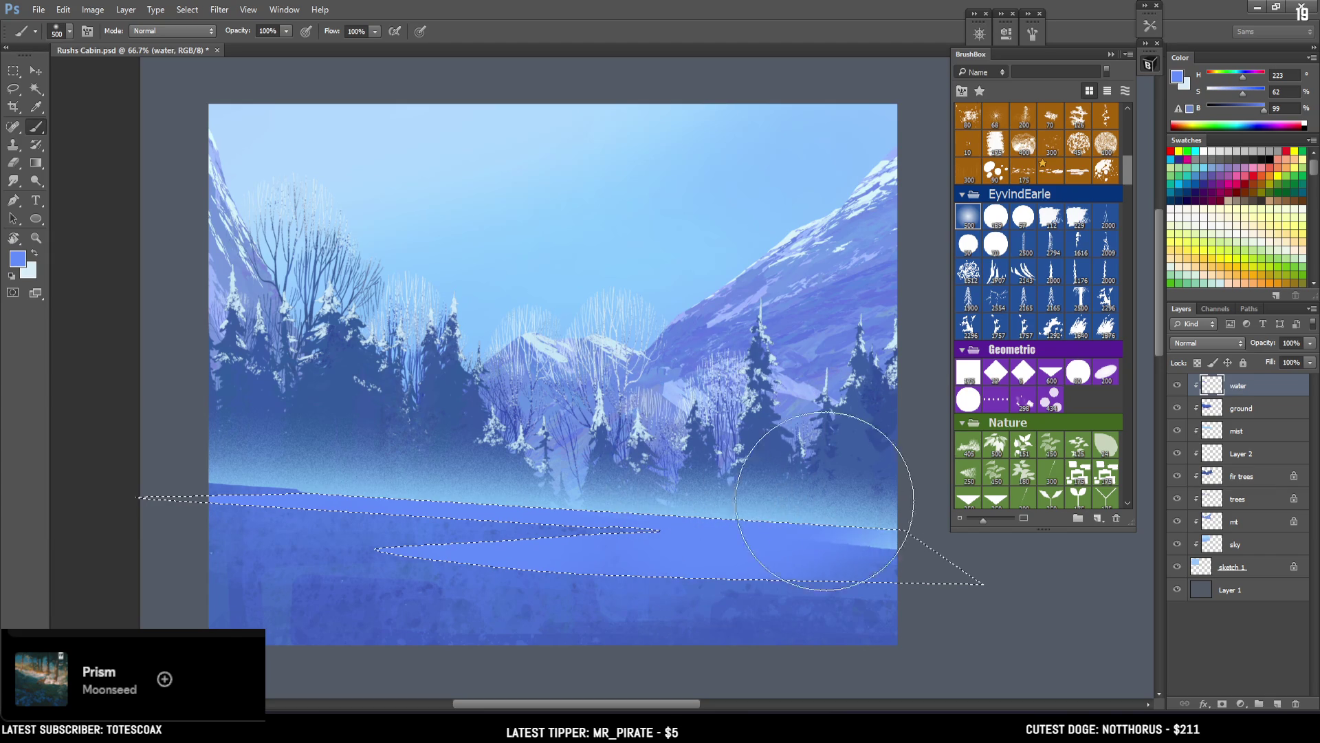
{"action": "key", "text": "bracketleft"}
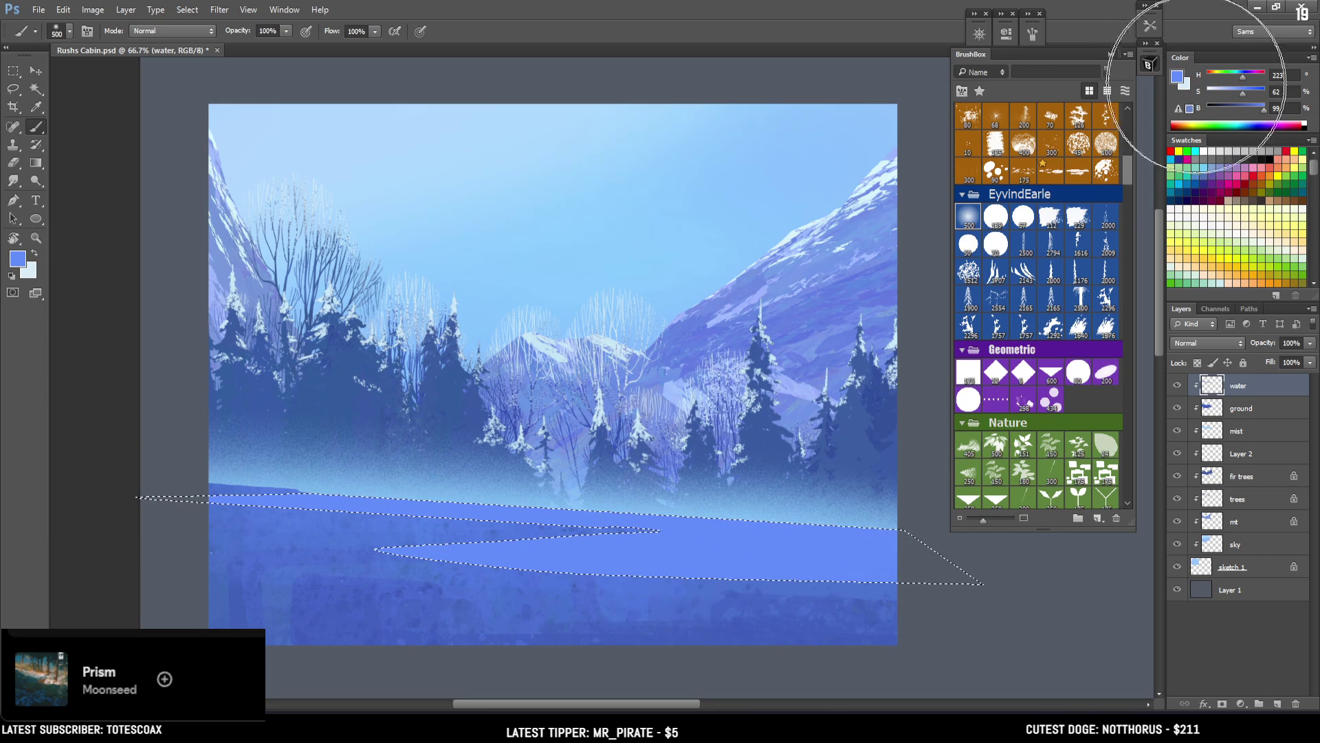
{"action": "left_click_drag", "start_coordinate": [1243, 93], "coordinate": [1235, 95]}
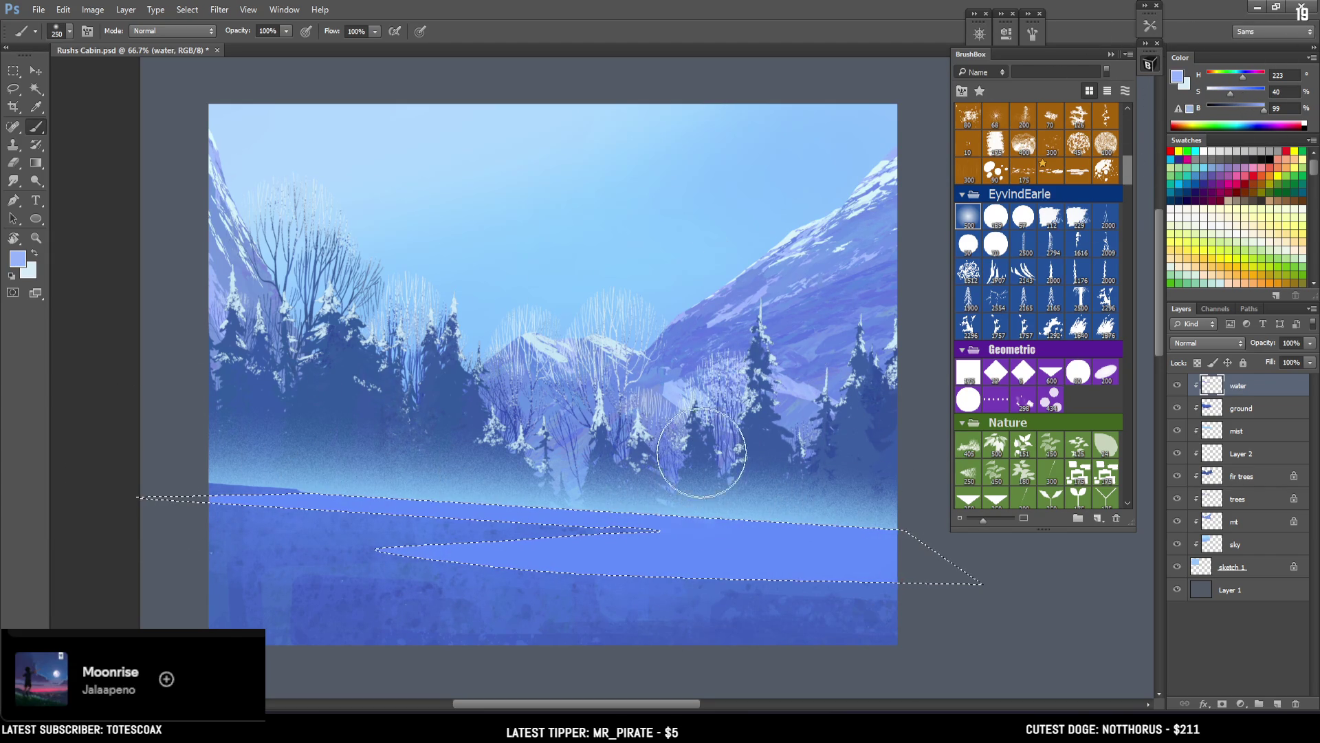
{"action": "key", "text": "bracketright"}
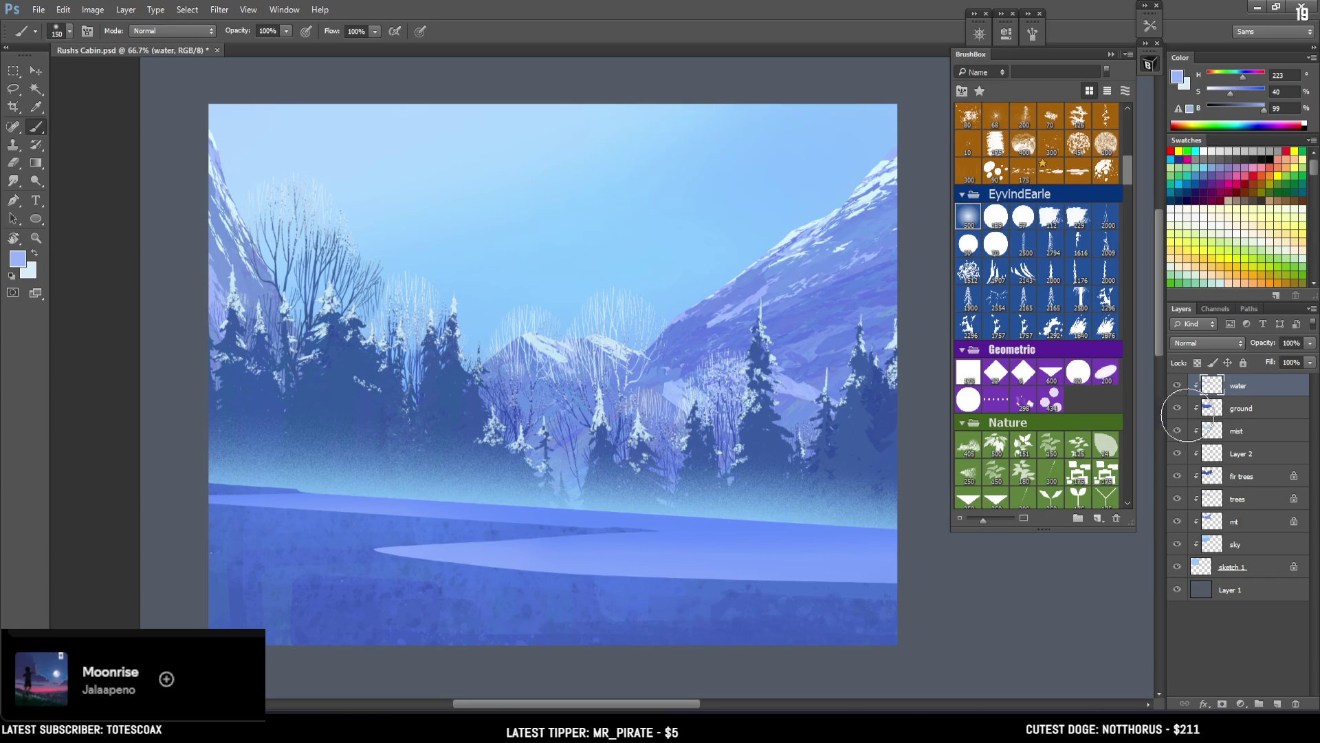
{"action": "left_click", "coordinate": [359, 585]}
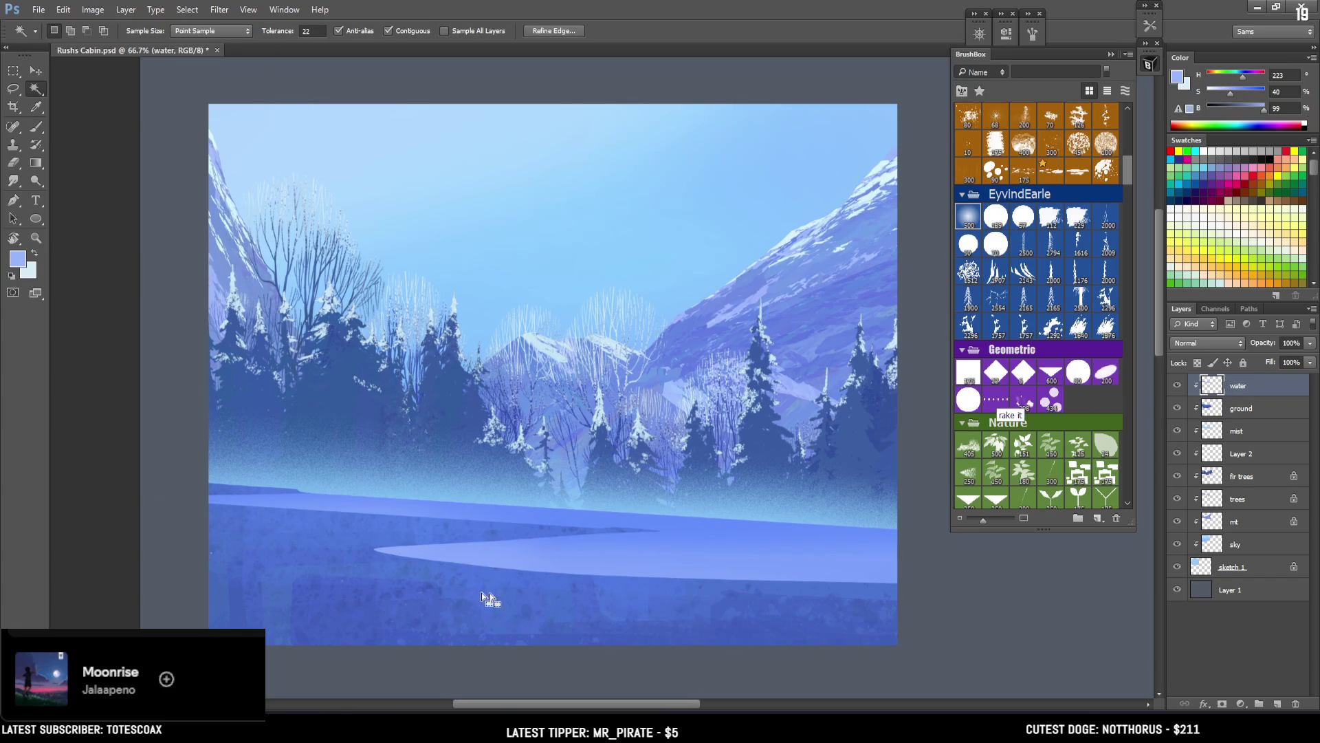
Step: Refine the river with the eraser, then tint a lassoed shoreline patch with a richer blue
{"action": "key", "text": "ctrl+d"}
{"action": "key", "text": "e"}
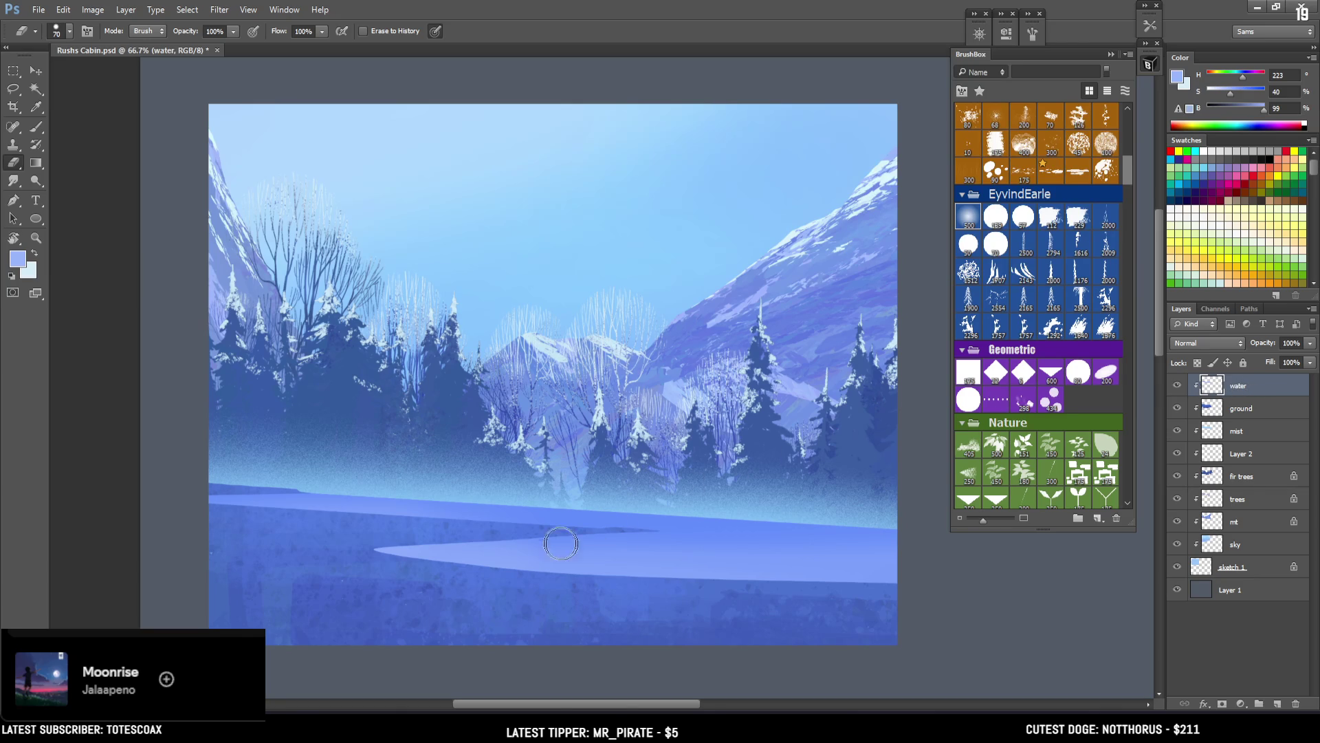
{"action": "key", "text": "l"}
{"action": "mouse_move", "coordinate": [754, 528]}
{"action": "left_mouse_down"}
{"action": "mouse_move", "coordinate": [708, 521]}
{"action": "mouse_move", "coordinate": [895, 528]}
{"action": "mouse_move", "coordinate": [784, 533]}
{"action": "left_mouse_up"}
{"action": "key", "text": "b"}
{"action": "left_click", "coordinate": [797, 523], "text": "alt"}
{"action": "key", "text": "ctrl+d"}
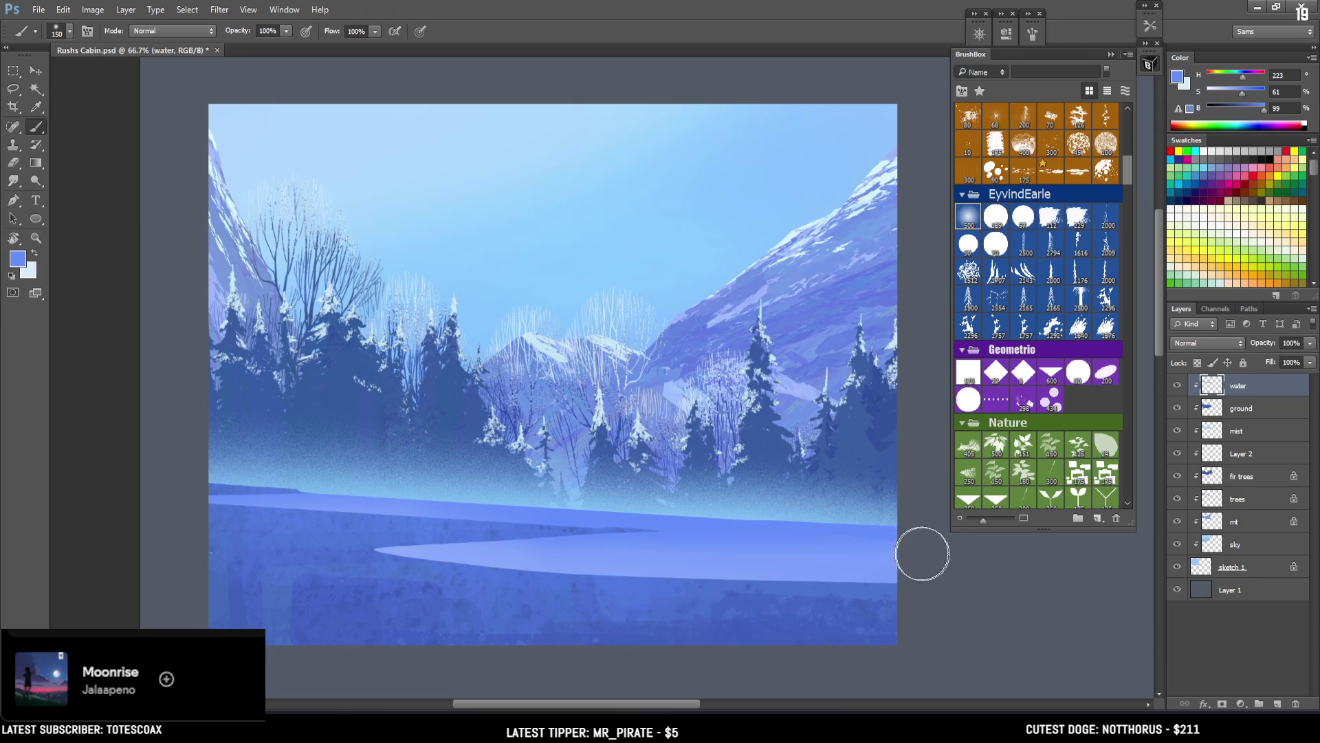
Step: Lock the water layer's transparency and try a darker shoreline edge with a smaller brush, undoing it
{"action": "left_click", "coordinate": [1197, 362]}
{"action": "left_click", "coordinate": [863, 572], "text": "alt"}
{"action": "key", "text": "bracketleft"}
{"action": "left_click", "coordinate": [761, 518], "text": "alt"}
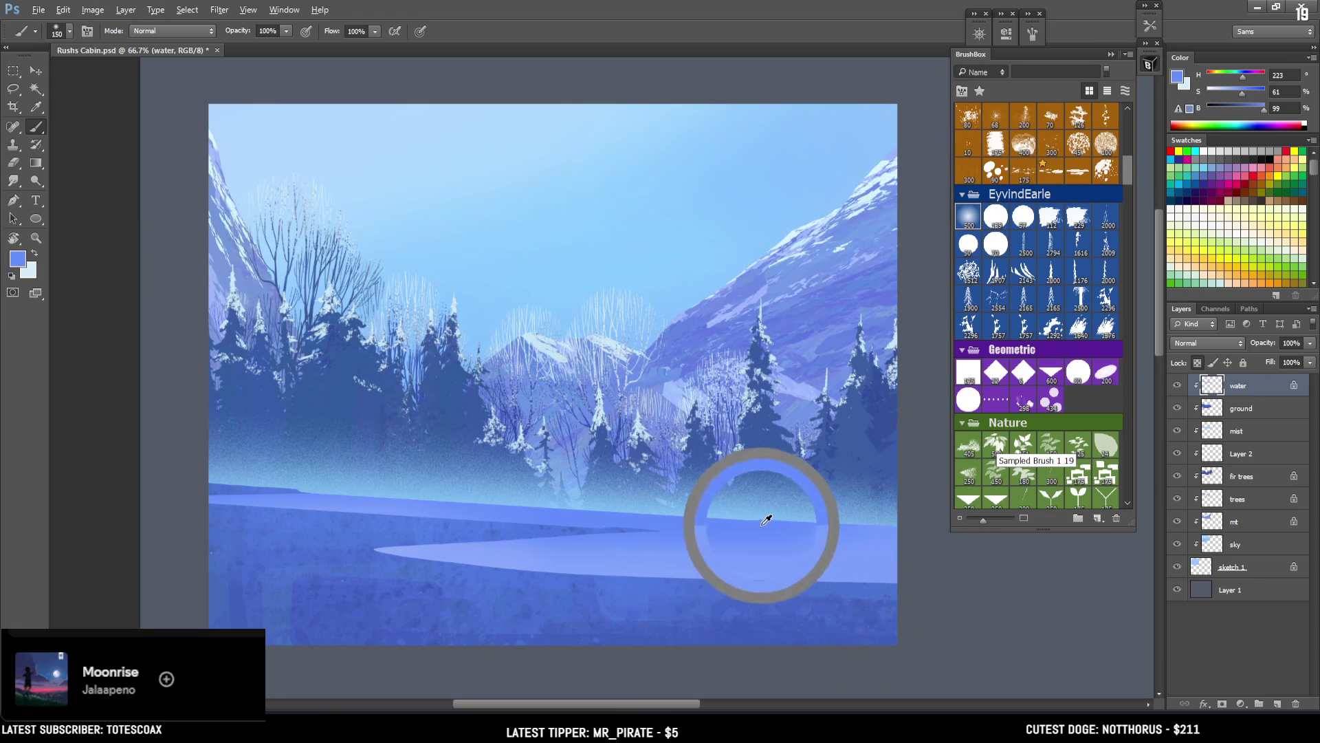
{"action": "left_click", "coordinate": [1249, 110]}
{"action": "left_click_drag", "start_coordinate": [1249, 110], "coordinate": [1246, 110]}
{"action": "key", "text": "bracketleft"}
{"action": "key", "text": "bracketleft"}
{"action": "mouse_move", "coordinate": [927, 523]}
{"action": "left_mouse_down"}
{"action": "mouse_move", "coordinate": [846, 526]}
{"action": "mouse_move", "coordinate": [714, 497]}
{"action": "left_mouse_up"}
{"action": "key", "text": "ctrl+z"}
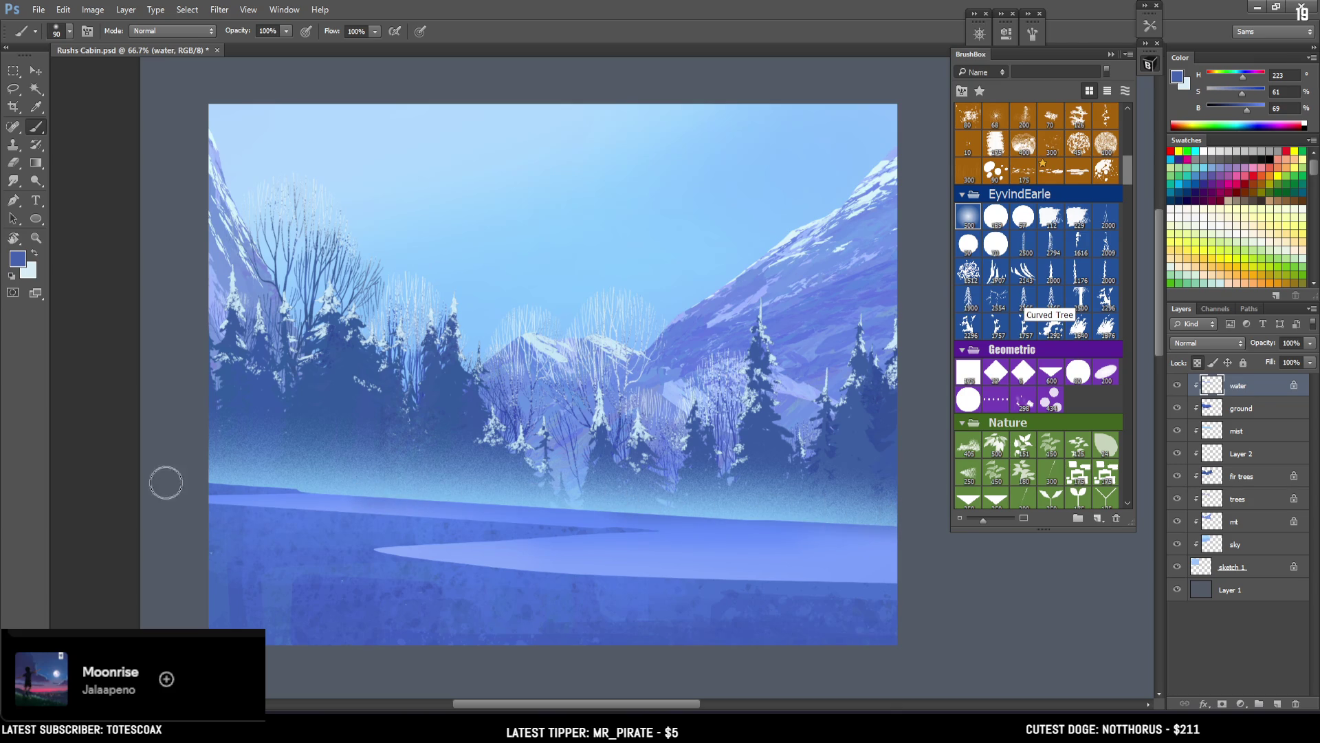
{"action": "left_click", "coordinate": [1223, 411]}
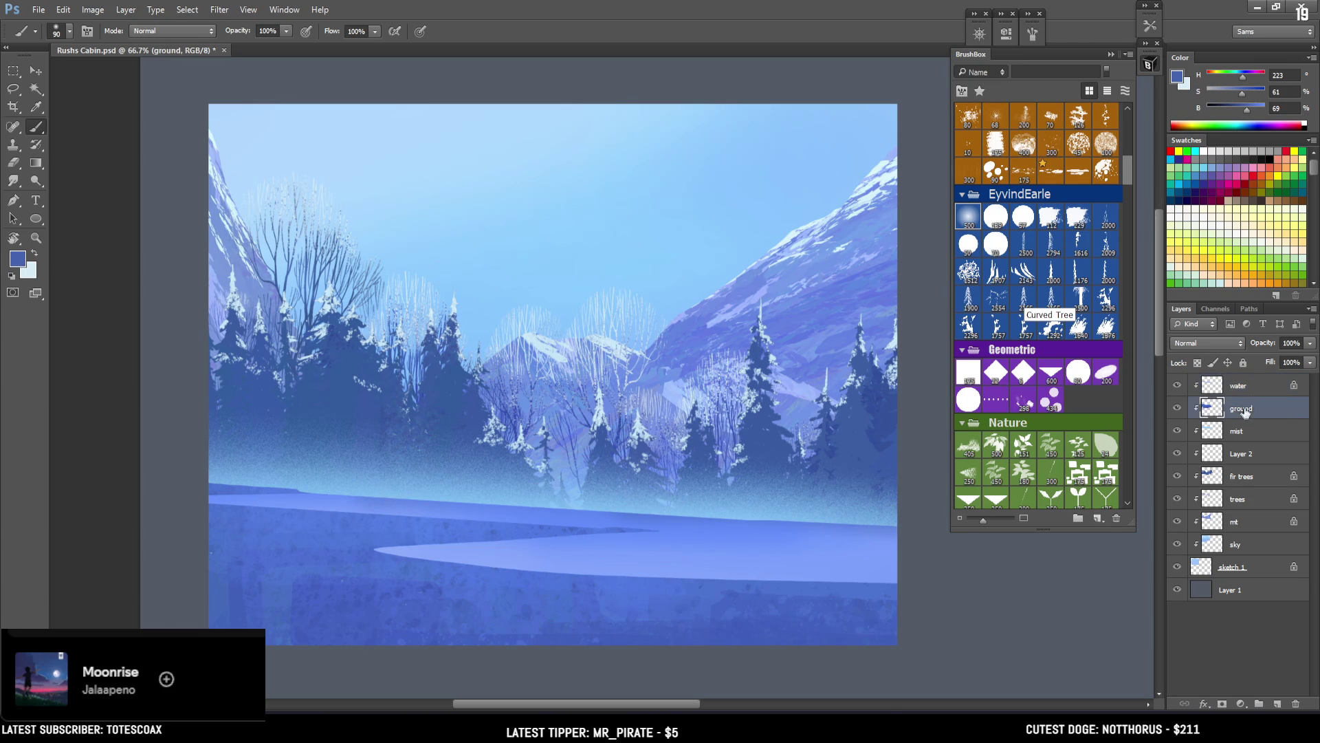
Step: Sample the ground blue with a round brush and test a dark bank on the left shore, undoing it
{"action": "key", "text": "l"}
{"action": "left_click", "coordinate": [1003, 215]}
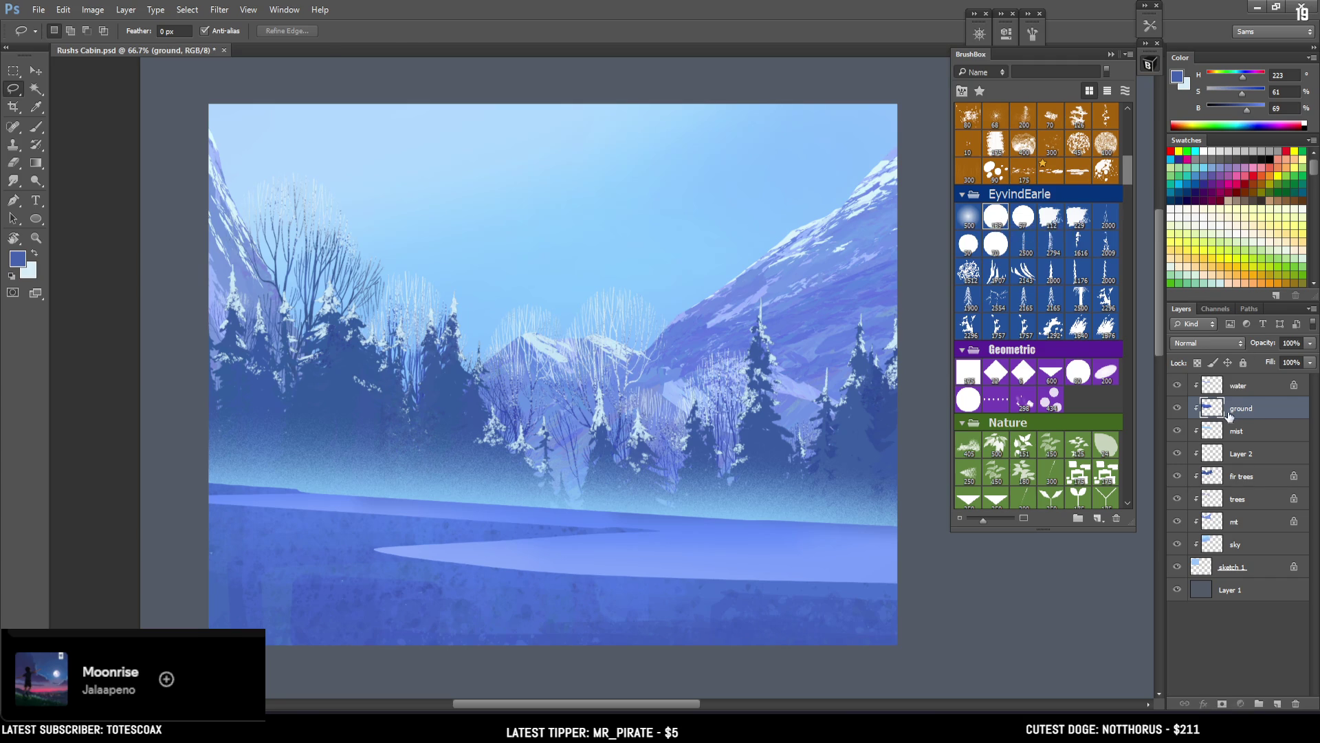
{"action": "key", "text": "b"}
{"action": "left_click", "coordinate": [250, 507], "text": "alt"}
{"action": "left_click", "coordinate": [997, 220]}
{"action": "left_click", "coordinate": [225, 486], "text": "alt"}
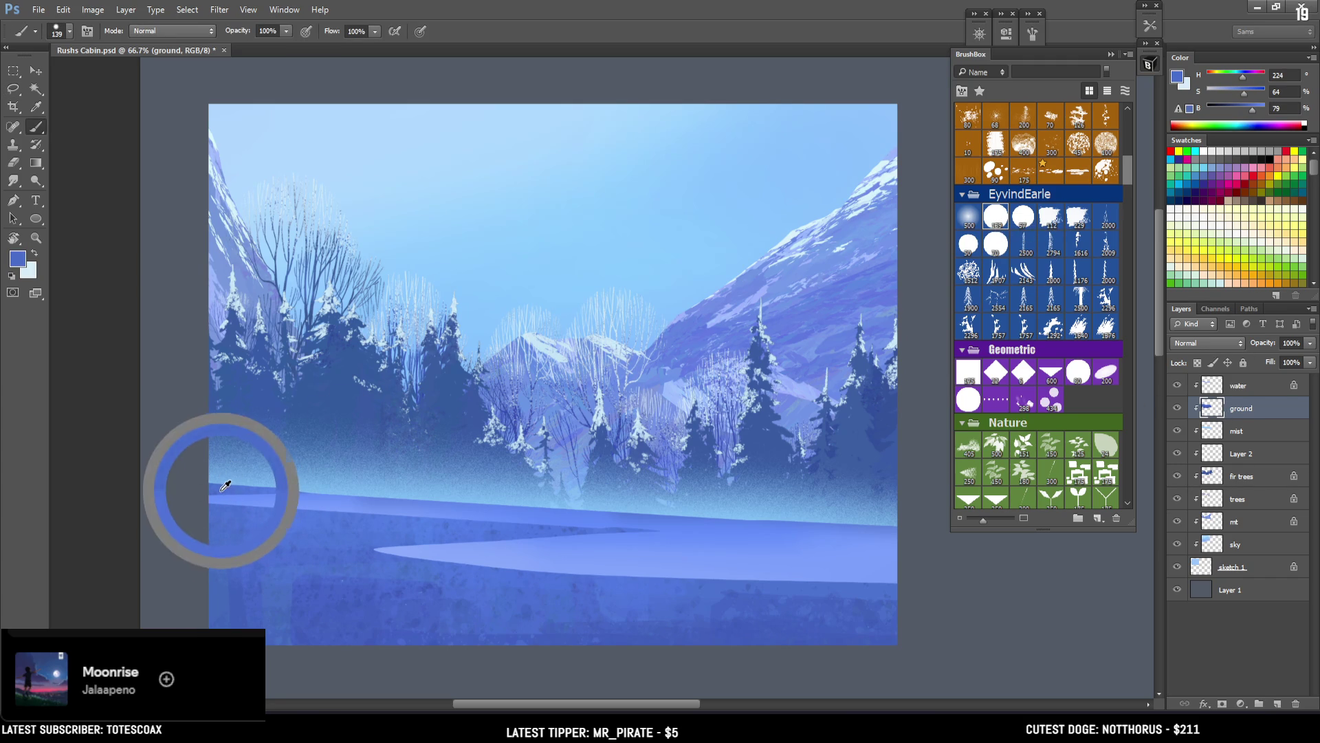
{"action": "key", "text": "bracketleft"}
{"action": "key", "text": "bracketleft"}
{"action": "key", "text": "bracketleft"}
{"action": "mouse_move", "coordinate": [220, 484]}
{"action": "left_mouse_down"}
{"action": "mouse_move", "coordinate": [296, 473]}
{"action": "mouse_move", "coordinate": [227, 486]}
{"action": "left_mouse_up"}
{"action": "key", "text": "ctrl+alt+z"}
{"action": "key", "text": "ctrl+alt+z"}
{"action": "key", "text": "bracketleft"}
{"action": "key", "text": "bracketleft"}
{"action": "key", "text": "bracketleft"}
Step: Switch to the Rocky Block brush at size 30 and outline a strip along the far shoreline
{"action": "left_click_drag", "start_coordinate": [1127, 163], "coordinate": [1122, 147]}
{"action": "left_click", "coordinate": [968, 263]}
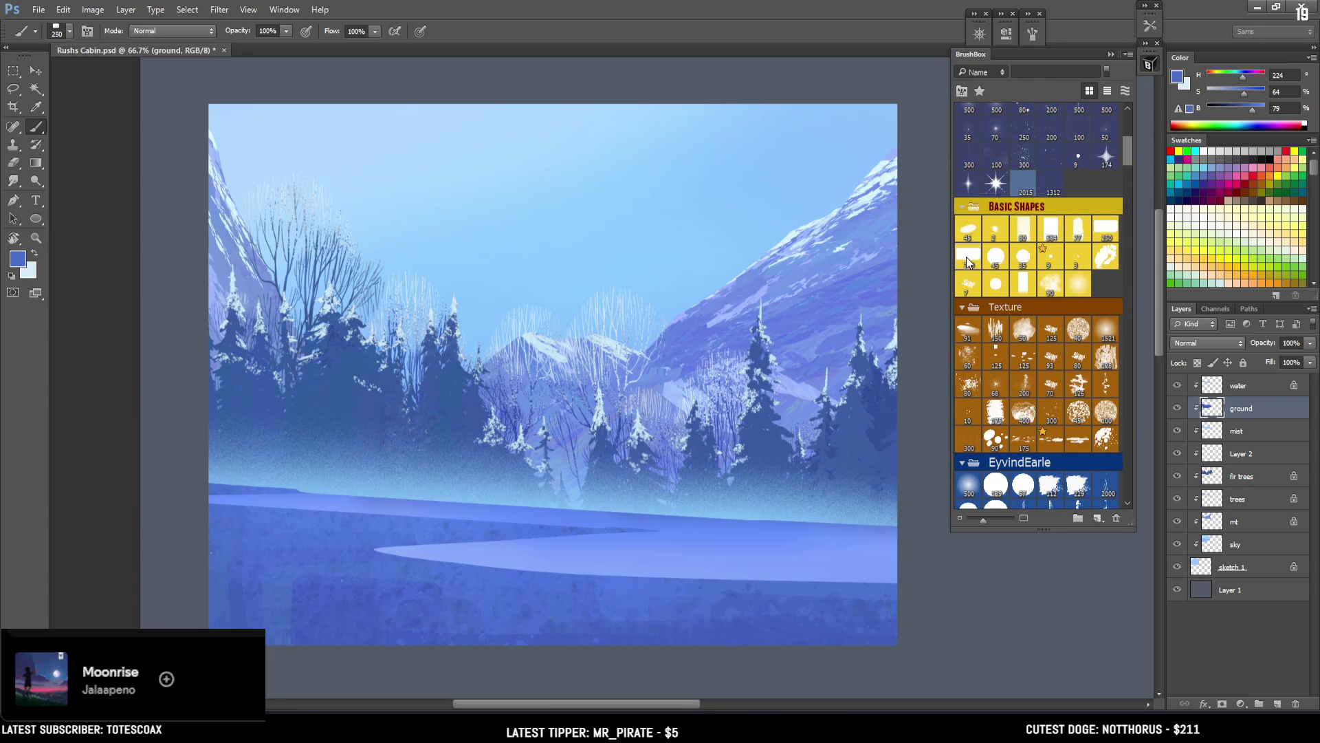
{"action": "key", "text": "bracketleft"}
{"action": "key", "text": "bracketleft"}
{"action": "key", "text": "bracketleft"}
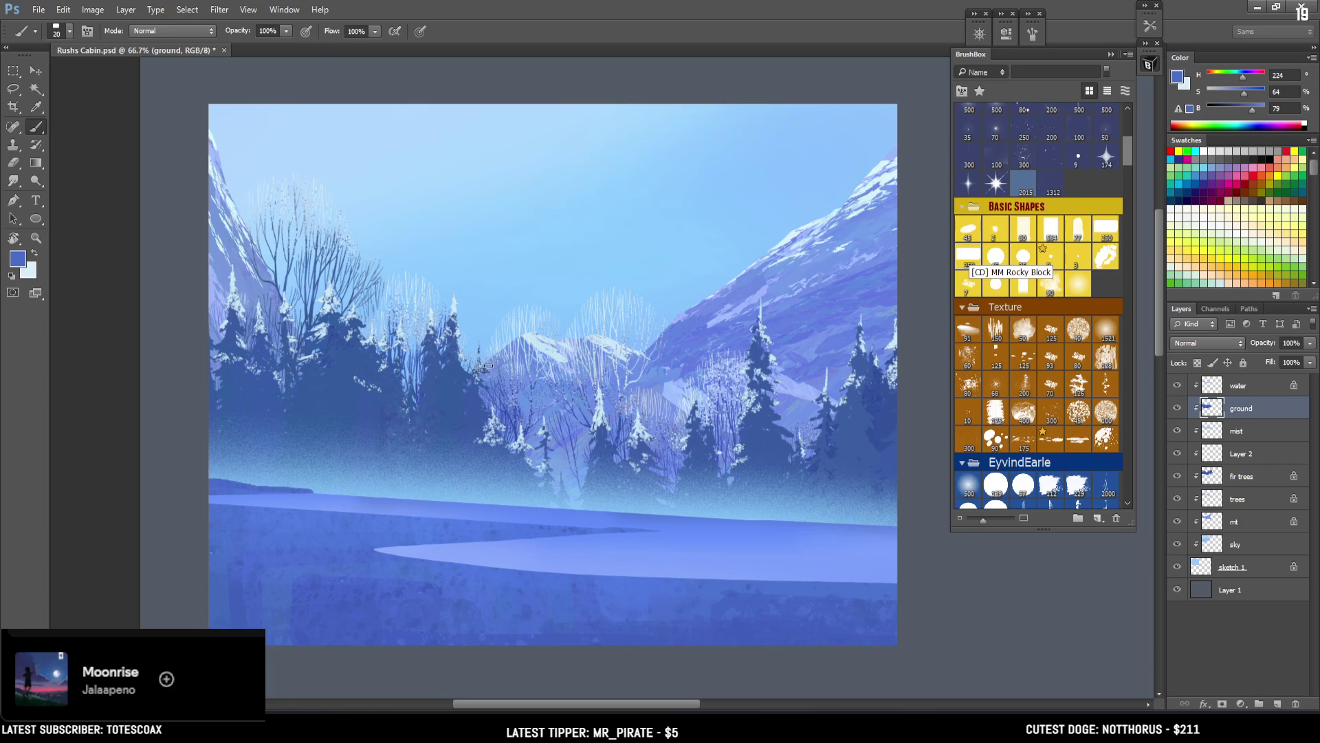
{"action": "key", "text": "l"}
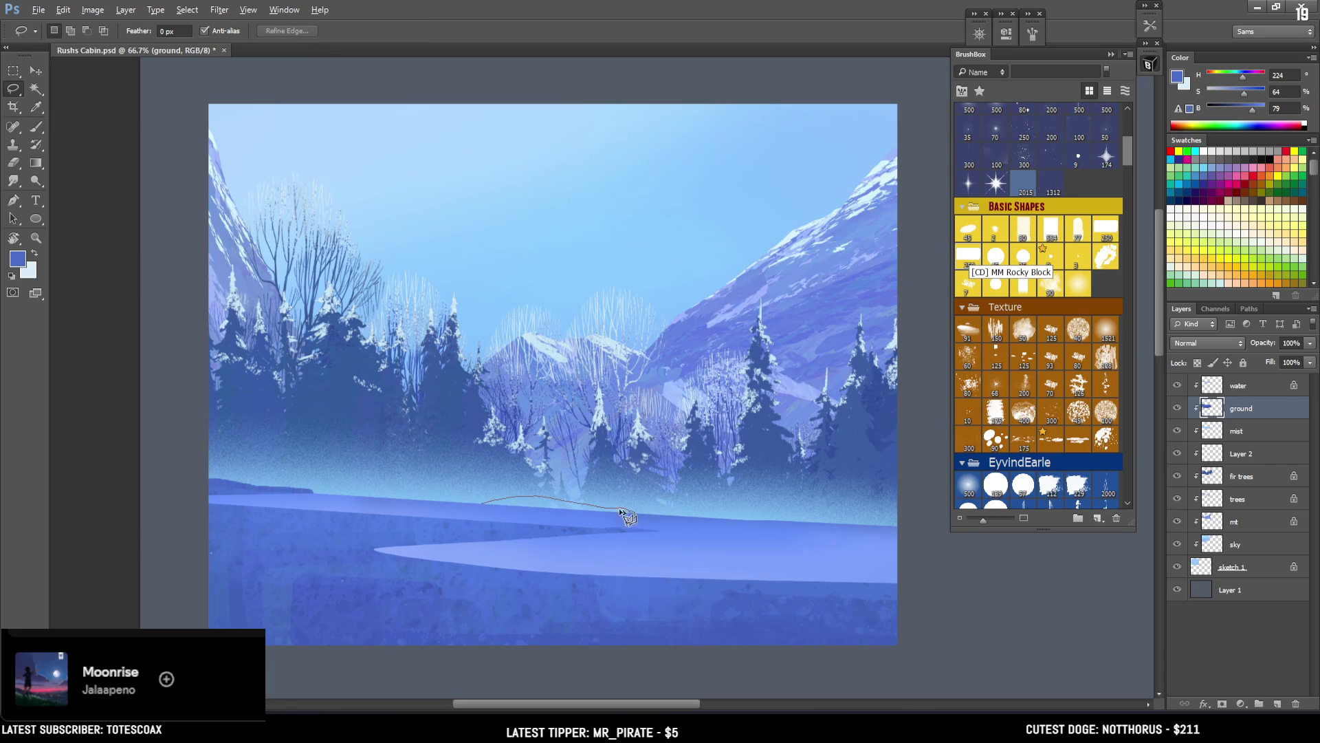
{"action": "key", "text": "b"}
{"action": "left_click_drag", "start_coordinate": [481, 505], "coordinate": [469, 508]}
{"action": "key", "text": "b"}
{"action": "key", "text": "ctrl+d"}
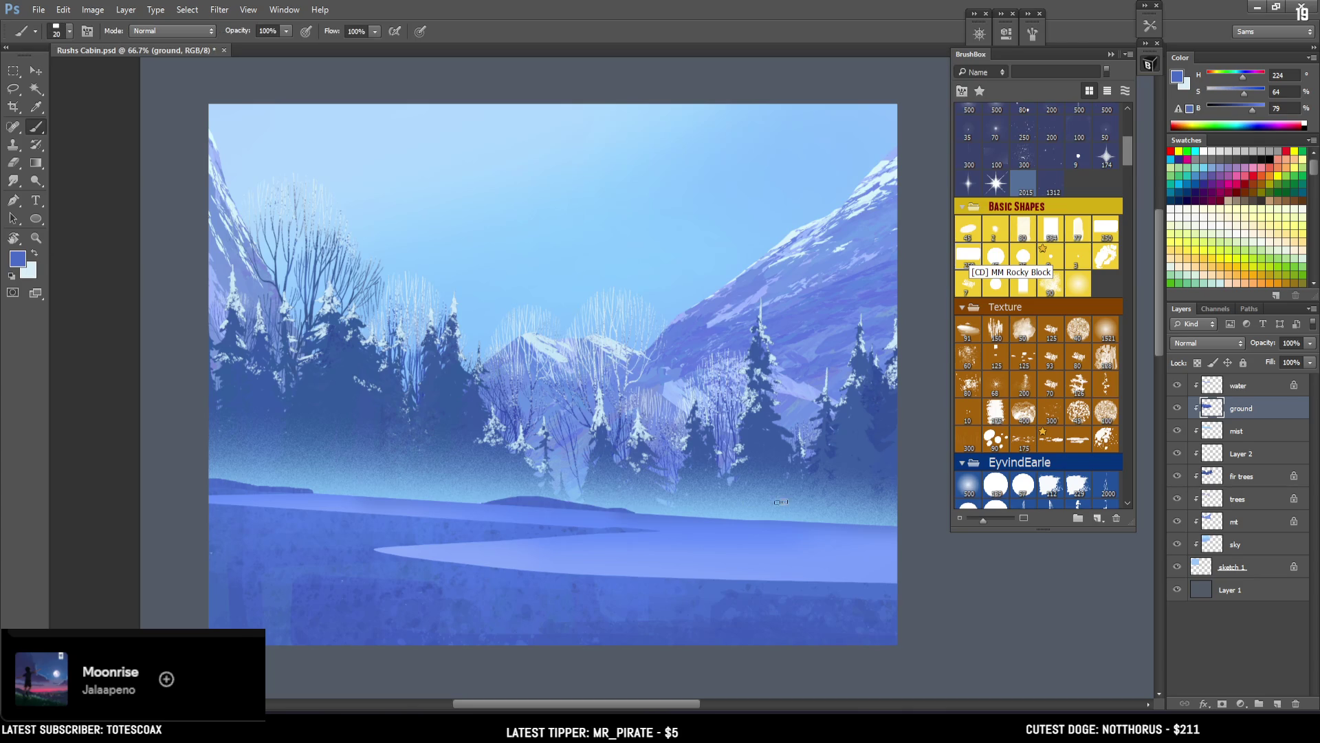
Step: Paint a dark blue band of mounds along the far shore from the right edge to the left
{"action": "mouse_move", "coordinate": [868, 523]}
{"action": "left_mouse_down"}
{"action": "mouse_move", "coordinate": [904, 516]}
{"action": "mouse_move", "coordinate": [749, 522]}
{"action": "left_mouse_up"}
{"action": "key", "text": "bracketright"}
{"action": "key", "text": "bracketright"}
{"action": "key", "text": "bracketright"}
{"action": "left_click_drag", "start_coordinate": [906, 517], "coordinate": [779, 522]}
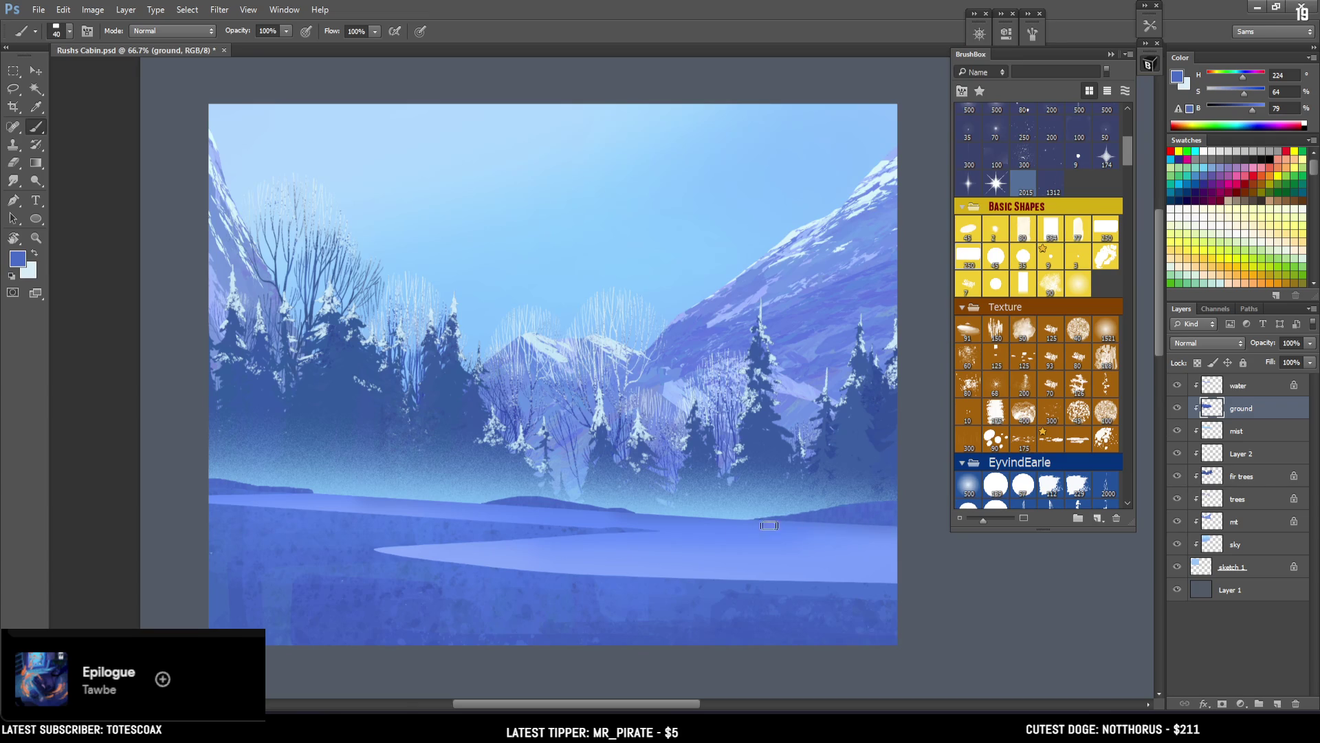
{"action": "key", "text": "e"}
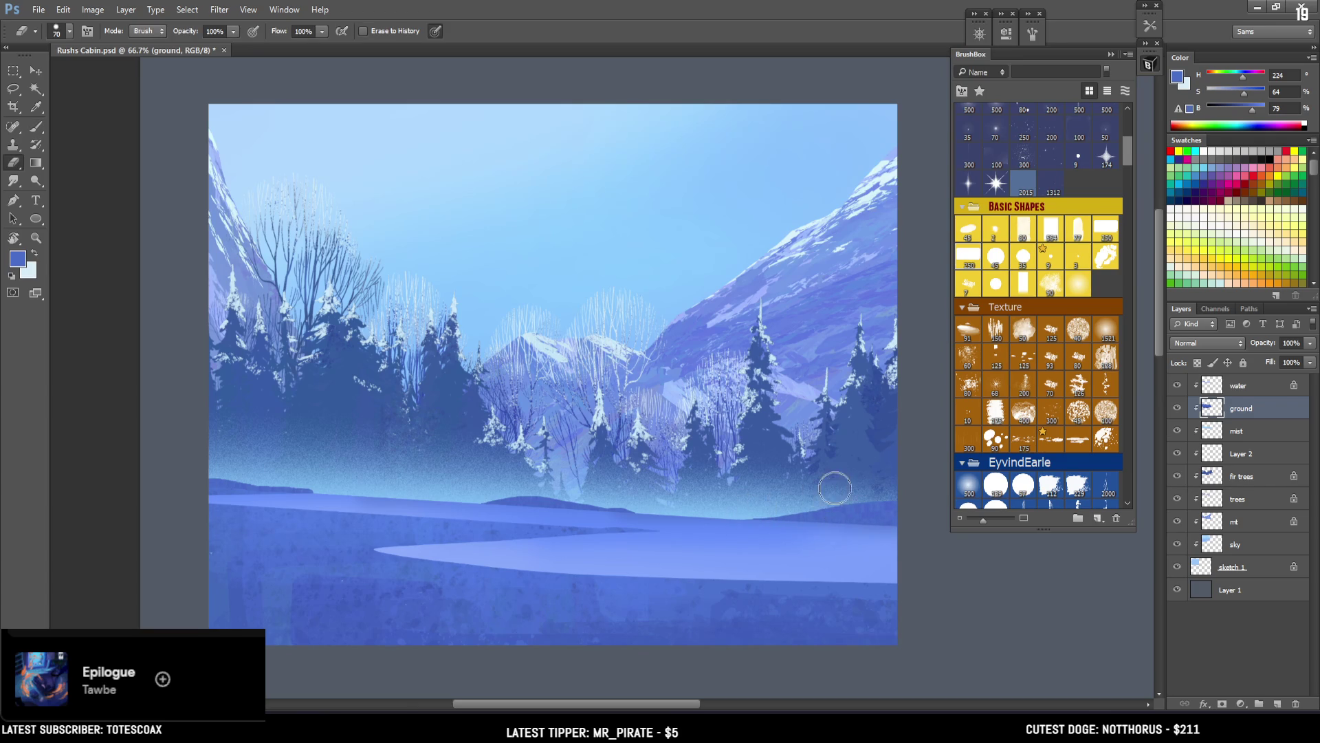
{"action": "key", "text": "b"}
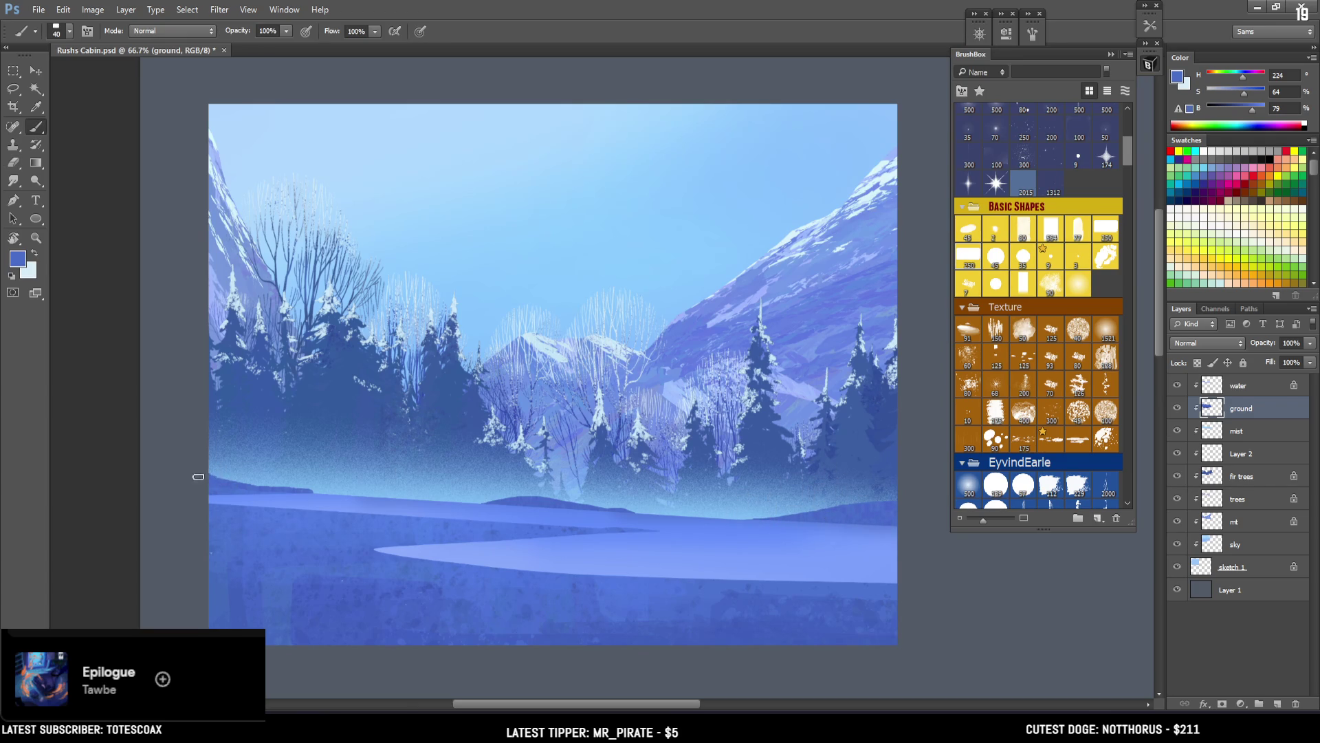
{"action": "left_click_drag", "start_coordinate": [199, 474], "coordinate": [248, 486]}
{"action": "left_click", "coordinate": [1252, 392]}
Step: Add a new layer above the water layer and name it 'rocks'
{"action": "left_click", "coordinate": [1277, 703]}
{"action": "double_click", "coordinate": [1231, 386]}
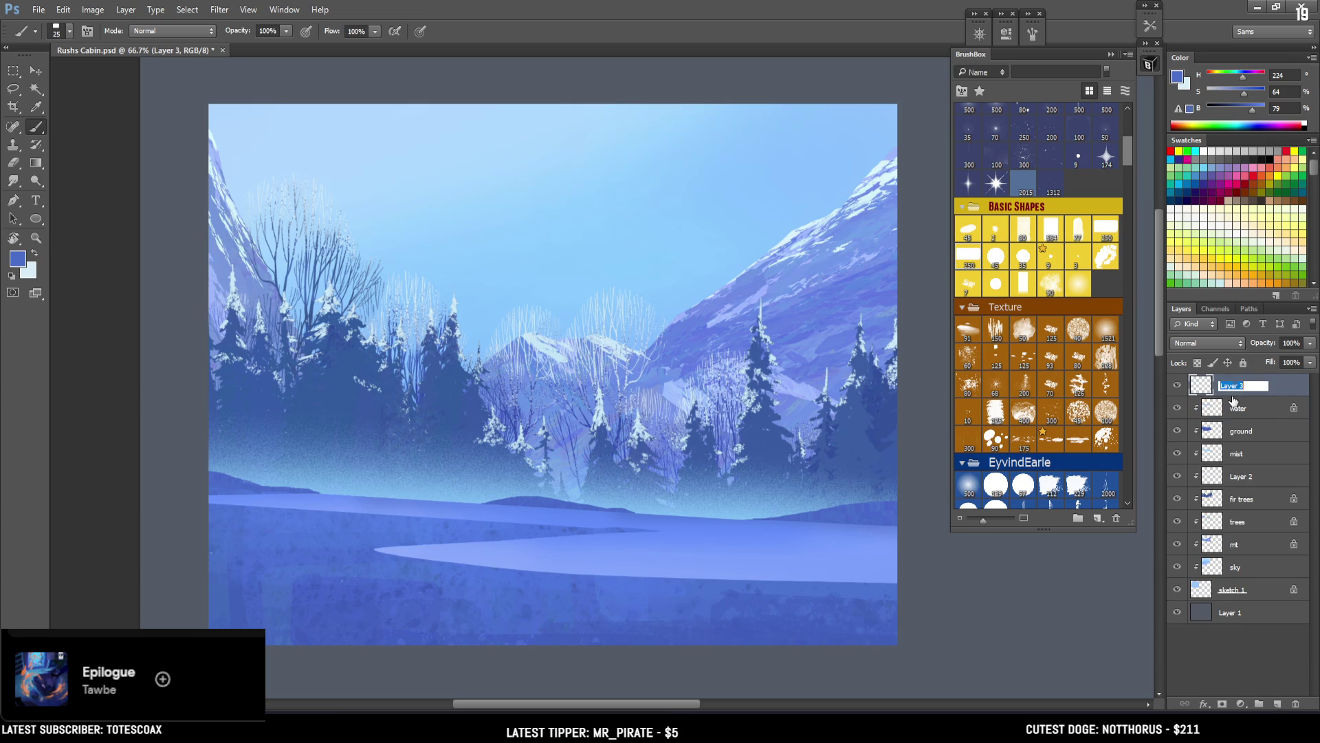
{"action": "type", "text": "rocks"}
{"action": "key", "text": "Return"}
Step: Lasso a rock on the left shore and fill it with sampled dark shoreline blue
{"action": "key", "text": "l"}
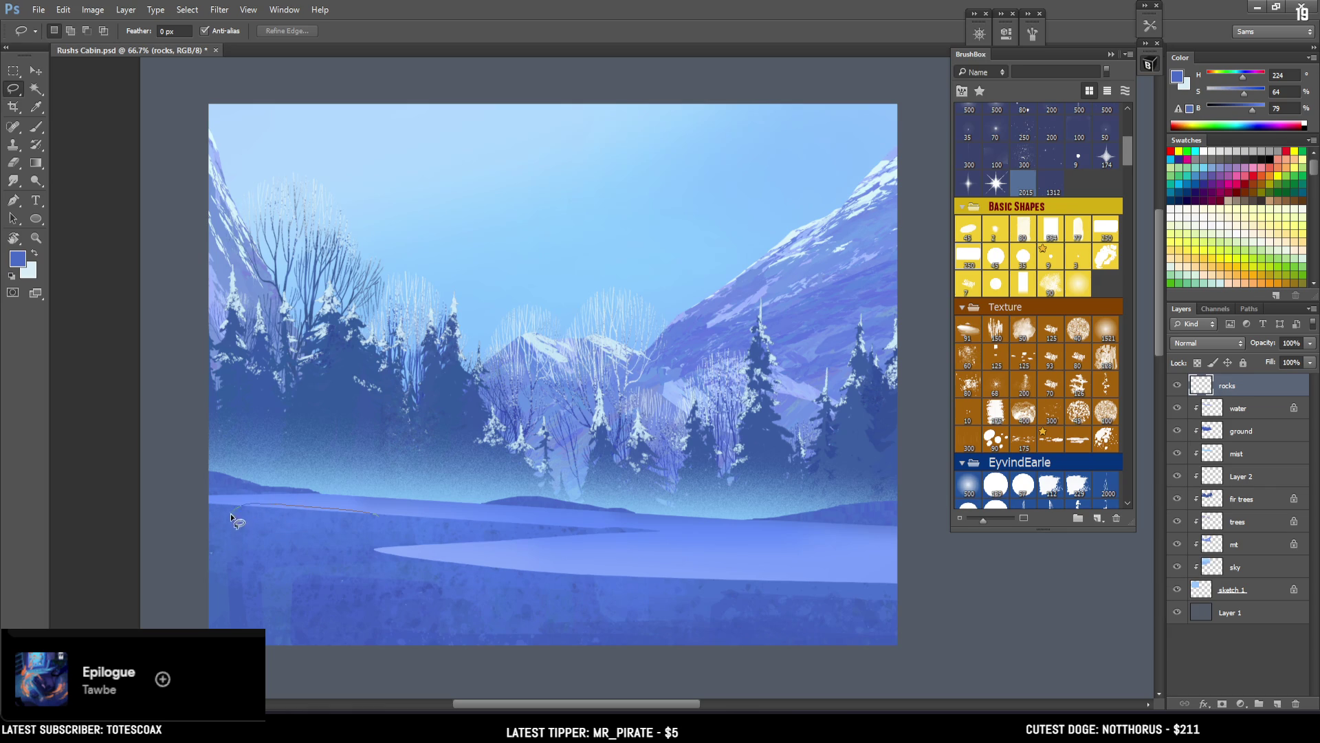
{"action": "mouse_move", "coordinate": [424, 525]}
{"action": "left_mouse_down"}
{"action": "mouse_move", "coordinate": [334, 505]}
{"action": "mouse_move", "coordinate": [233, 510]}
{"action": "mouse_move", "coordinate": [337, 514]}
{"action": "mouse_move", "coordinate": [407, 538]}
{"action": "left_mouse_up"}
{"action": "key", "text": "b"}
{"action": "key", "text": "bracketright"}
{"action": "key", "text": "bracketright"}
{"action": "key", "text": "bracketright"}
{"action": "left_click", "coordinate": [306, 31]}
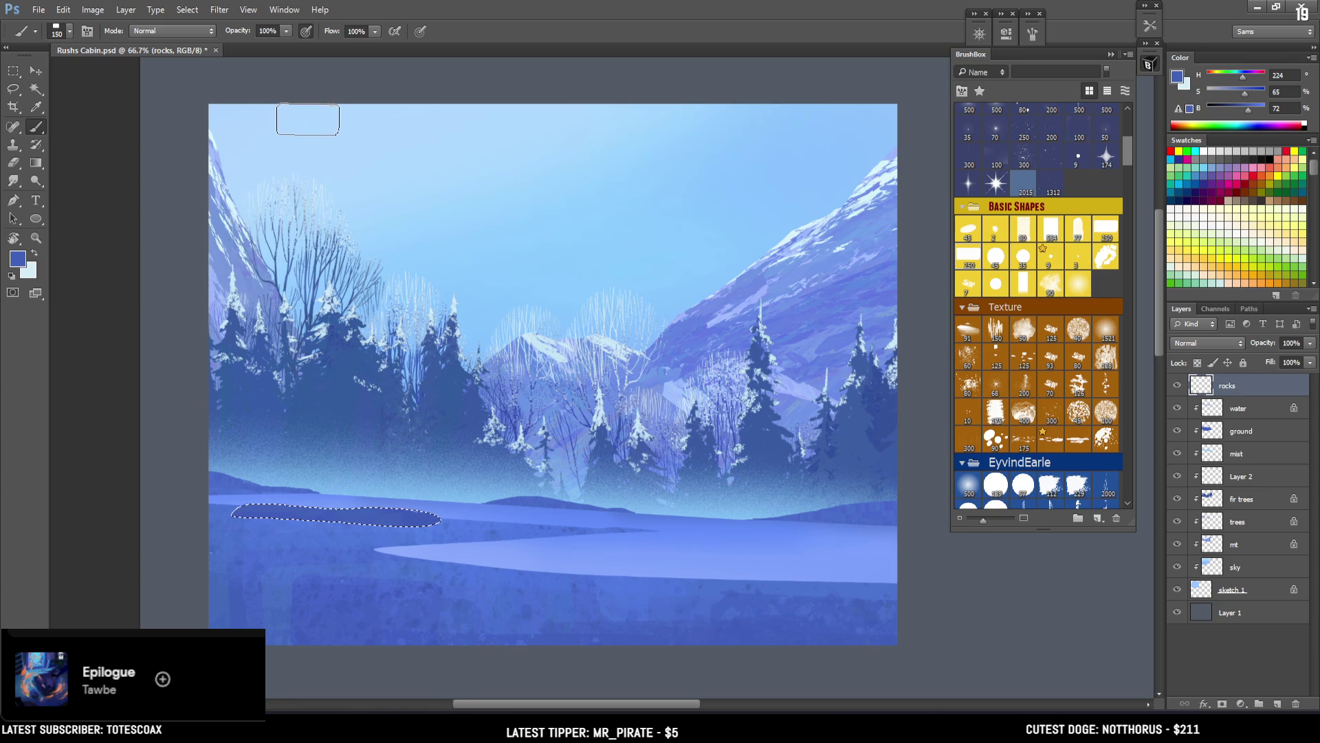
{"action": "key", "text": "bracketright"}
{"action": "key", "text": "bracketright"}
{"action": "left_click", "coordinate": [442, 530], "text": "alt"}
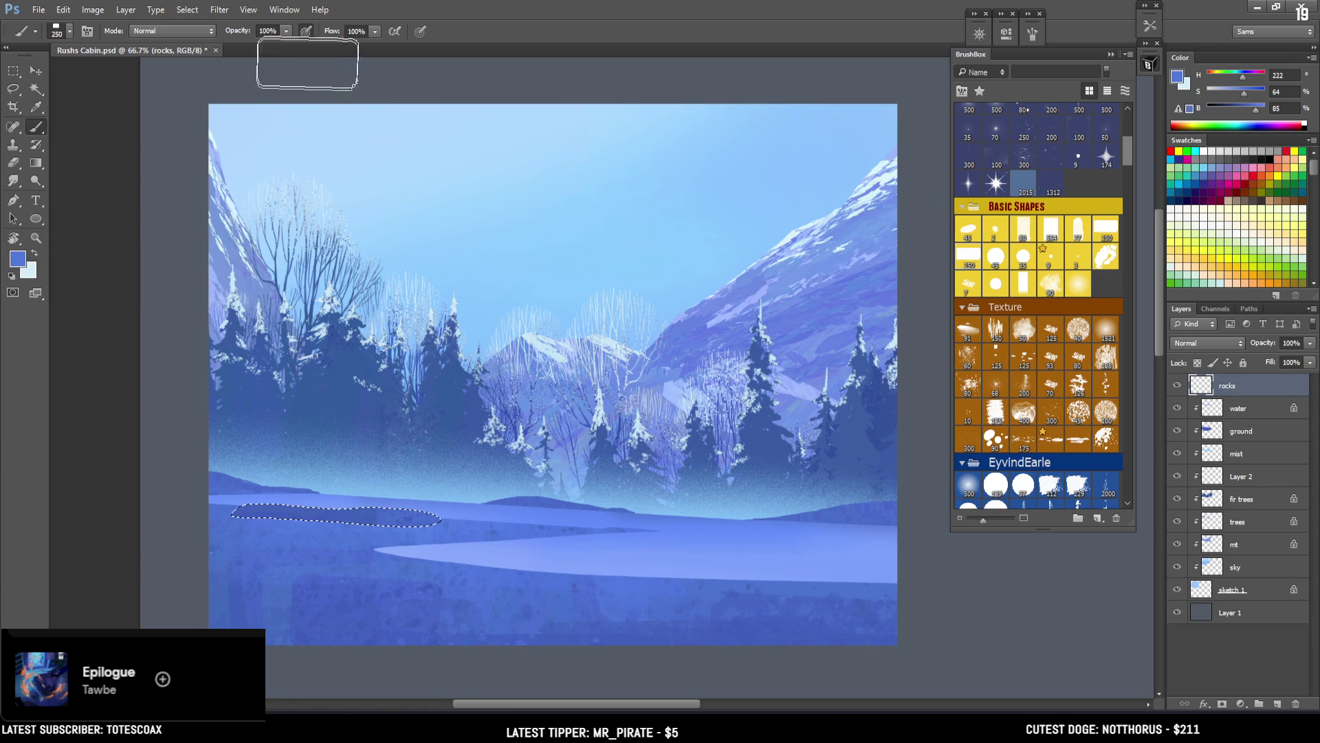
{"action": "key", "text": "bracketright"}
{"action": "key", "text": "bracketright"}
{"action": "left_click", "coordinate": [448, 529], "text": "alt"}
{"action": "mouse_move", "coordinate": [452, 526]}
{"action": "left_mouse_down"}
{"action": "mouse_move", "coordinate": [296, 496]}
{"action": "mouse_move", "coordinate": [285, 512]}
{"action": "mouse_move", "coordinate": [317, 474]}
{"action": "mouse_move", "coordinate": [399, 556]}
{"action": "mouse_move", "coordinate": [392, 536]}
{"action": "left_mouse_up"}
{"action": "key", "text": "alt+BackSpace"}
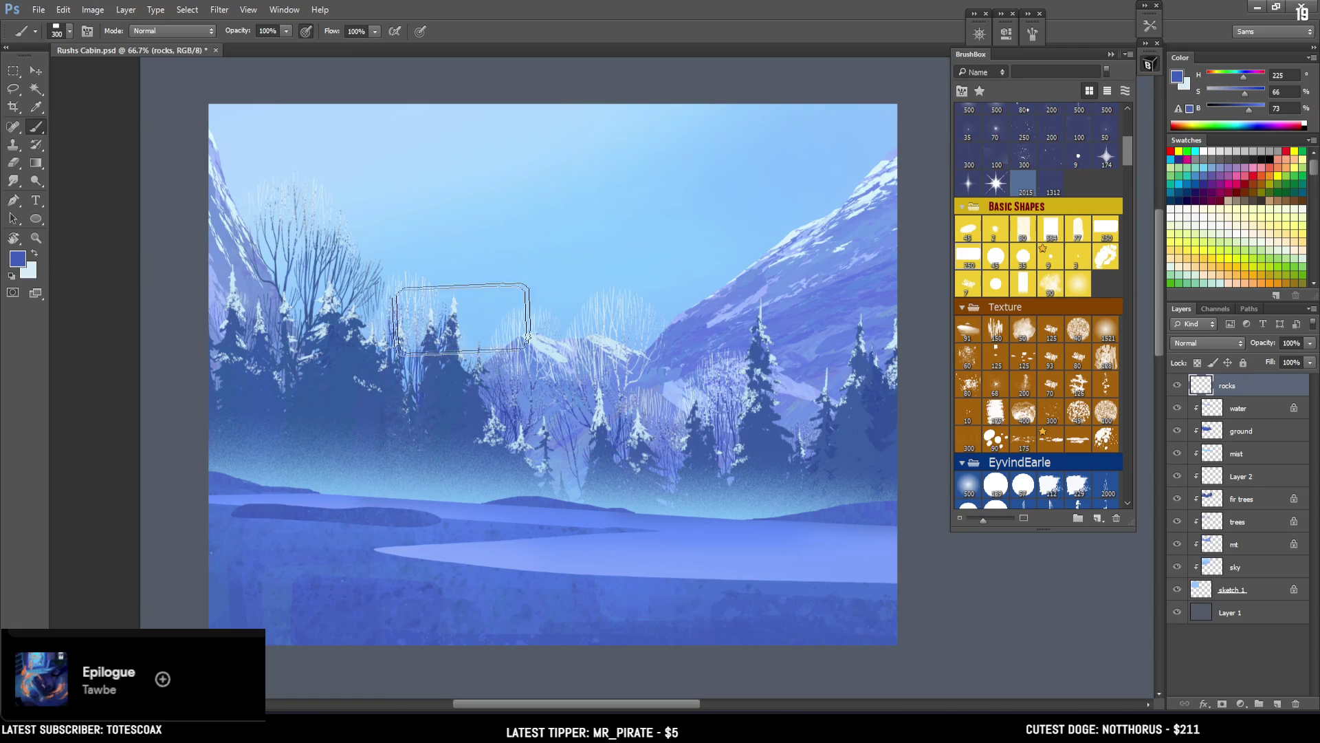
{"action": "key", "text": "ctrl+d"}
Step: Outline a wedge on the lower-left shore, try dark paint, undo it, and sample lighter blue
{"action": "key", "text": "l"}
{"action": "key", "text": "b"}
{"action": "left_click_drag", "start_coordinate": [1244, 94], "coordinate": [1245, 110]}
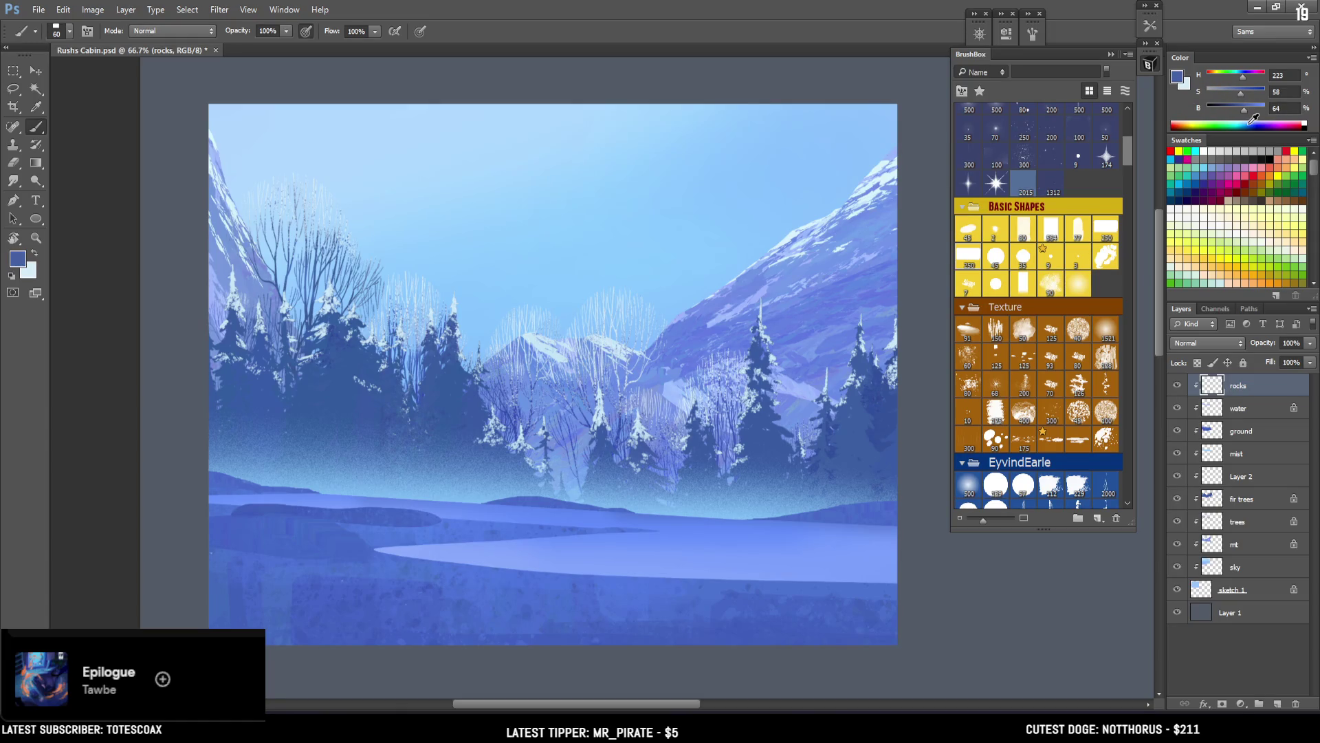
{"action": "key", "text": "l"}
{"action": "mouse_move", "coordinate": [269, 543]}
{"action": "left_mouse_down"}
{"action": "mouse_move", "coordinate": [423, 561]}
{"action": "mouse_move", "coordinate": [571, 627]}
{"action": "mouse_move", "coordinate": [275, 590]}
{"action": "left_mouse_up"}
{"action": "key", "text": "b"}
{"action": "key", "text": "bracketright"}
{"action": "key", "text": "bracketright"}
{"action": "key", "text": "bracketright"}
{"action": "left_click", "coordinate": [388, 562]}
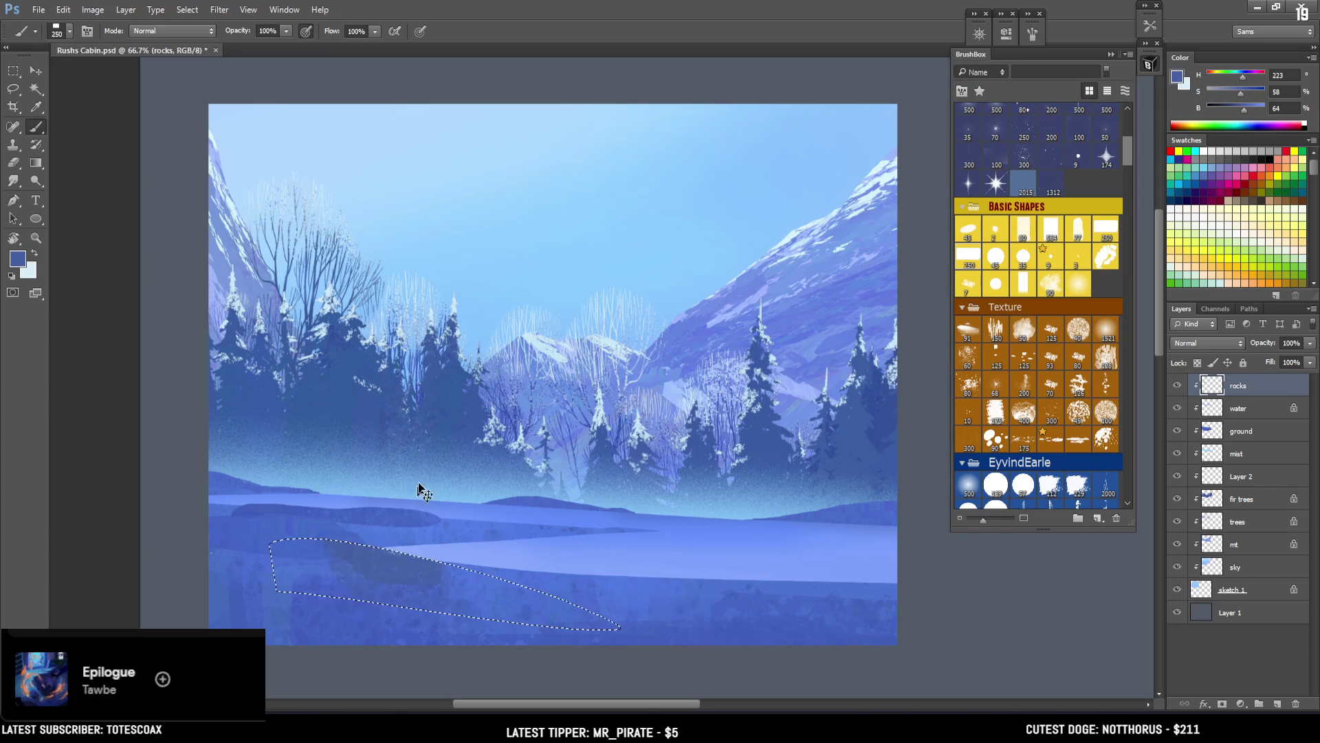
{"action": "key", "text": "ctrl+z"}
{"action": "left_click", "coordinate": [304, 539], "text": "alt"}
{"action": "key", "text": "ctrl+d"}
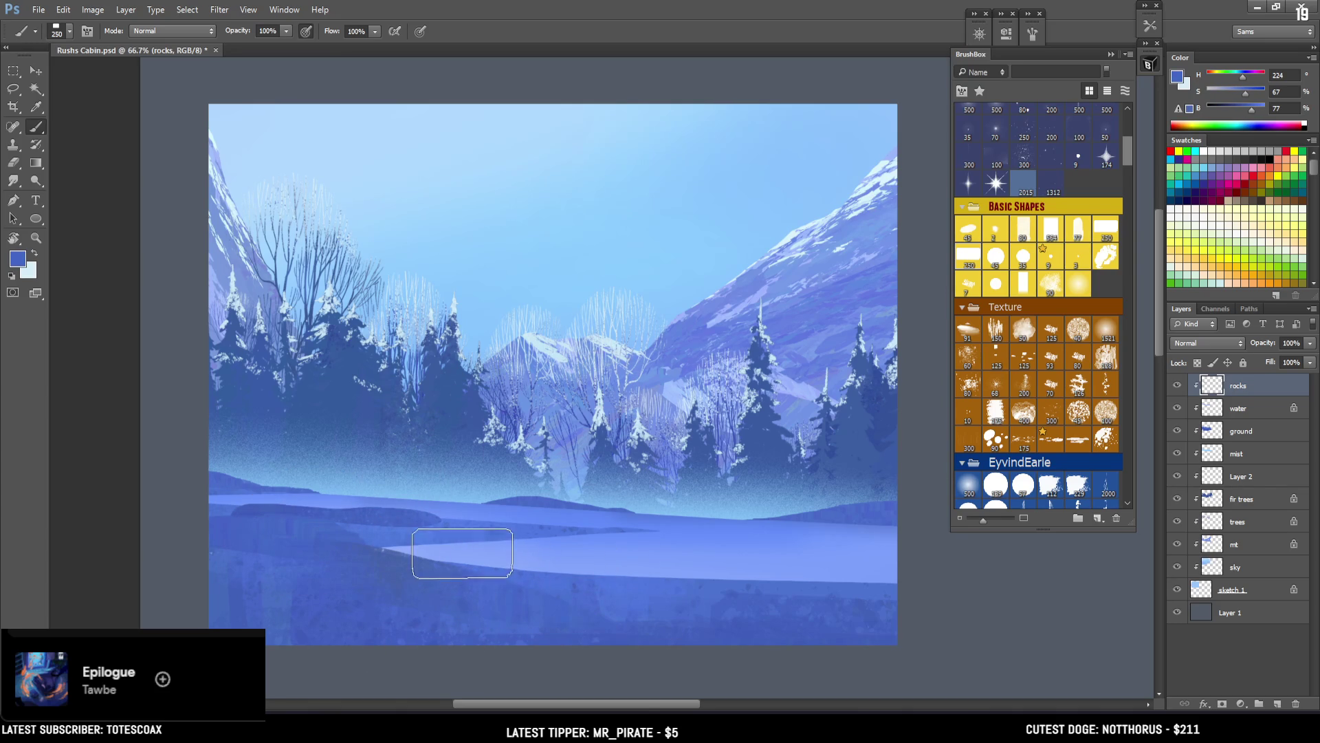
Step: Outline an area along the bottom and paint a dark blue mound there
{"action": "key", "text": "l"}
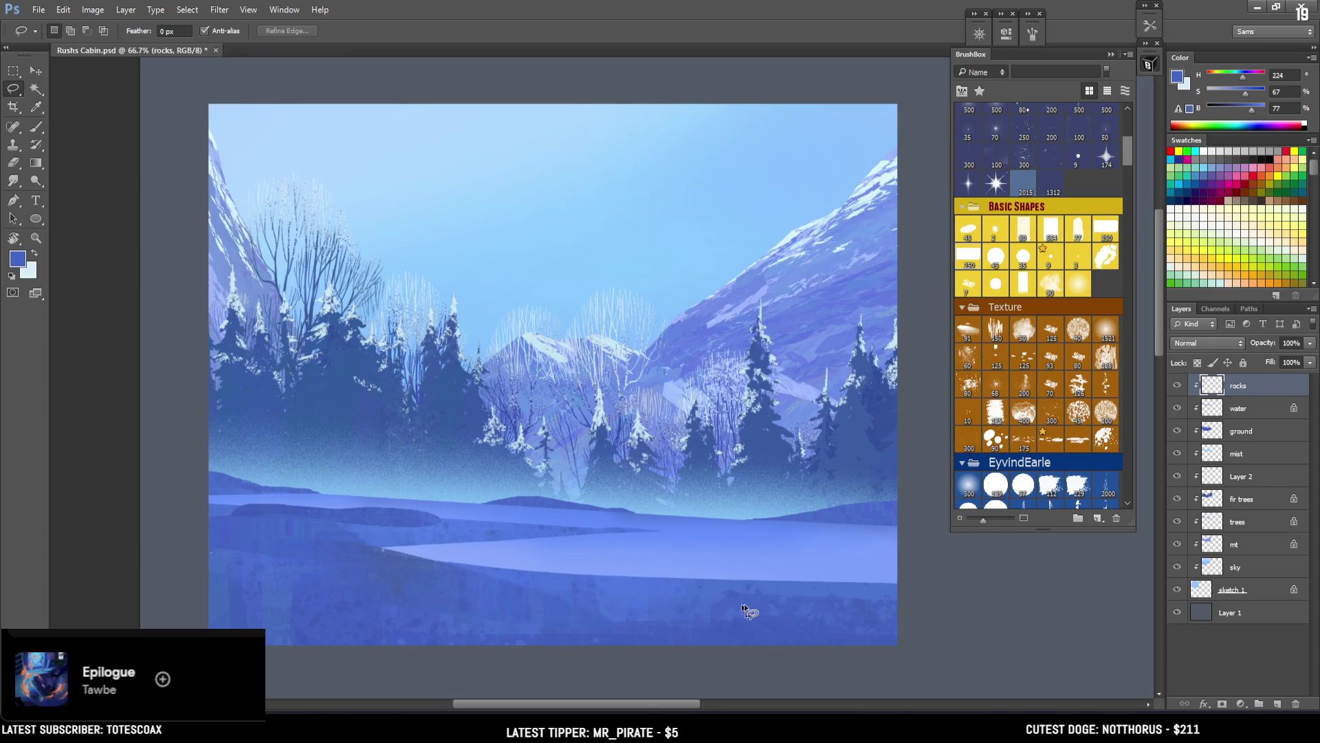
{"action": "mouse_move", "coordinate": [923, 591]}
{"action": "left_mouse_down"}
{"action": "mouse_move", "coordinate": [543, 610]}
{"action": "mouse_move", "coordinate": [897, 601]}
{"action": "mouse_move", "coordinate": [754, 589]}
{"action": "mouse_move", "coordinate": [605, 624]}
{"action": "mouse_move", "coordinate": [982, 636]}
{"action": "left_mouse_up"}
{"action": "left_click", "coordinate": [643, 273]}
{"action": "key", "text": "b"}
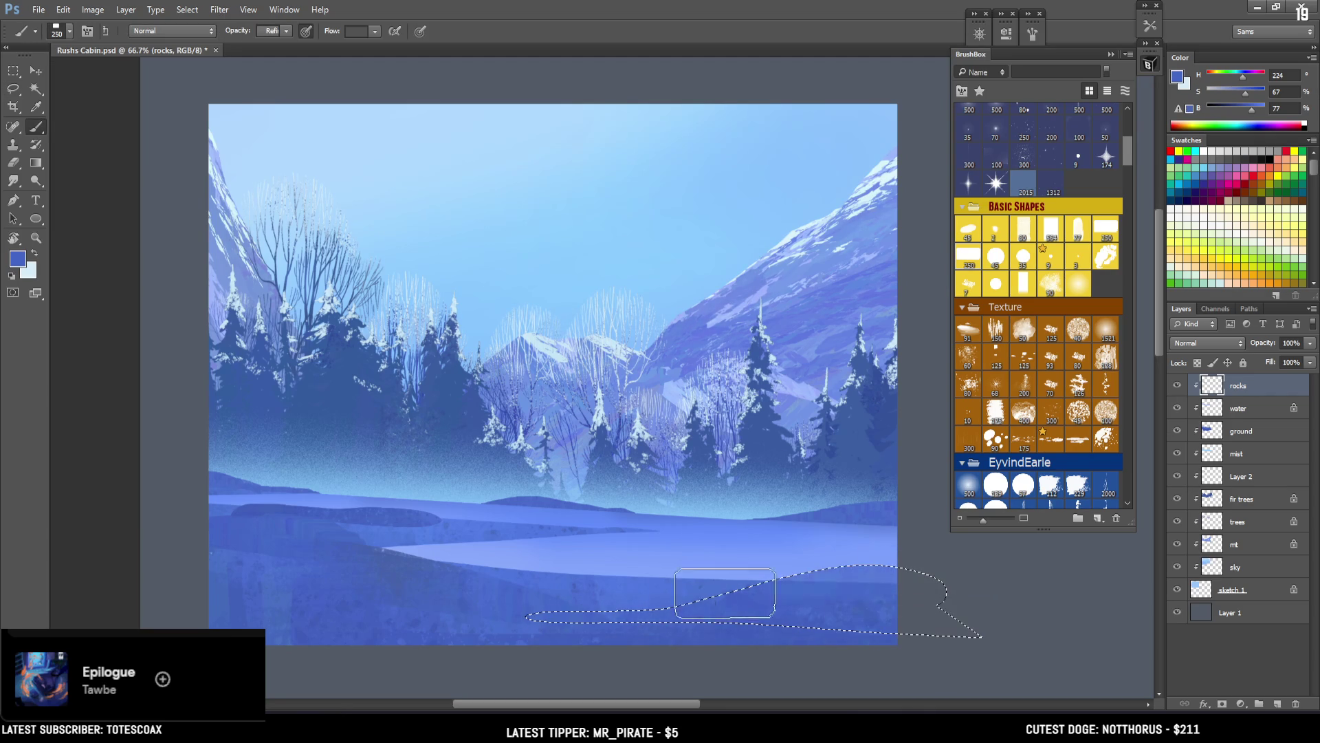
{"action": "left_click", "coordinate": [344, 502], "text": "alt"}
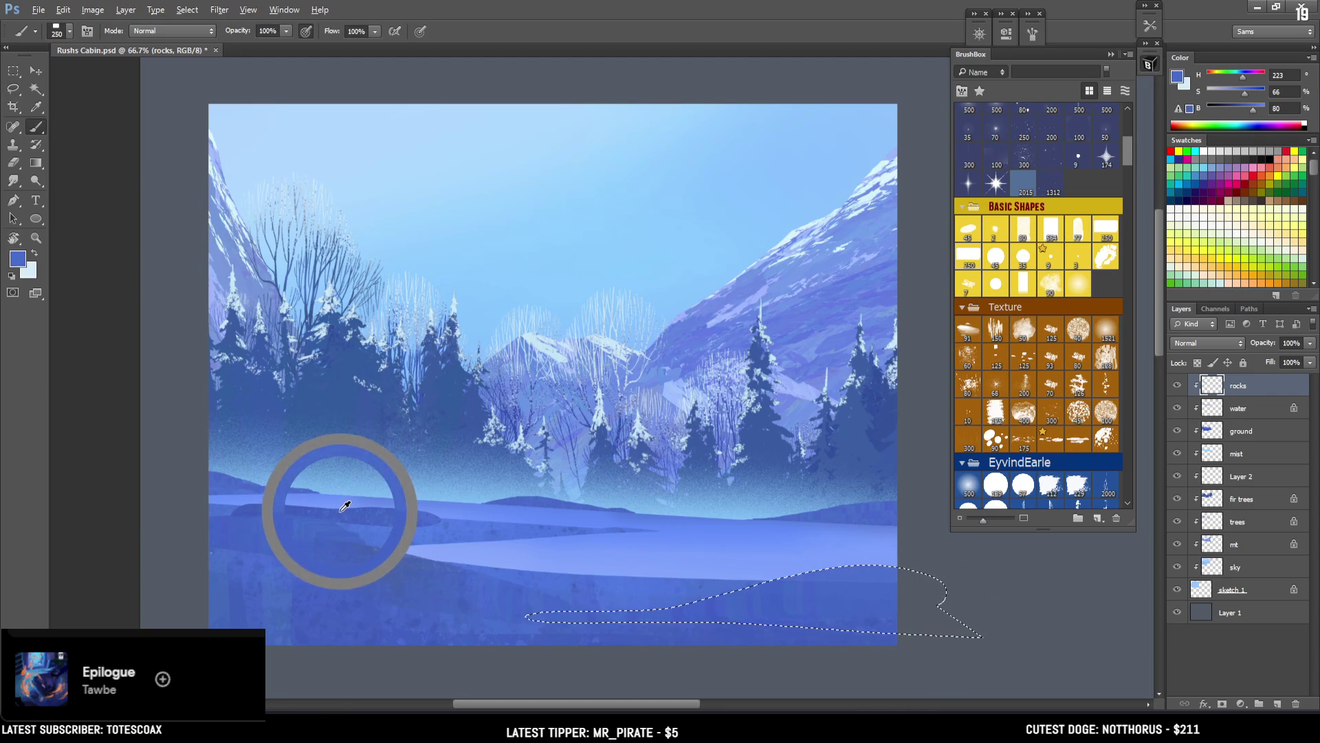
{"action": "left_click", "coordinate": [269, 500], "text": "alt"}
{"action": "left_click_drag", "start_coordinate": [268, 500], "coordinate": [237, 492]}
{"action": "key", "text": "bracketright"}
{"action": "key", "text": "bracketright"}
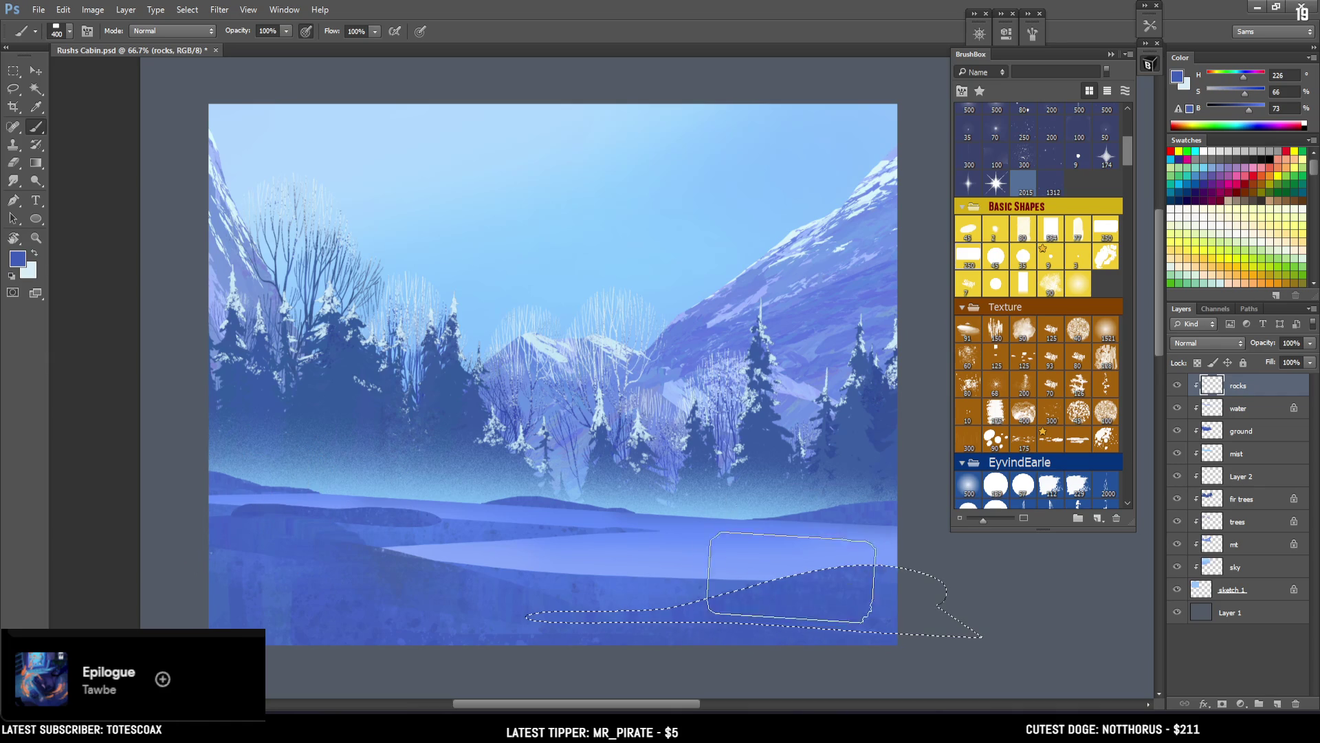
{"action": "key", "text": "ctrl+d"}
Step: Shrink the brush to 175 and lasso a mound in the lower-left foreground
{"action": "key", "text": "bracketleft"}
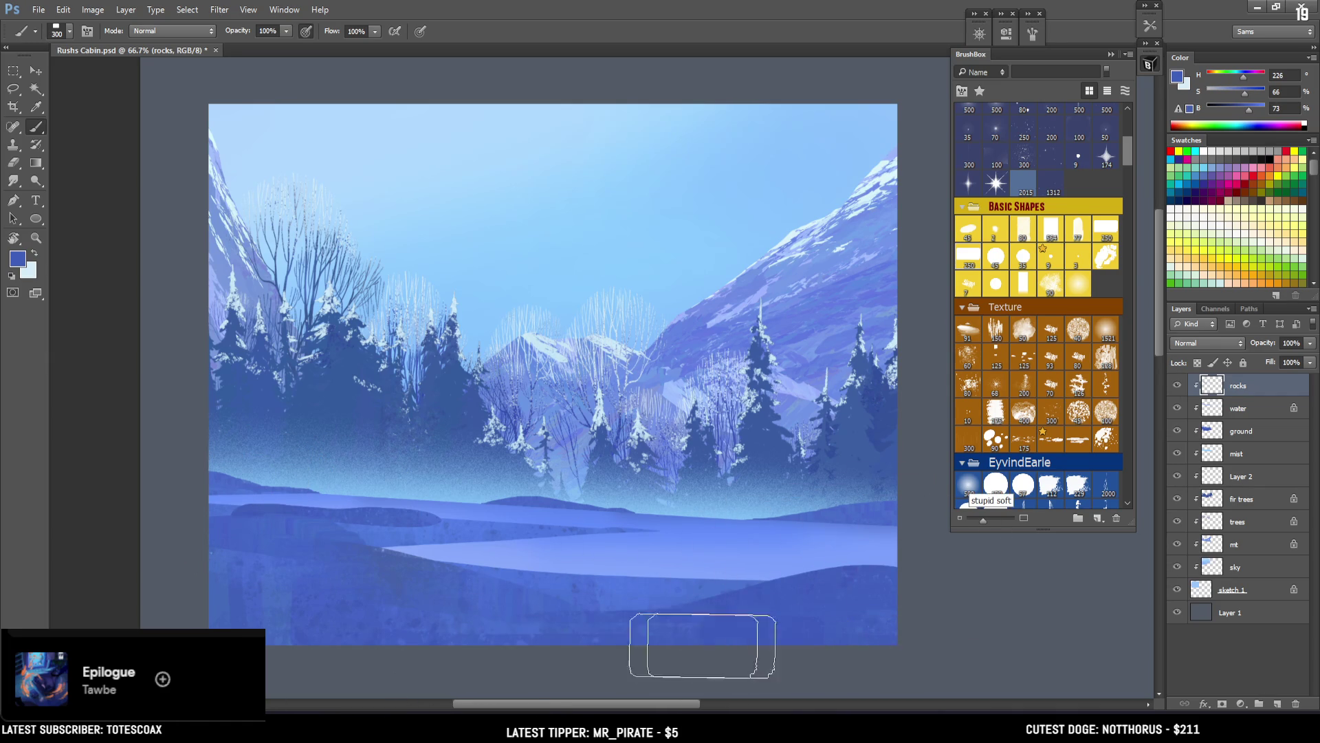
{"action": "key", "text": "bracketleft"}
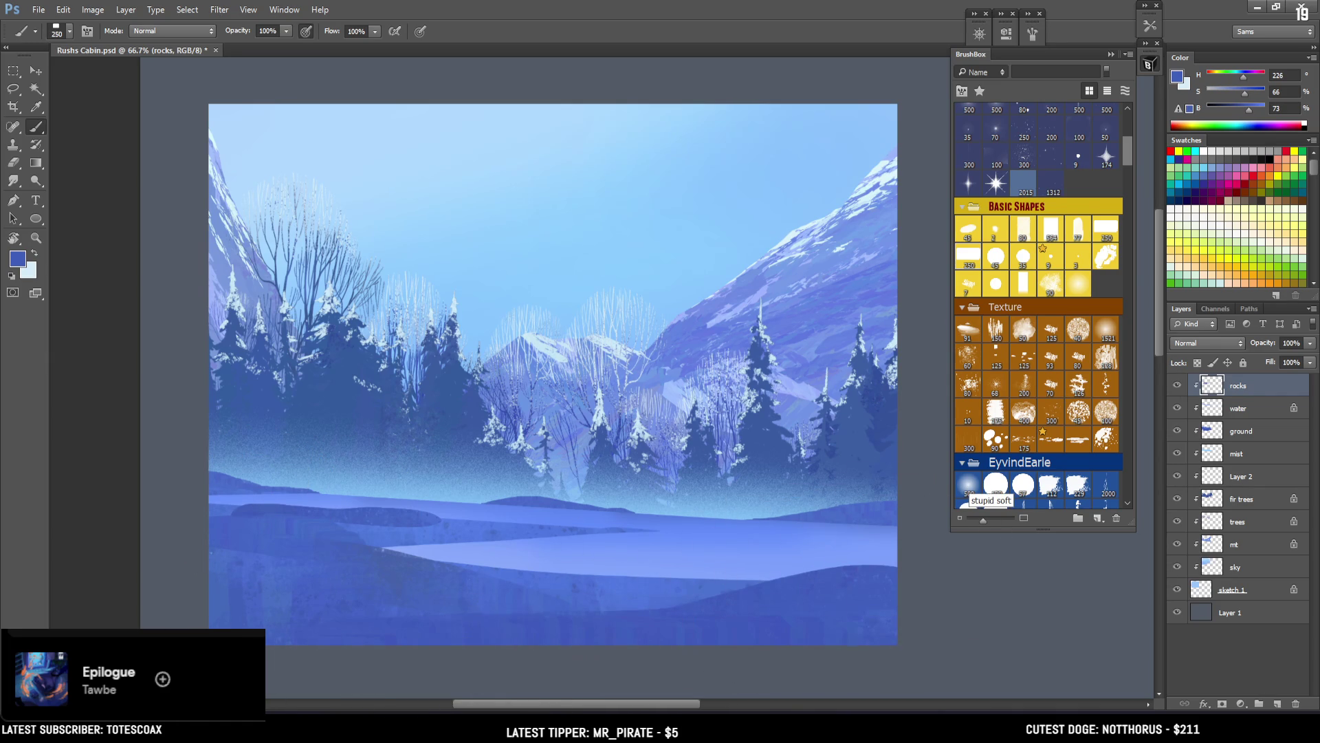
{"action": "key", "text": "bracketleft"}
{"action": "key", "text": "ctrl+minus"}
{"action": "key", "text": "ctrl+minus"}
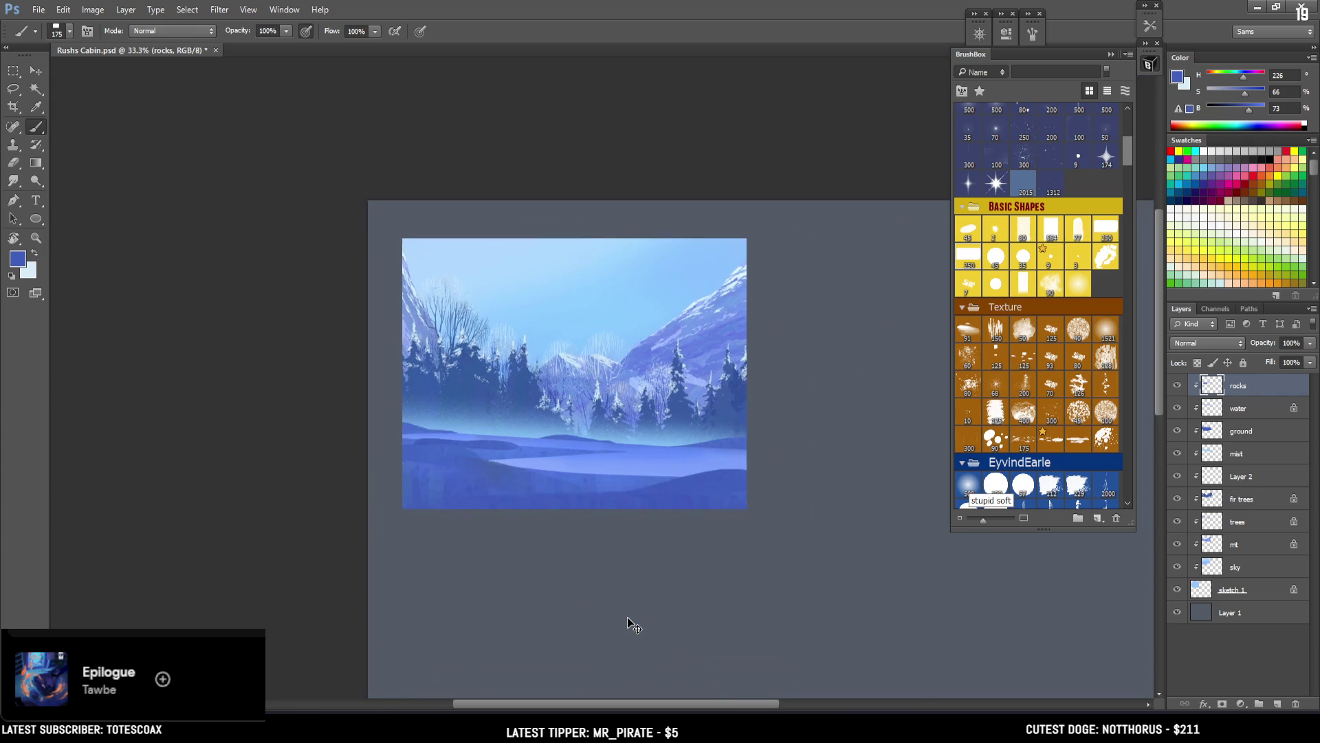
{"action": "key", "text": "ctrl+plus"}
{"action": "key", "text": "ctrl+plus"}
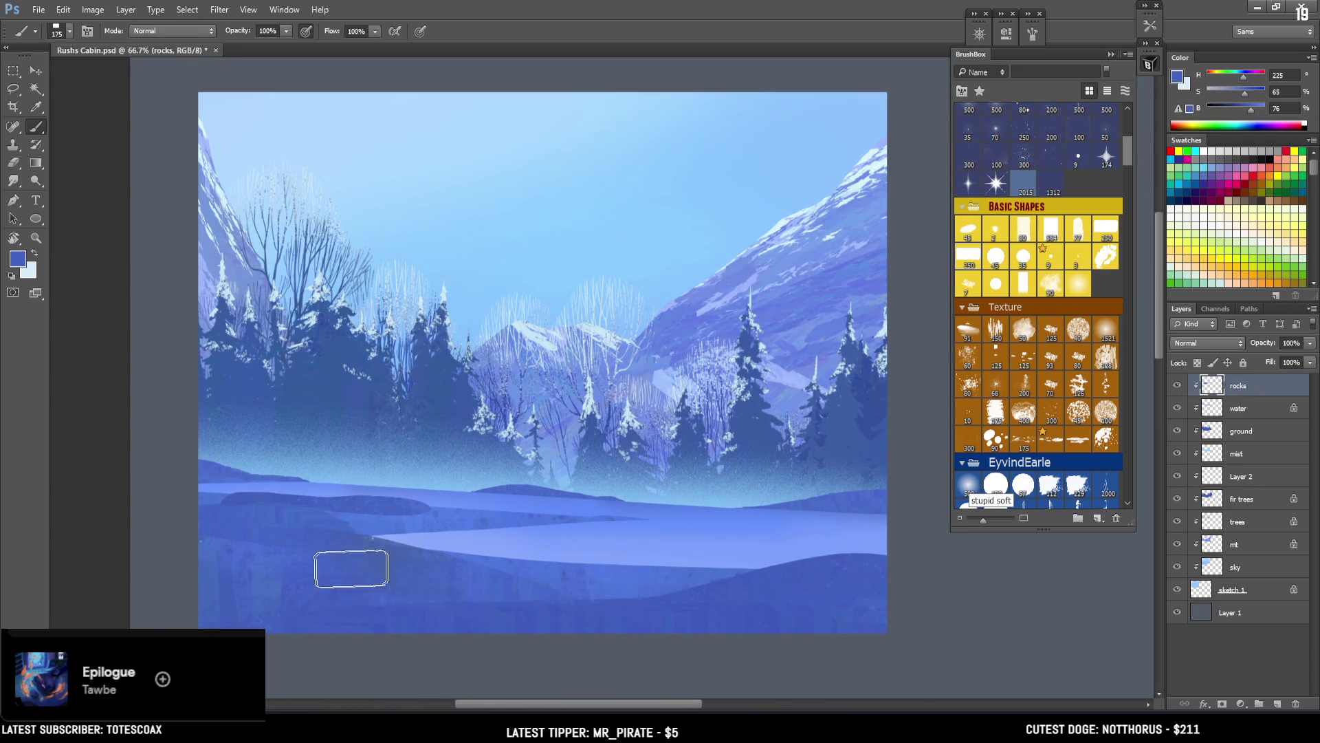
{"action": "key", "text": "l"}
{"action": "left_click_drag", "start_coordinate": [530, 576], "coordinate": [234, 542]}
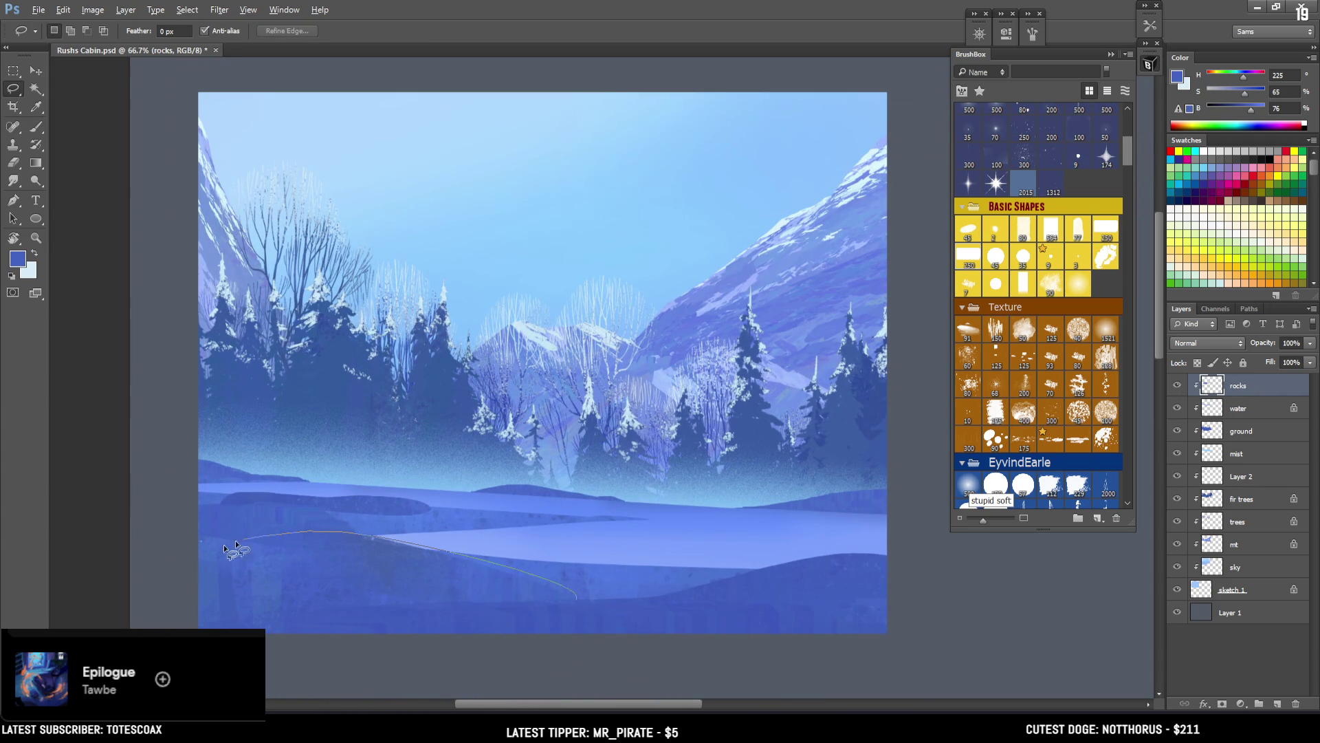
{"action": "left_click_drag", "start_coordinate": [209, 616], "coordinate": [575, 598]}
Step: Sample dark fir-tree and ground blues for the mound at brush size 400-500, then deselect
{"action": "key", "text": "b"}
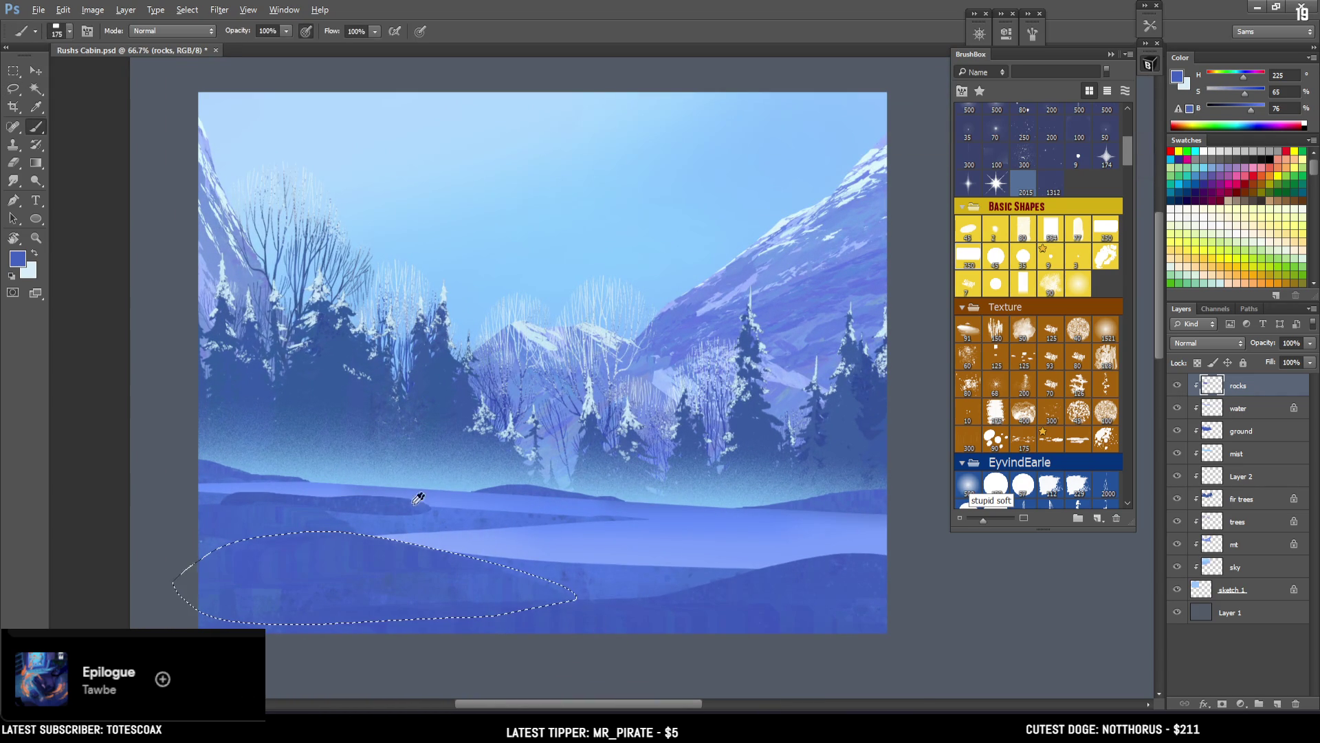
{"action": "left_click", "coordinate": [321, 309], "text": "alt"}
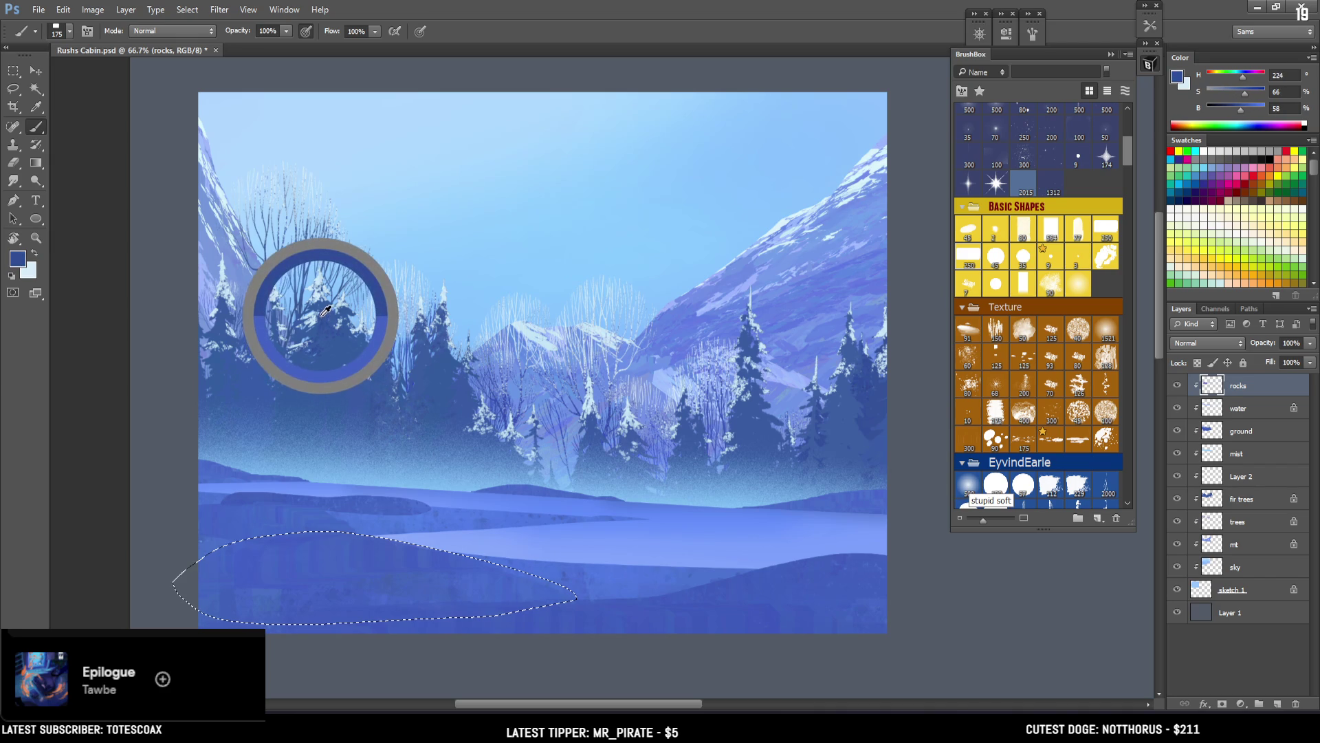
{"action": "key", "text": "bracketright"}
{"action": "key", "text": "bracketright"}
{"action": "key", "text": "bracketright"}
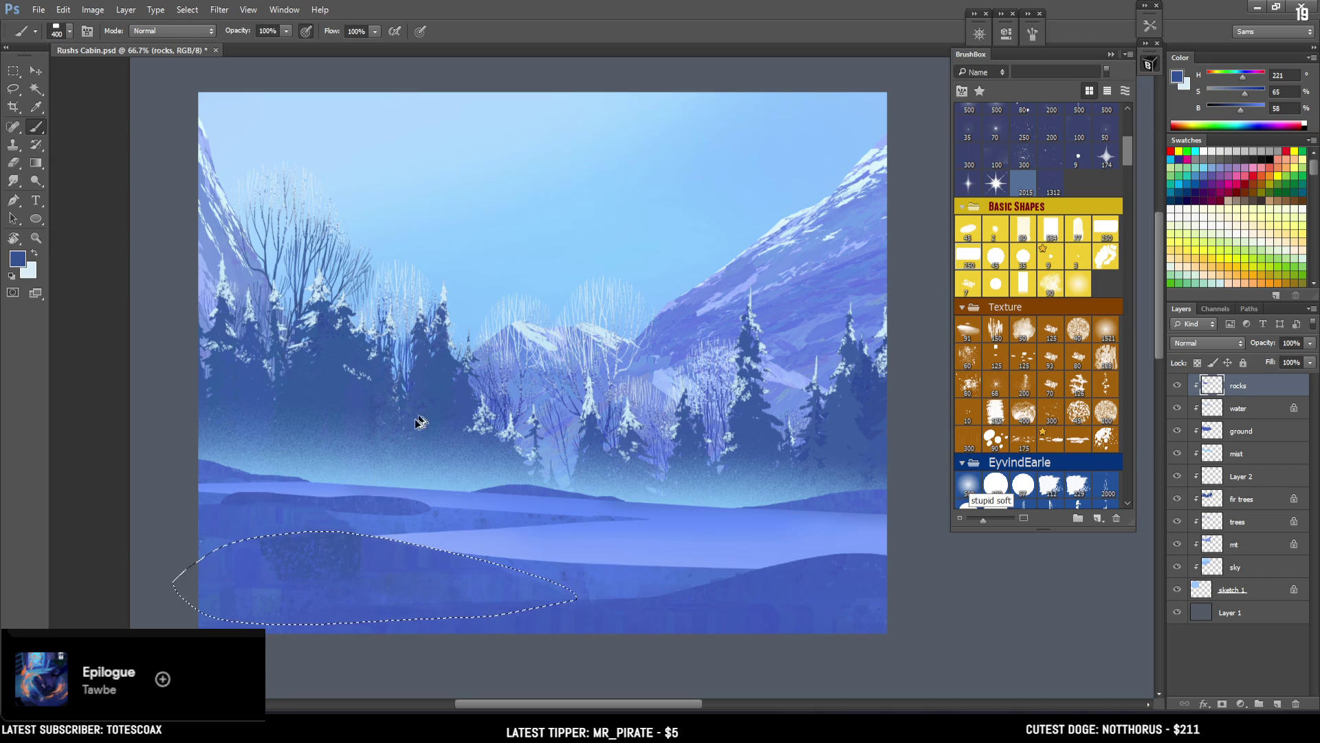
{"action": "key", "text": "bracketright"}
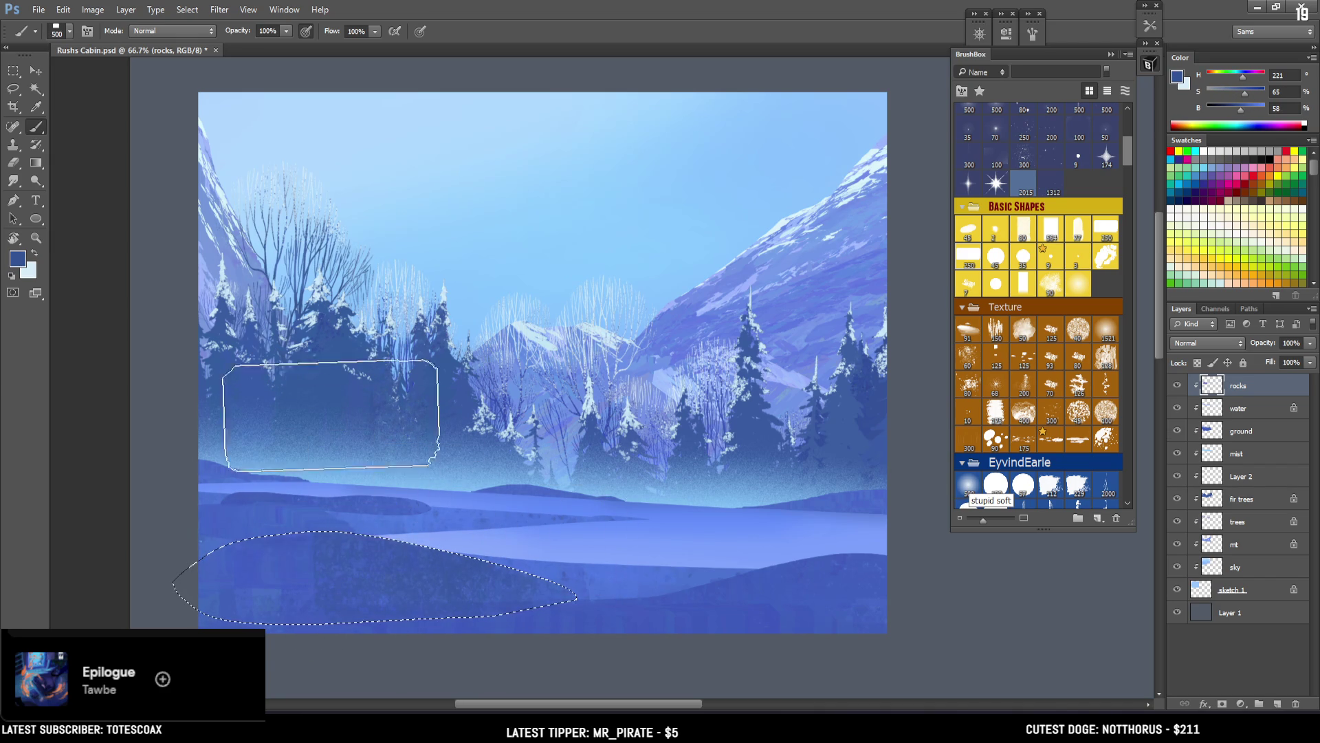
{"action": "left_click", "coordinate": [238, 571], "text": "alt"}
{"action": "key", "text": "bracketleft"}
{"action": "key", "text": "ctrl+d"}
Step: Make the water layer active and load its shape as a selection
{"action": "key", "text": "ctrl+minus"}
{"action": "key", "text": "ctrl+plus"}
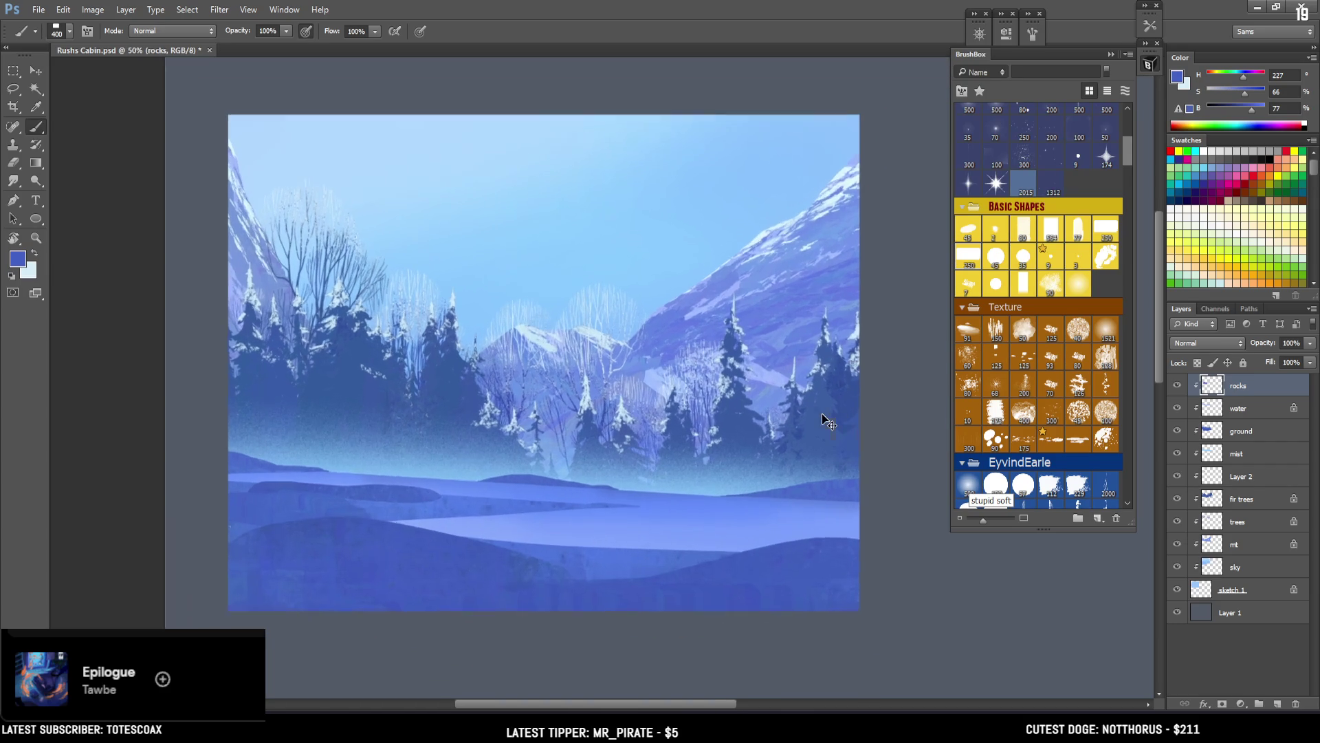
{"action": "left_click", "coordinate": [1241, 412], "text": "shift"}
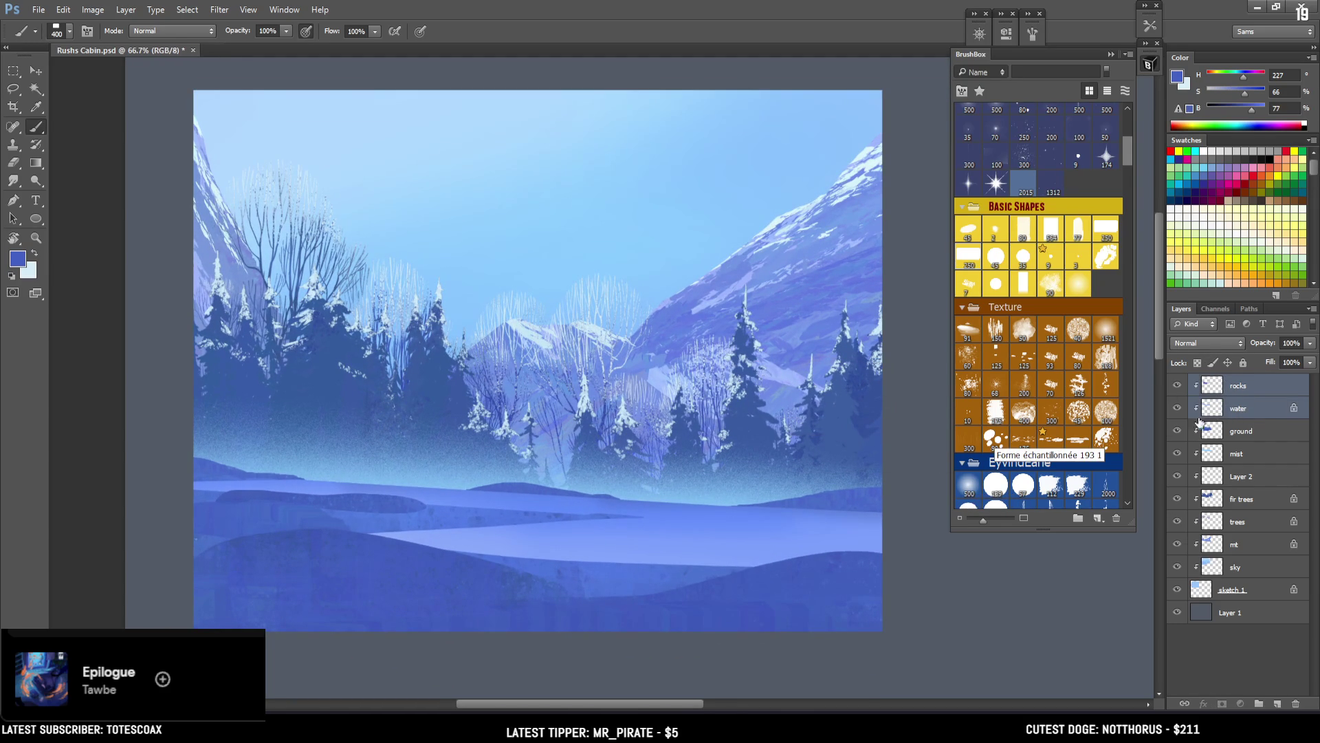
{"action": "left_click", "coordinate": [1214, 412]}
{"action": "left_click", "coordinate": [1212, 411], "text": "ctrl"}
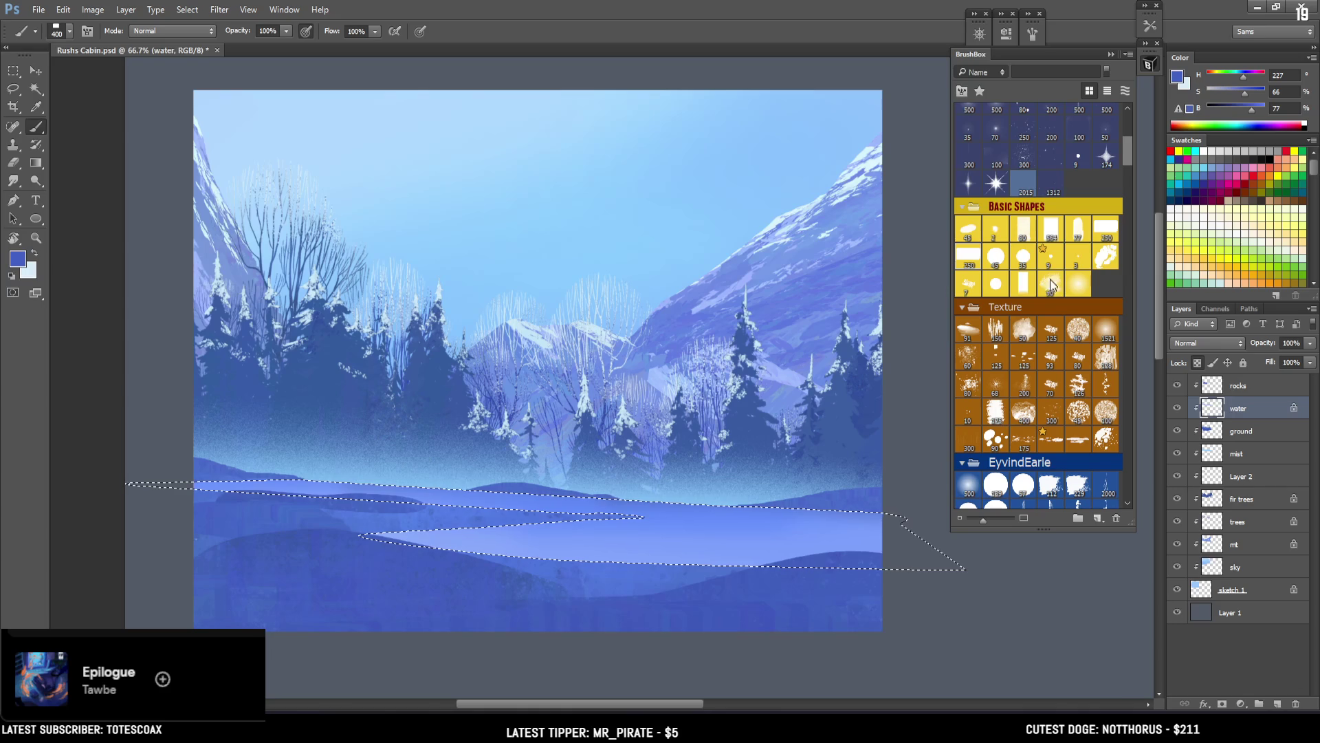
Step: Choose a large soft painting brush and shrink it to 150
{"action": "left_click", "coordinate": [970, 490]}
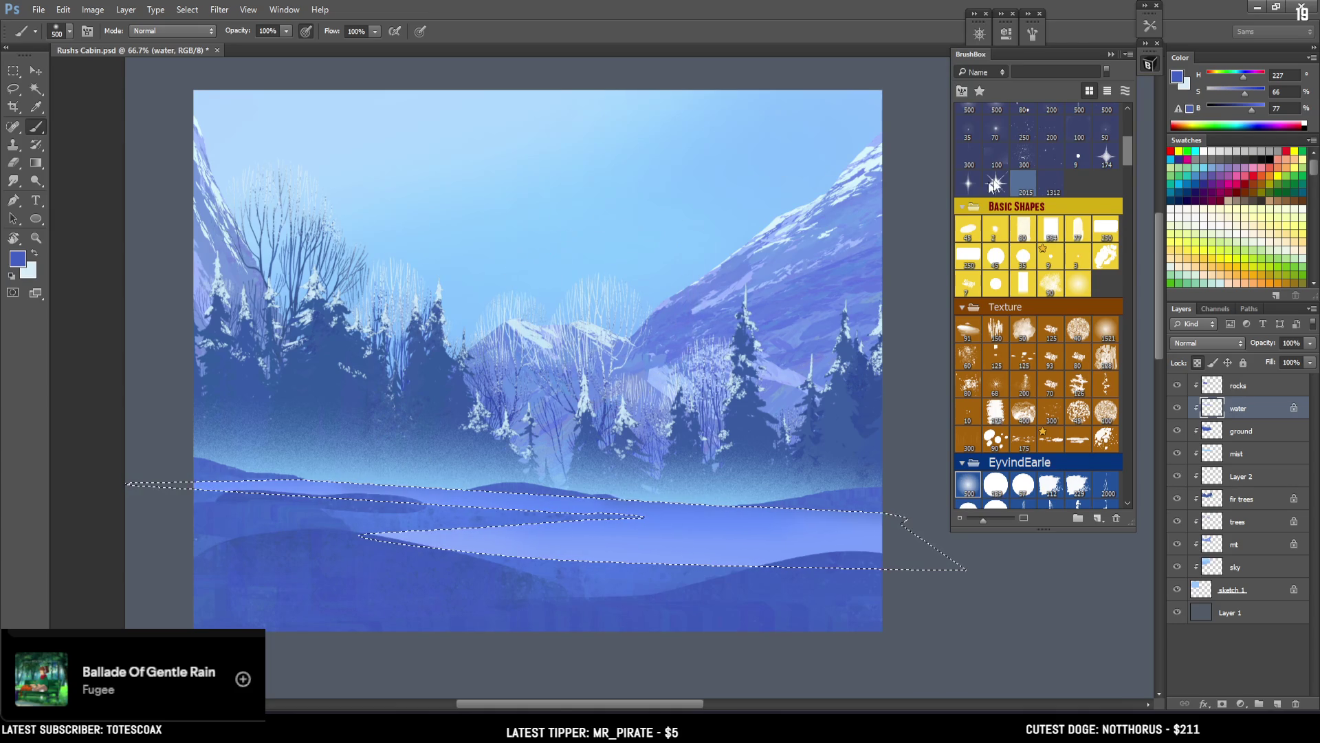
{"action": "left_click", "coordinate": [1245, 110]}
{"action": "left_click_drag", "start_coordinate": [1244, 110], "coordinate": [1243, 110]}
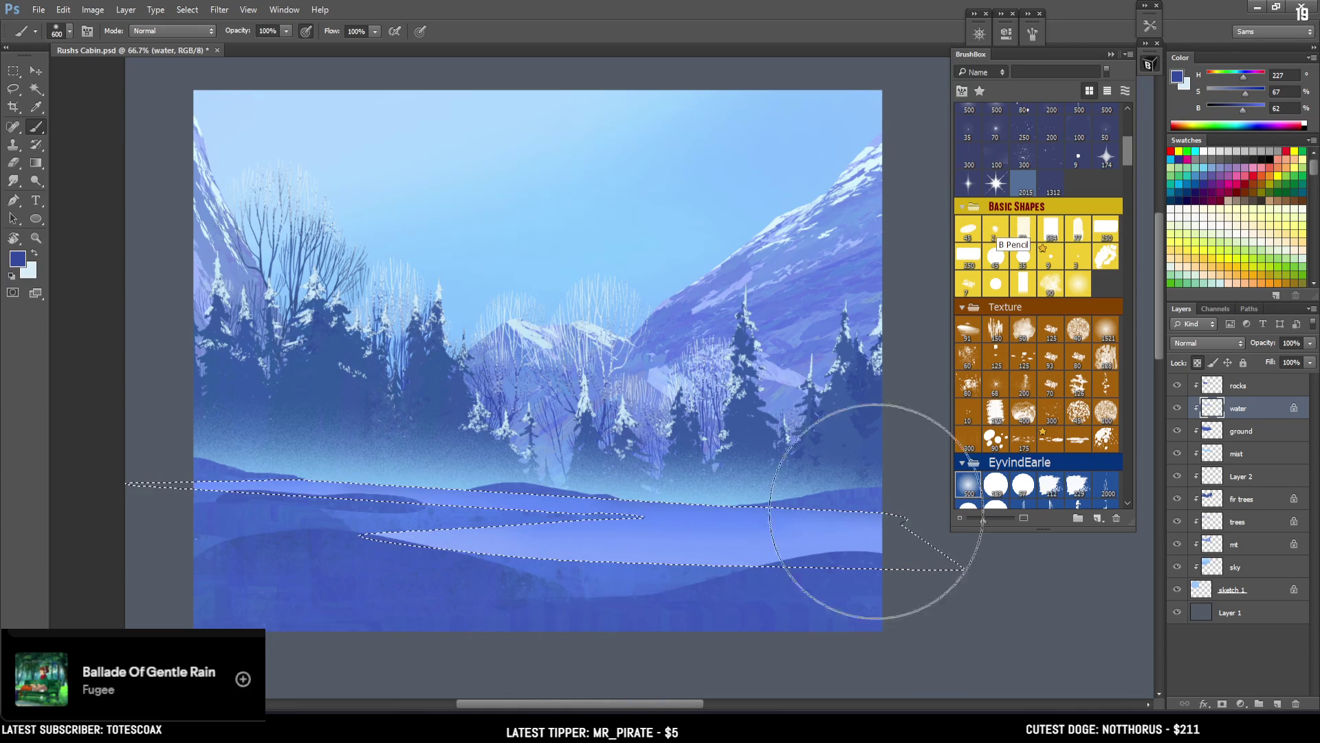
{"action": "key", "text": "bracketleft"}
{"action": "key", "text": "bracketleft"}
{"action": "key", "text": "bracketleft"}
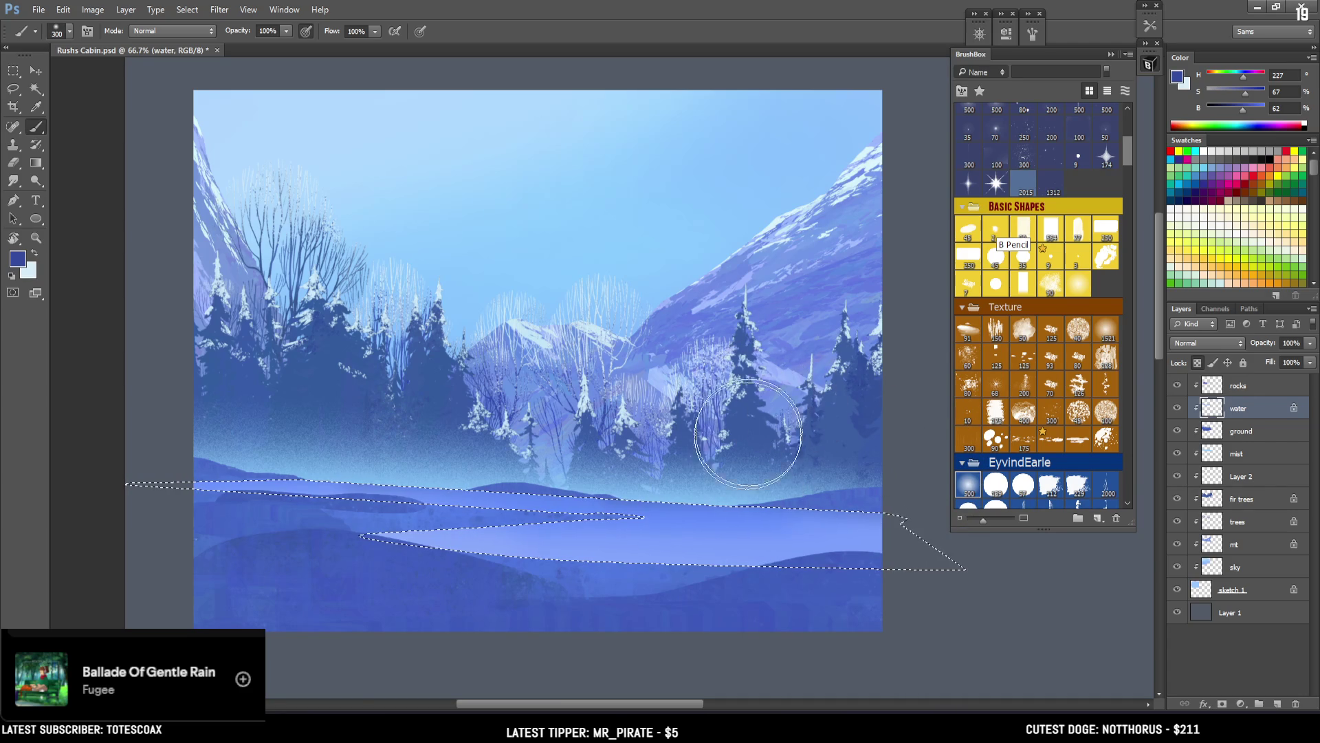
{"action": "key", "text": "bracketleft"}
{"action": "key", "text": "bracketleft"}
{"action": "key", "text": "bracketleft"}
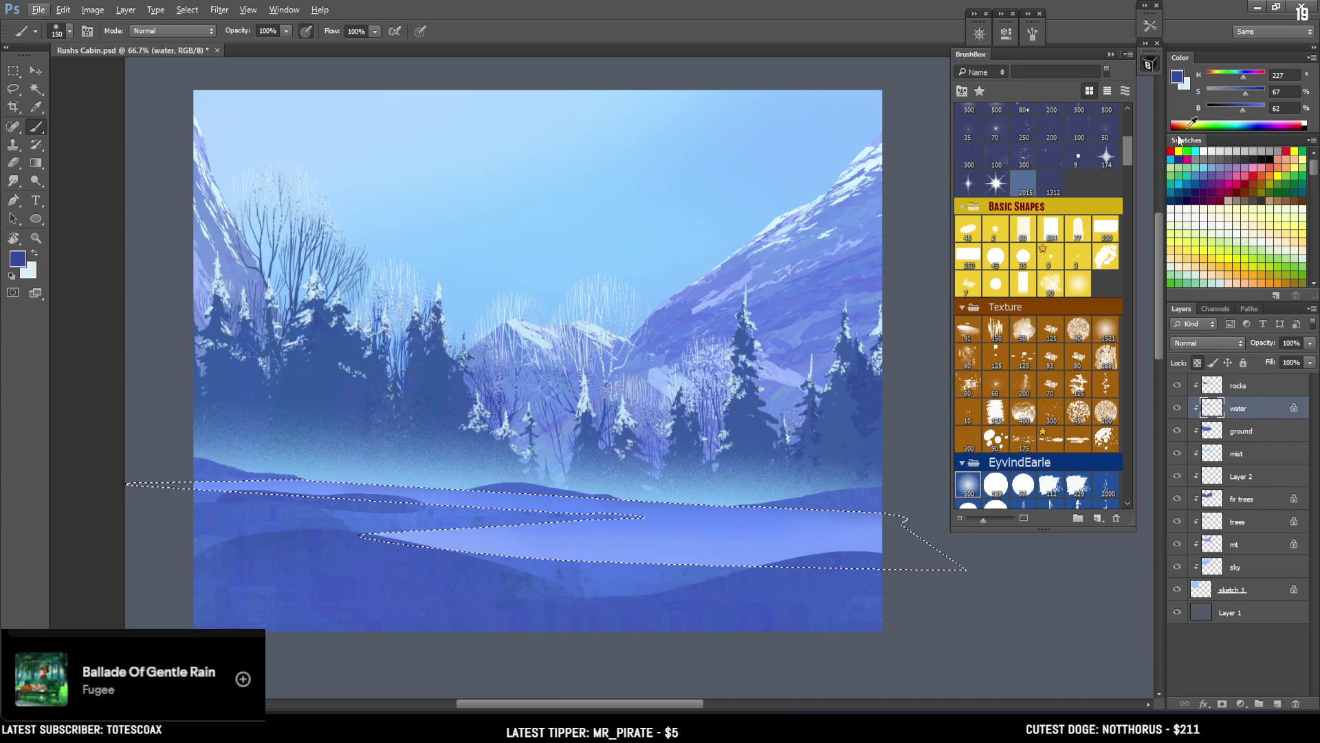
Step: Set the paint colour to a light violet-blue, hue 227 and brightness 92
{"action": "left_click", "coordinate": [1244, 77]}
{"action": "left_click_drag", "start_coordinate": [1243, 109], "coordinate": [1255, 109]}
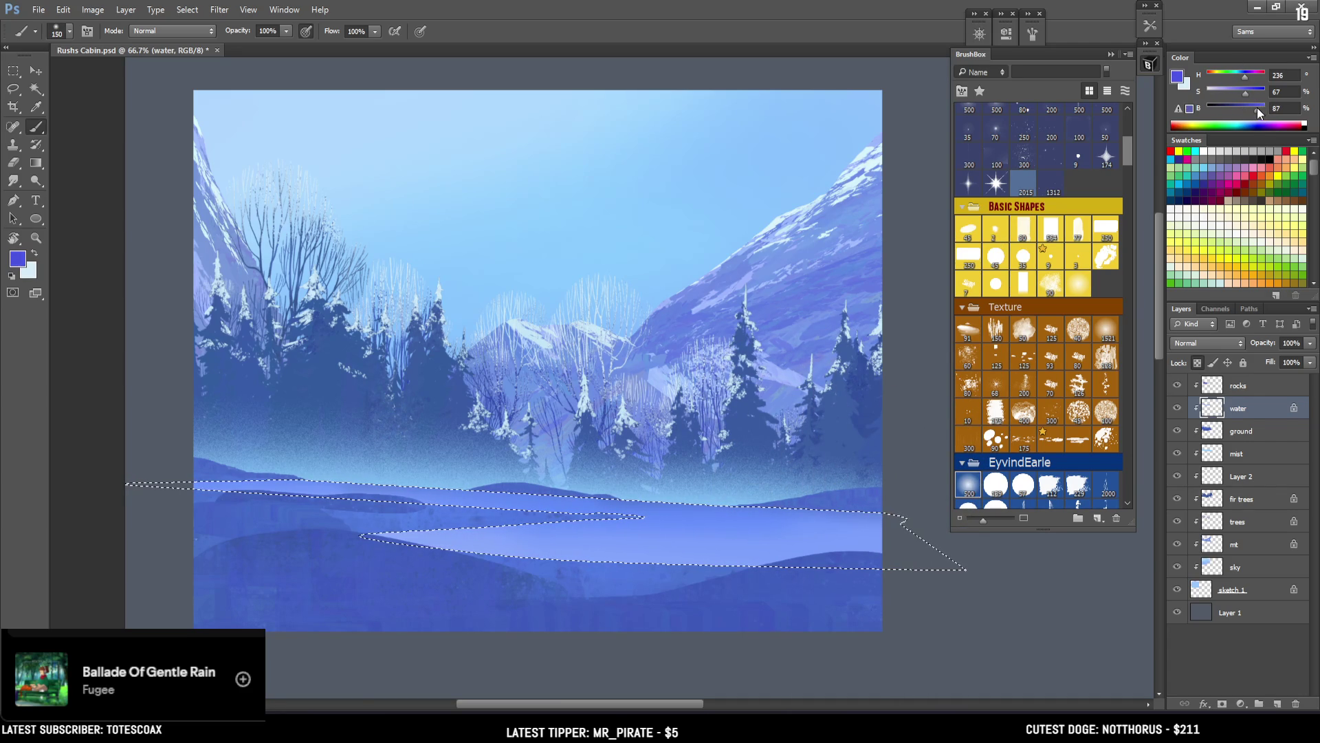
{"action": "left_click", "coordinate": [1241, 79]}
{"action": "key", "text": "bracketleft"}
{"action": "key", "text": "bracketleft"}
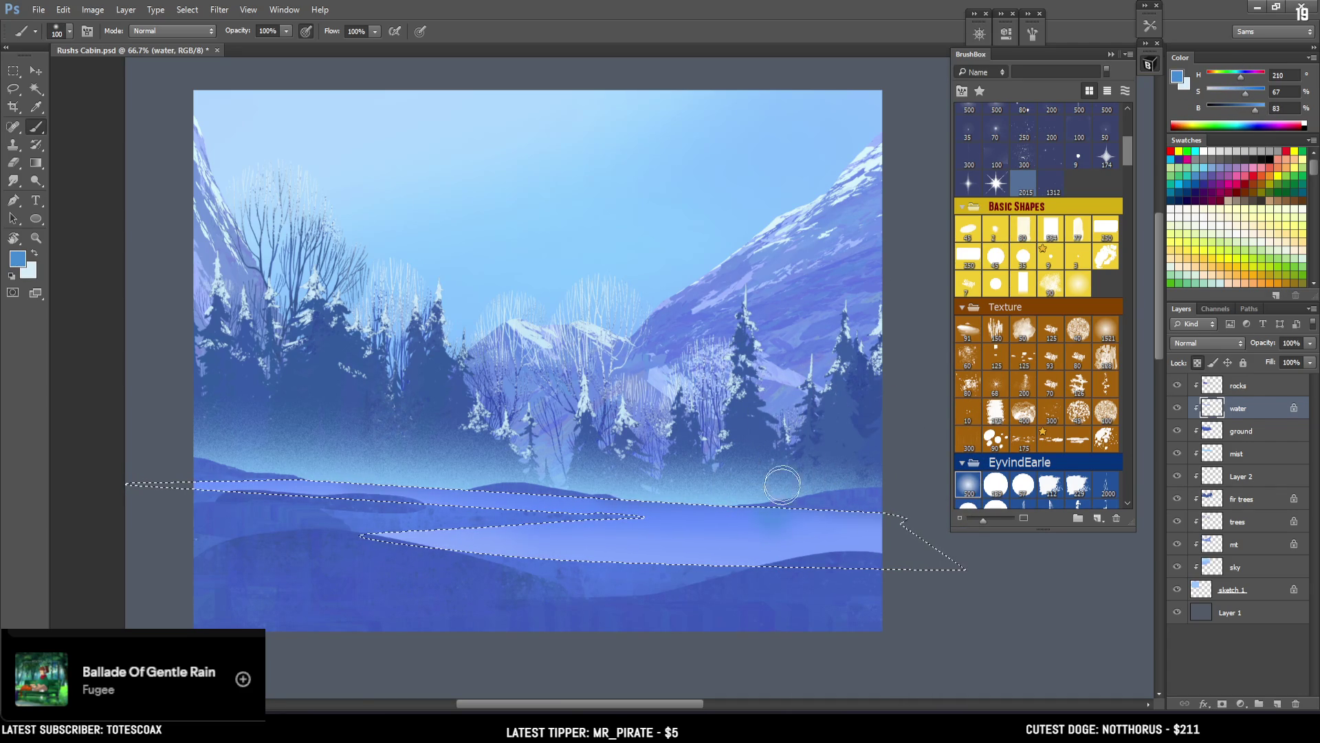
{"action": "left_click", "coordinate": [1236, 75]}
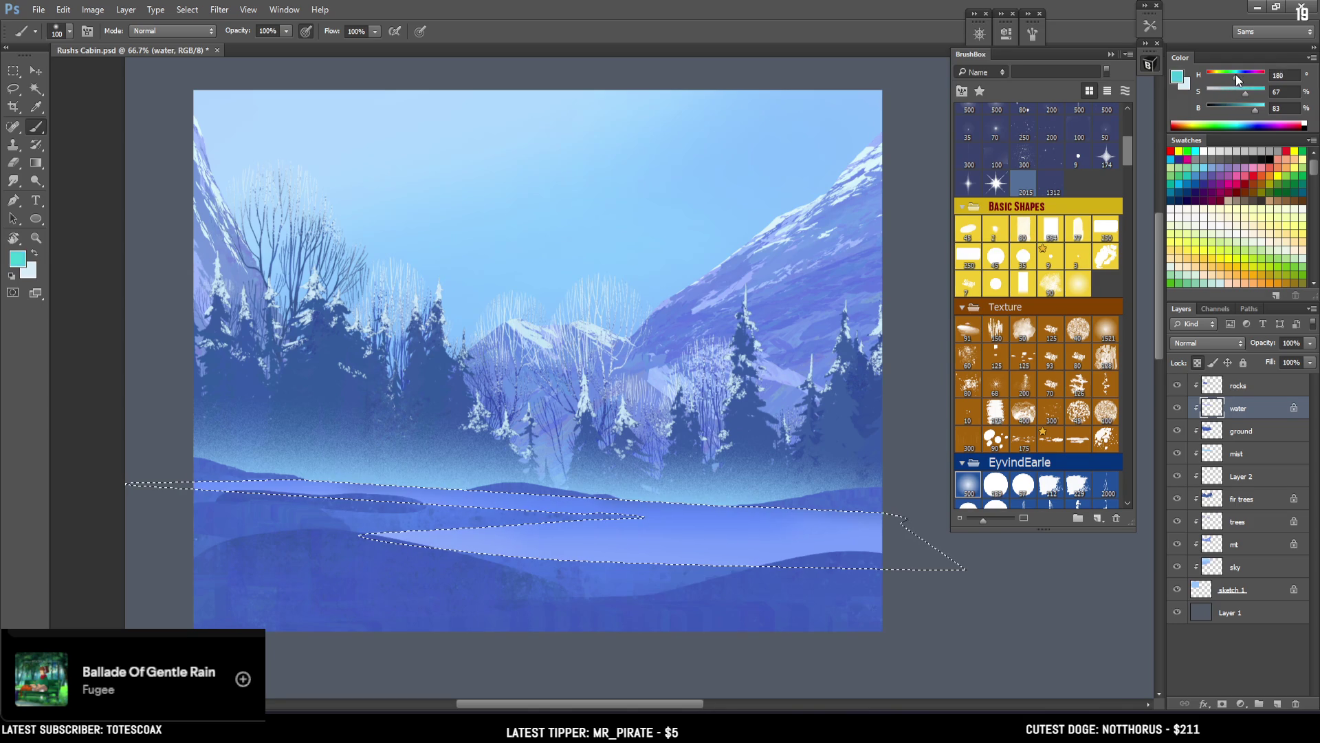
{"action": "left_click", "coordinate": [1243, 79]}
{"action": "left_click", "coordinate": [1243, 77]}
{"action": "left_click", "coordinate": [1246, 90]}
{"action": "left_click", "coordinate": [1258, 107]}
{"action": "key", "text": "bracketright"}
{"action": "key", "text": "bracketright"}
Step: Paint soft pale-blue streaks down the middle of the river, deselect, and select the rocks layer
{"action": "left_click_drag", "start_coordinate": [758, 491], "coordinate": [751, 540]}
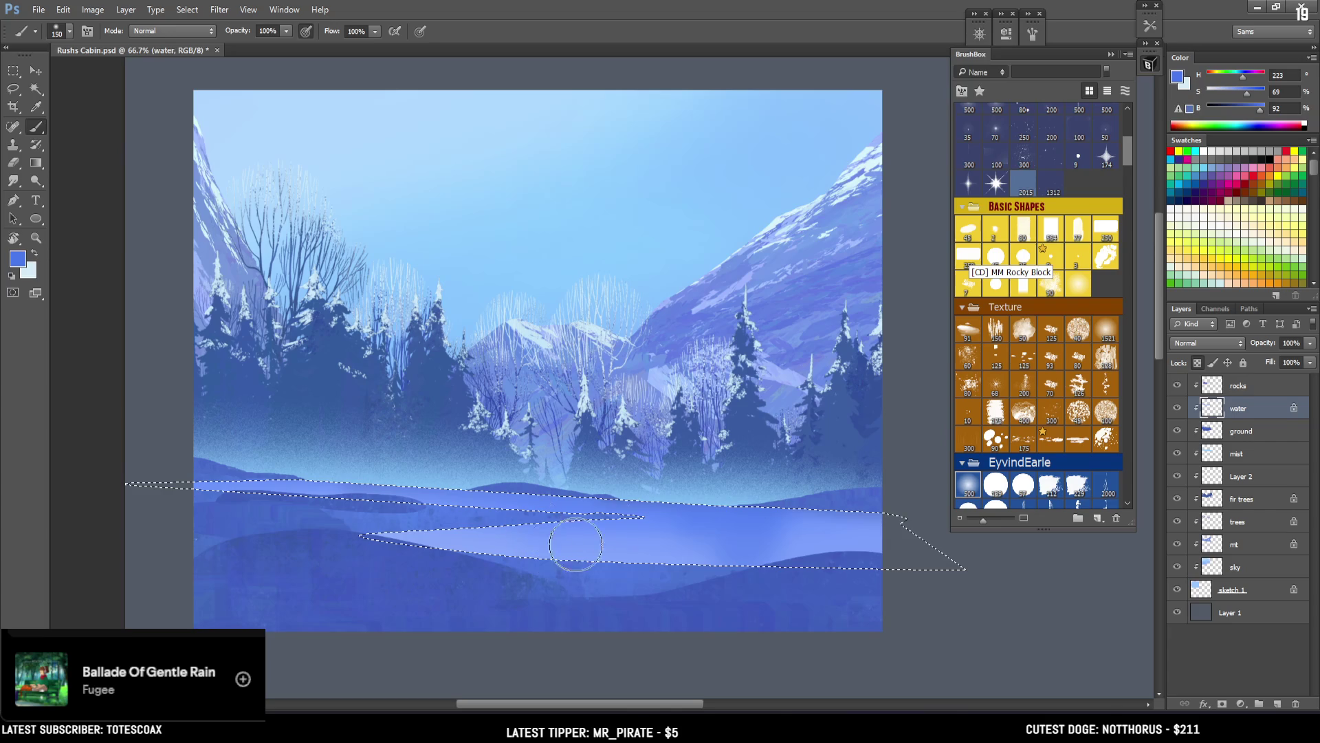
{"action": "left_click", "coordinate": [797, 545], "text": "alt"}
{"action": "key", "text": "ctrl+d"}
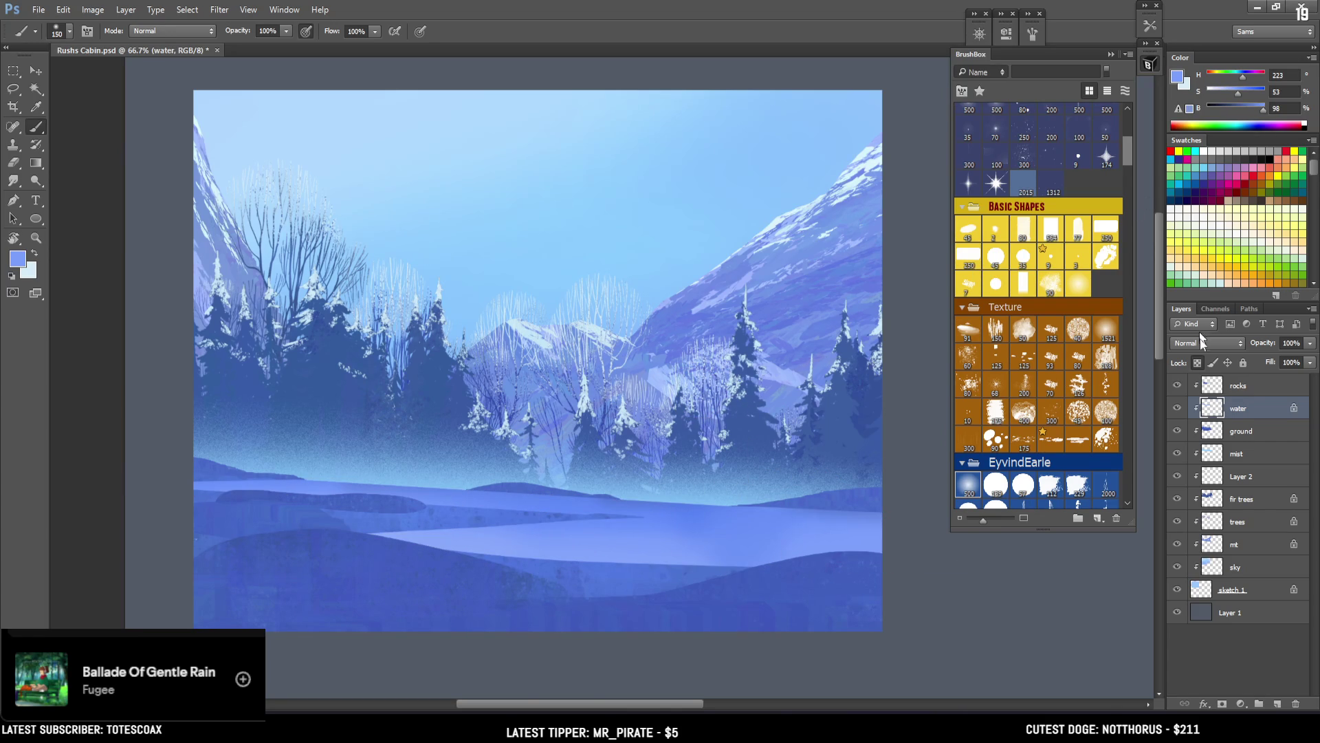
{"action": "left_click", "coordinate": [1235, 386]}
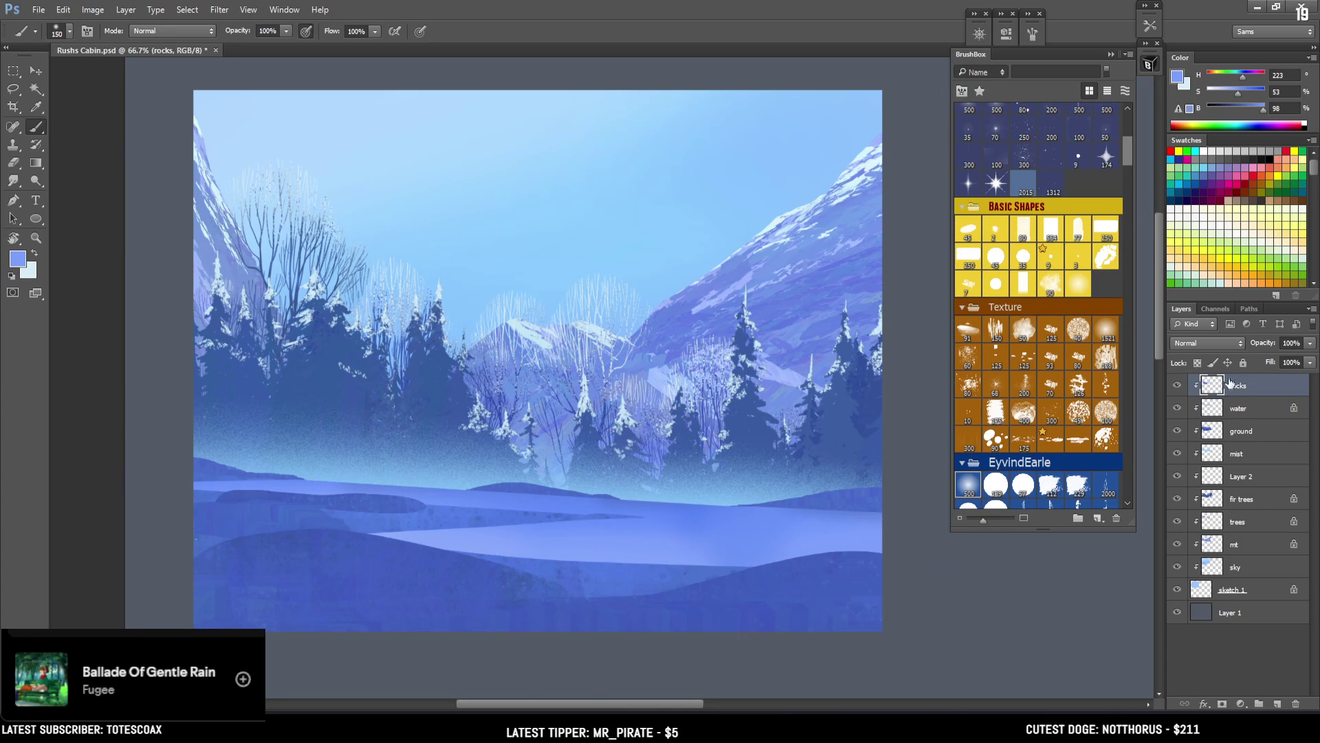
Step: Lock transparency on the rocks layer and sample a near-white frosty blue for stippling
{"action": "left_click", "coordinate": [1197, 362]}
{"action": "left_click_drag", "start_coordinate": [1126, 156], "coordinate": [1112, 315]}
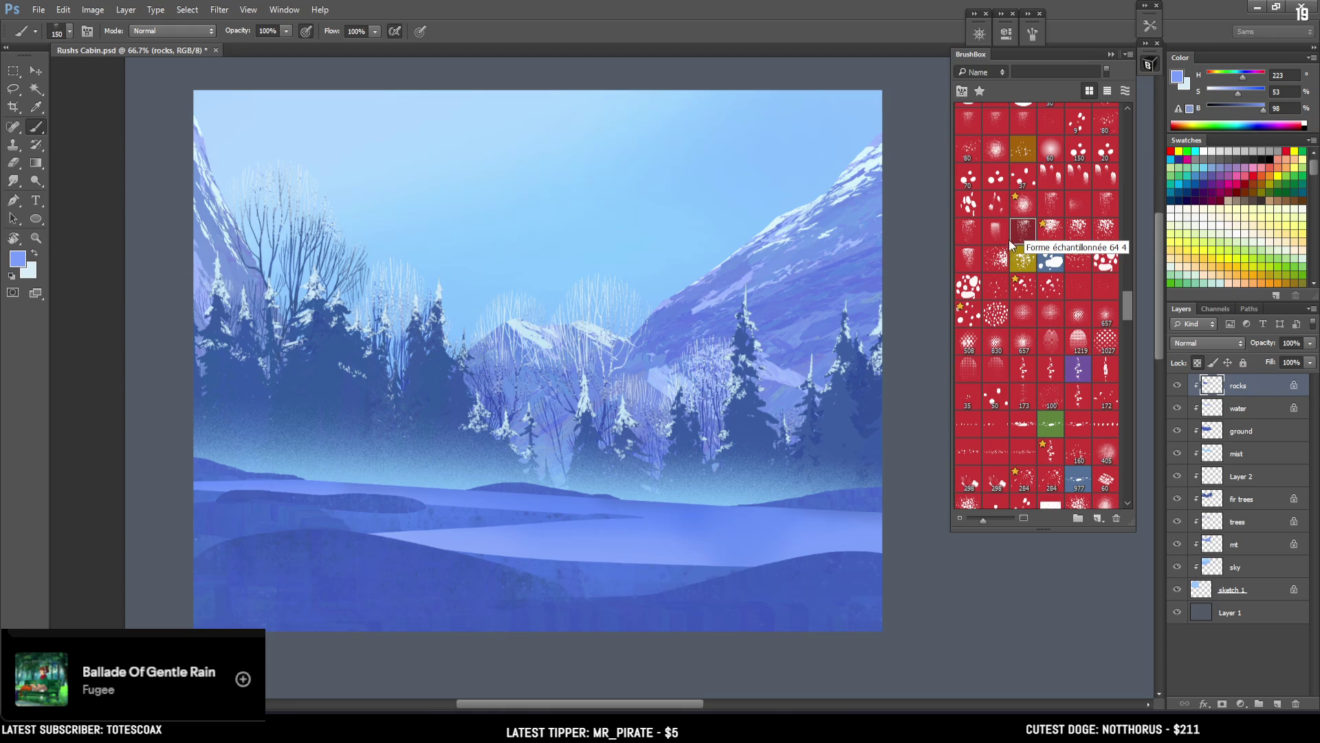
{"action": "left_click", "coordinate": [315, 276], "text": "alt"}
{"action": "left_click_drag", "start_coordinate": [315, 276], "coordinate": [302, 261]}
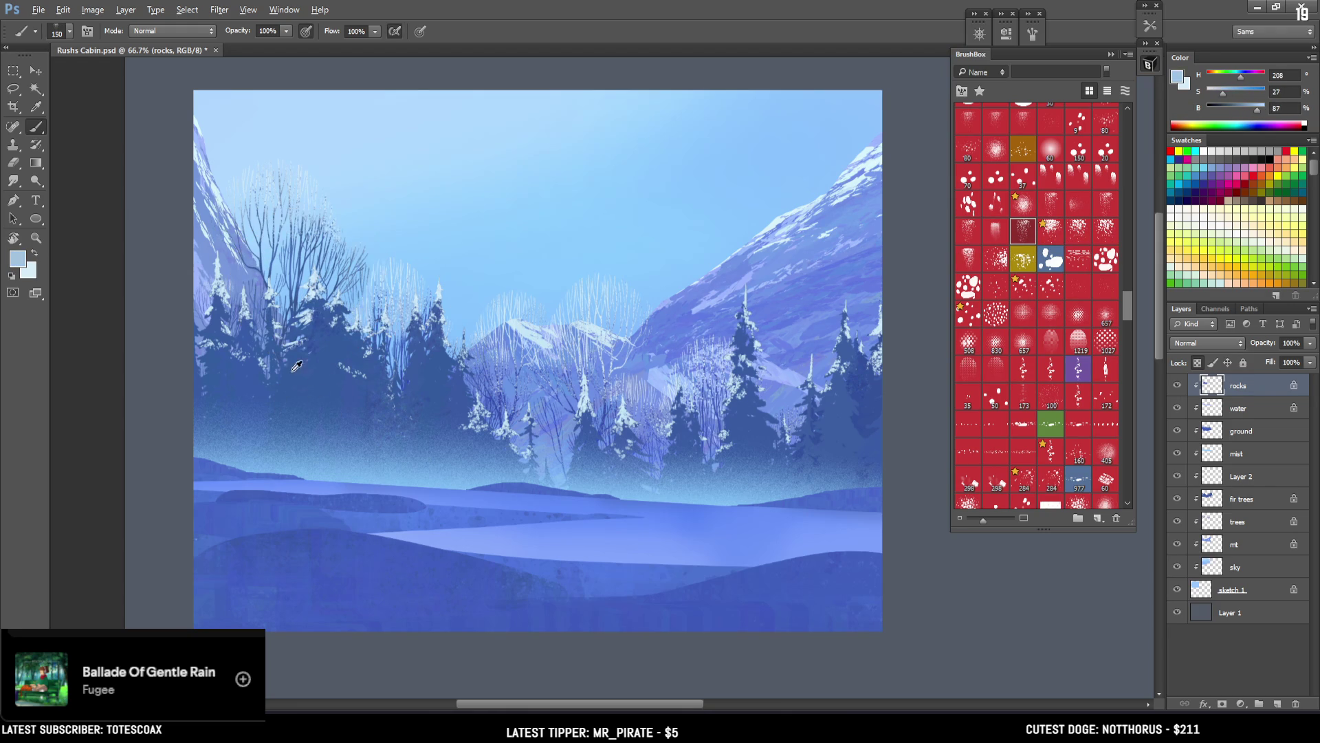
{"action": "left_click", "coordinate": [876, 326], "text": "alt"}
{"action": "key", "text": "bracketright"}
Step: Try frost stipple strokes on the rocks and lake edge, undo them, and add a new empty layer
{"action": "mouse_move", "coordinate": [522, 468]}
{"action": "left_mouse_down"}
{"action": "mouse_move", "coordinate": [501, 450]}
{"action": "mouse_move", "coordinate": [487, 468]}
{"action": "left_mouse_up"}
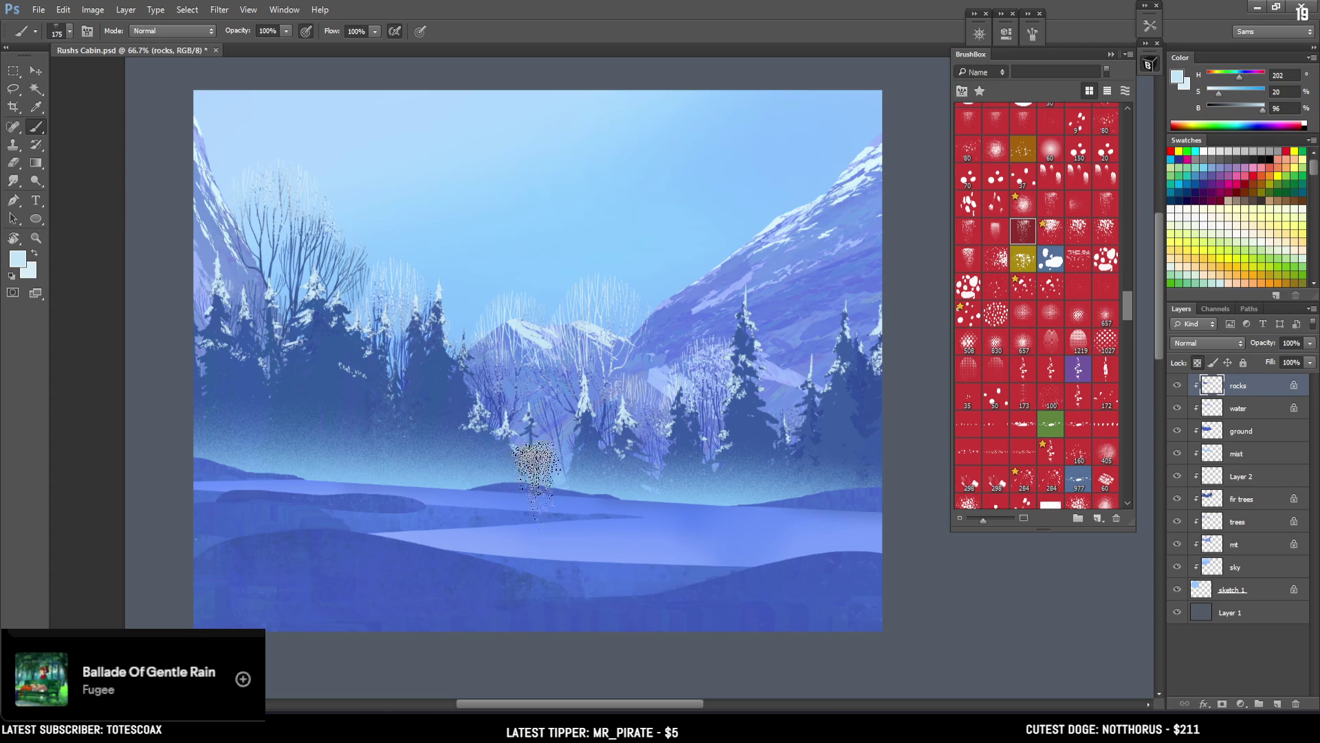
{"action": "key", "text": "bracketright"}
{"action": "key", "text": "bracketright"}
{"action": "key", "text": "bracketright"}
{"action": "left_click_drag", "start_coordinate": [344, 537], "coordinate": [338, 485]}
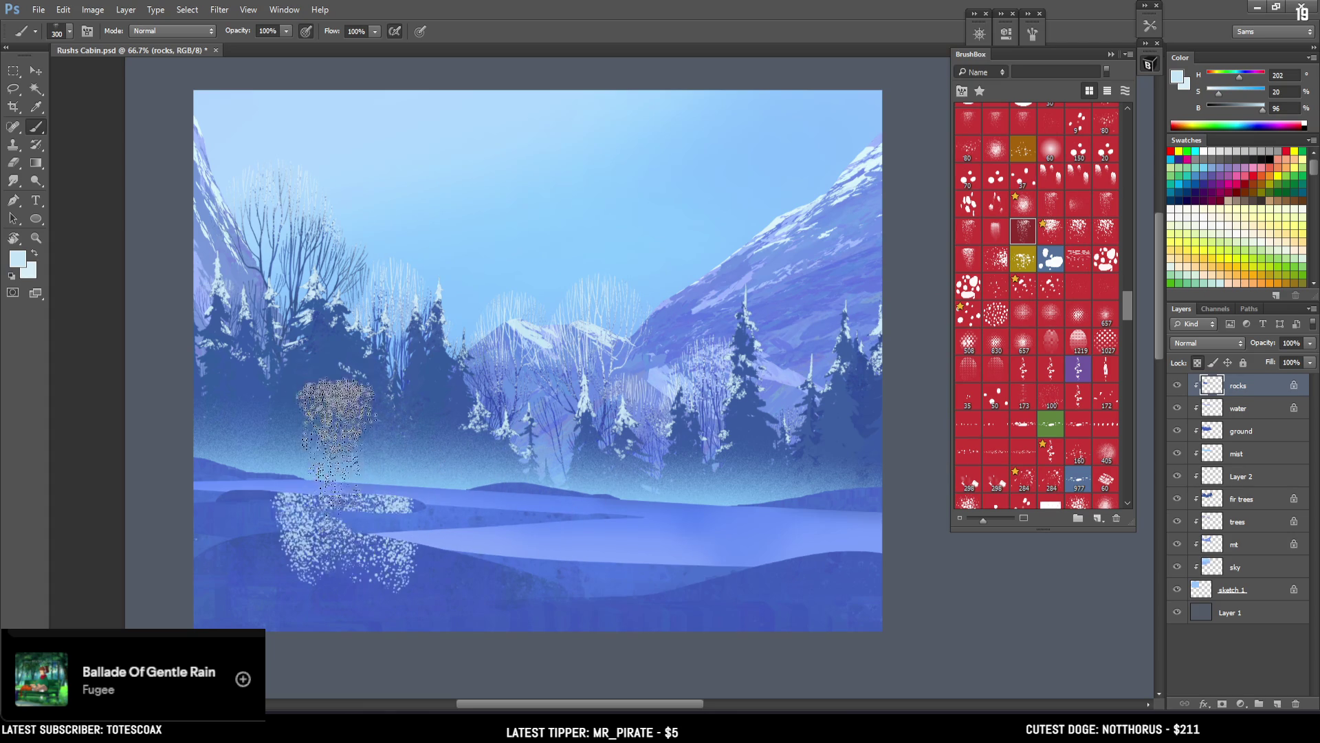
{"action": "key", "text": "ctrl+z"}
{"action": "key", "text": "bracketleft"}
{"action": "key", "text": "bracketleft"}
{"action": "key", "text": "bracketleft"}
{"action": "key", "text": "bracketleft"}
{"action": "left_click_drag", "start_coordinate": [412, 474], "coordinate": [250, 463]}
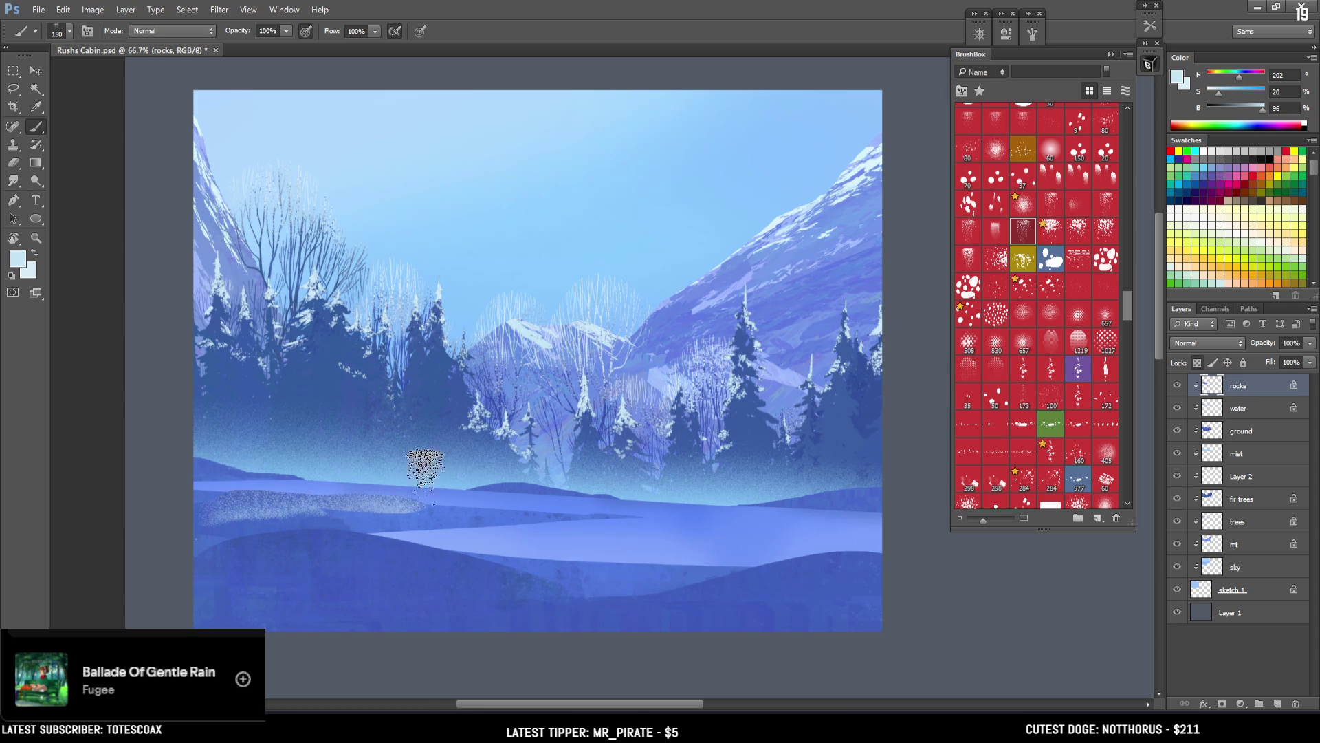
{"action": "key", "text": "ctrl+z"}
{"action": "key", "text": "alt+bracketleft"}
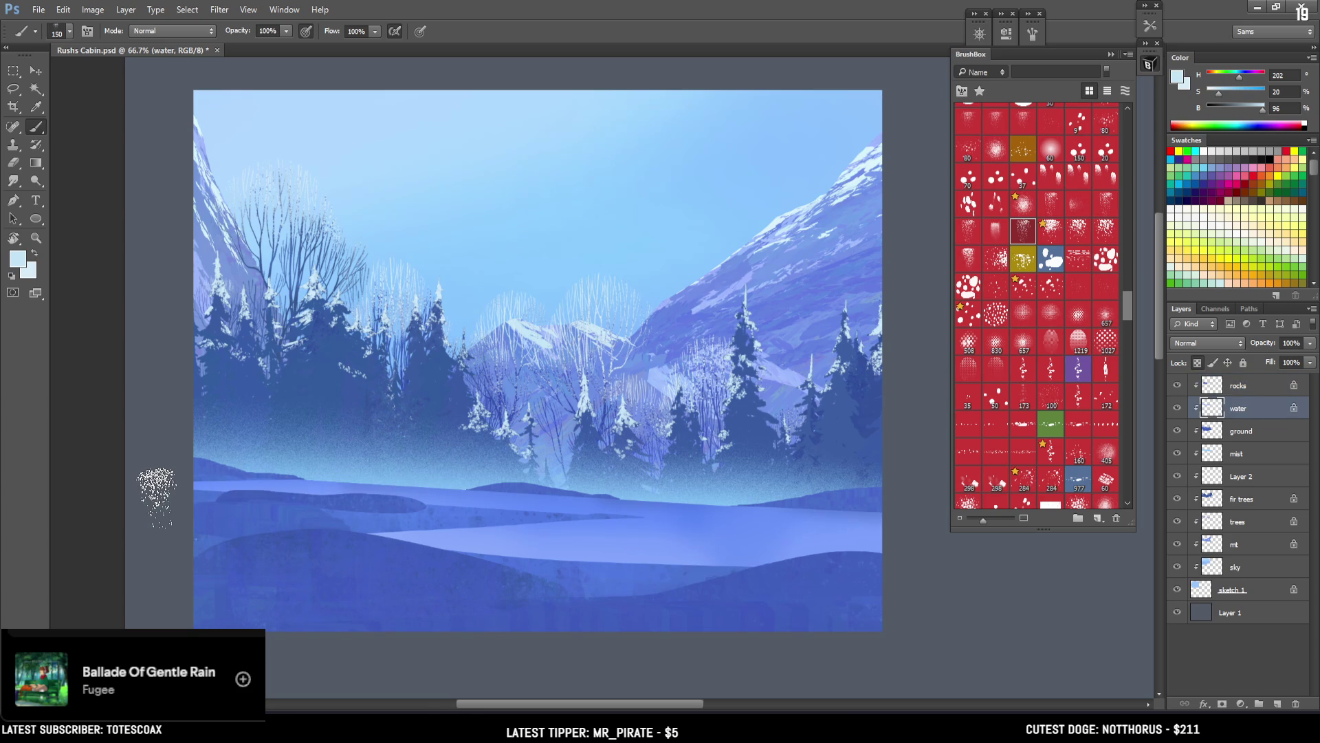
{"action": "left_click", "coordinate": [1240, 387]}
{"action": "left_click", "coordinate": [1277, 703]}
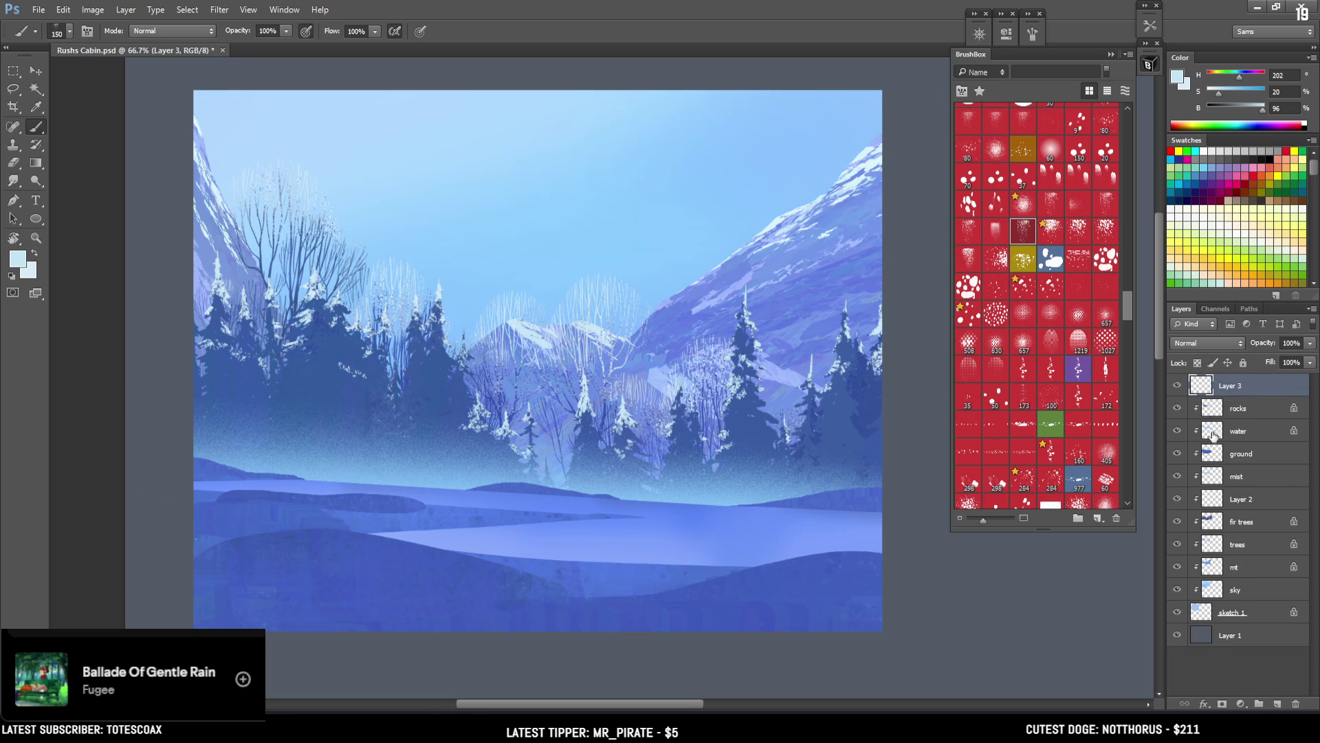
{"action": "double_click", "coordinate": [1234, 386]}
{"action": "key", "text": "Return"}
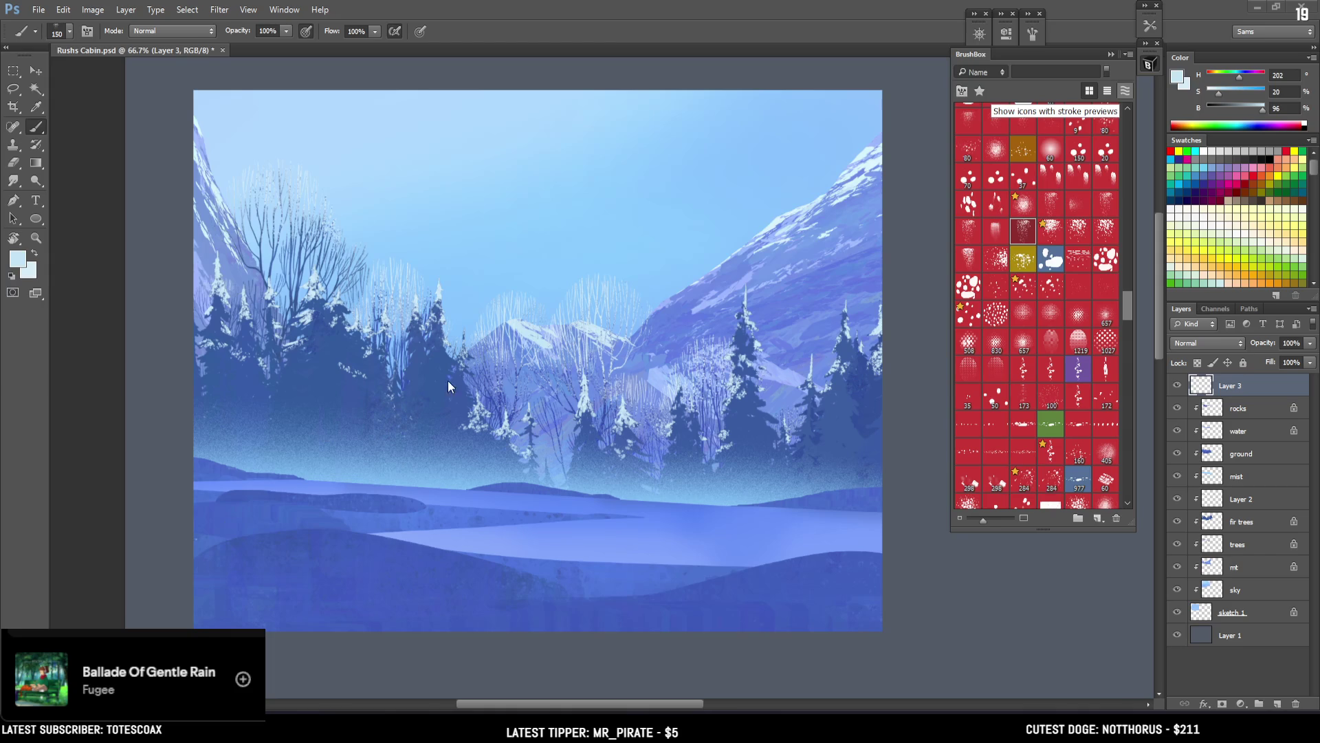
Step: Stipple frosty white onto the central trees on Layer 3, panning the view slightly up
{"action": "left_click_drag", "start_coordinate": [563, 443], "coordinate": [588, 429]}
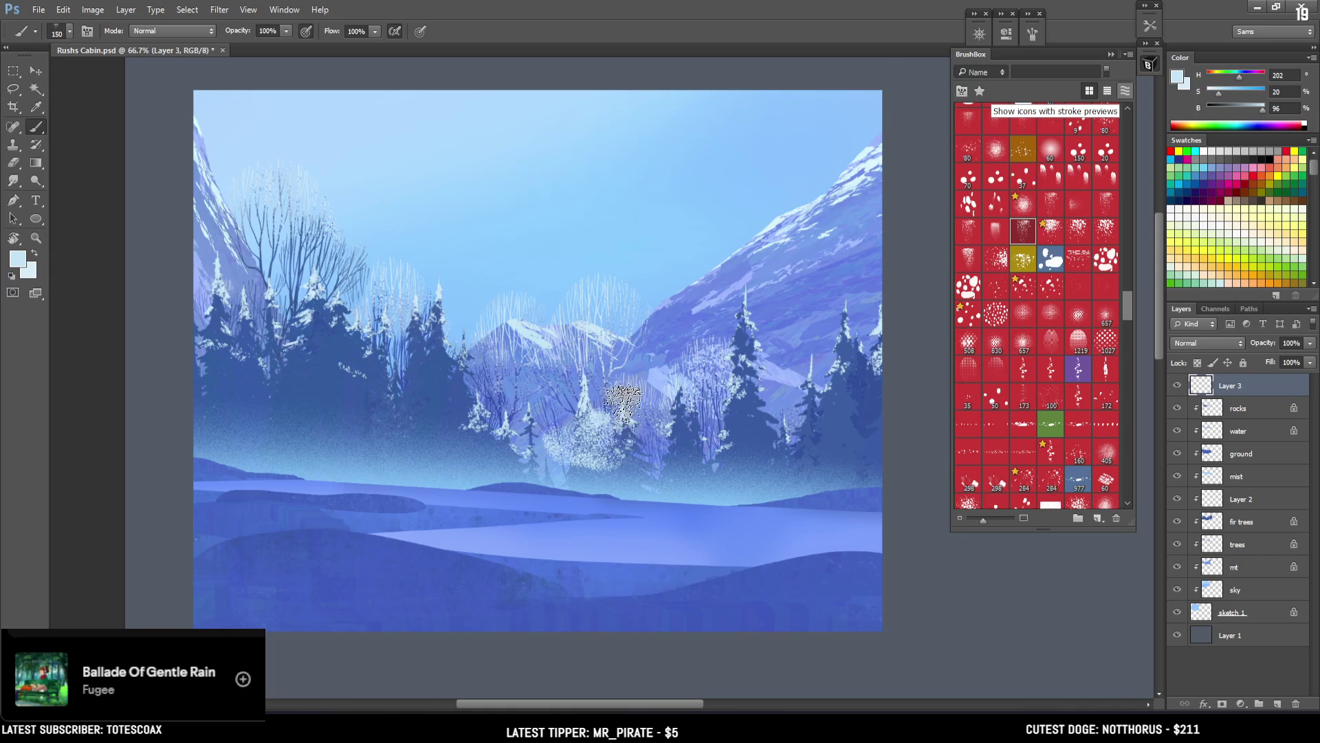
{"action": "left_click_drag", "start_coordinate": [619, 388], "coordinate": [629, 363]}
{"action": "key", "text": "l"}
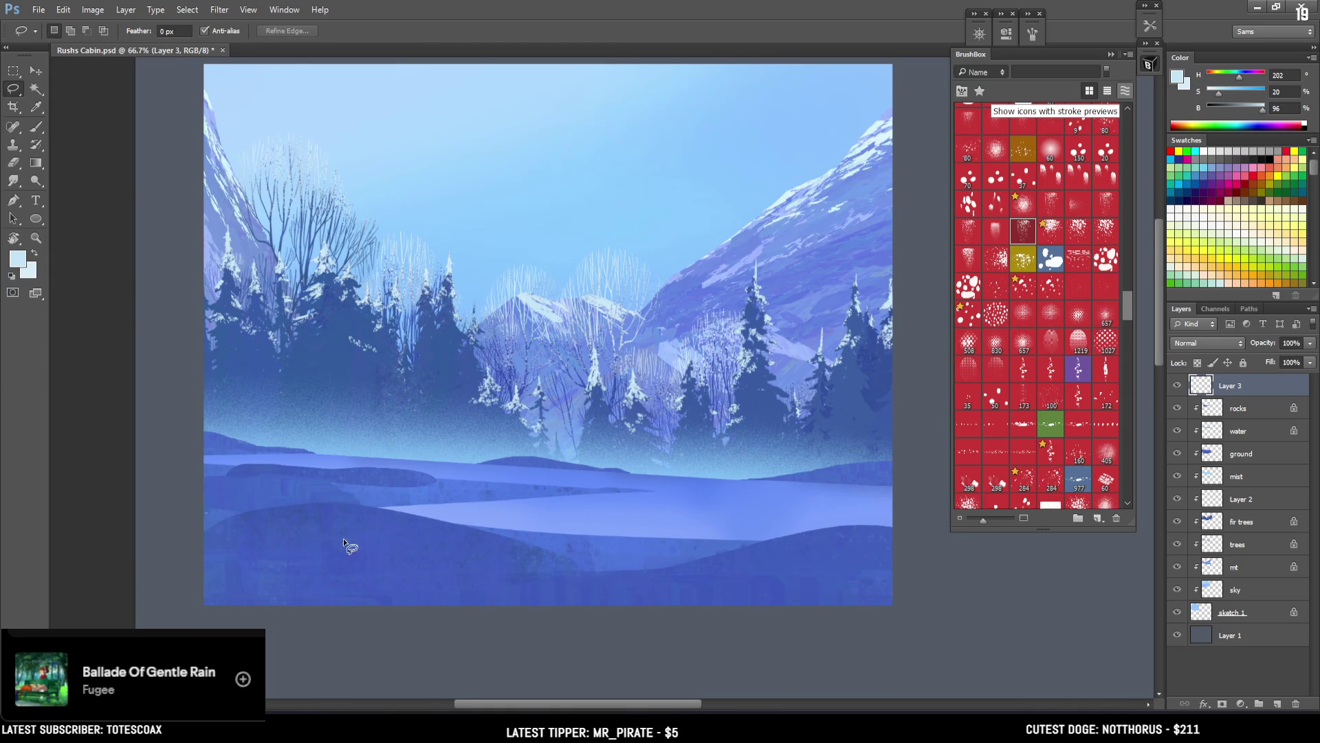
Step: Lasso the lower-left mound and test frost strokes with two stipple brushes, undoing each
{"action": "mouse_move", "coordinate": [330, 510]}
{"action": "left_mouse_down"}
{"action": "mouse_move", "coordinate": [162, 550]}
{"action": "mouse_move", "coordinate": [229, 594]}
{"action": "mouse_move", "coordinate": [467, 589]}
{"action": "left_mouse_up"}
{"action": "key", "text": "b"}
{"action": "left_click_drag", "start_coordinate": [371, 535], "coordinate": [234, 510]}
{"action": "key", "text": "bracketright"}
{"action": "key", "text": "ctrl+z"}
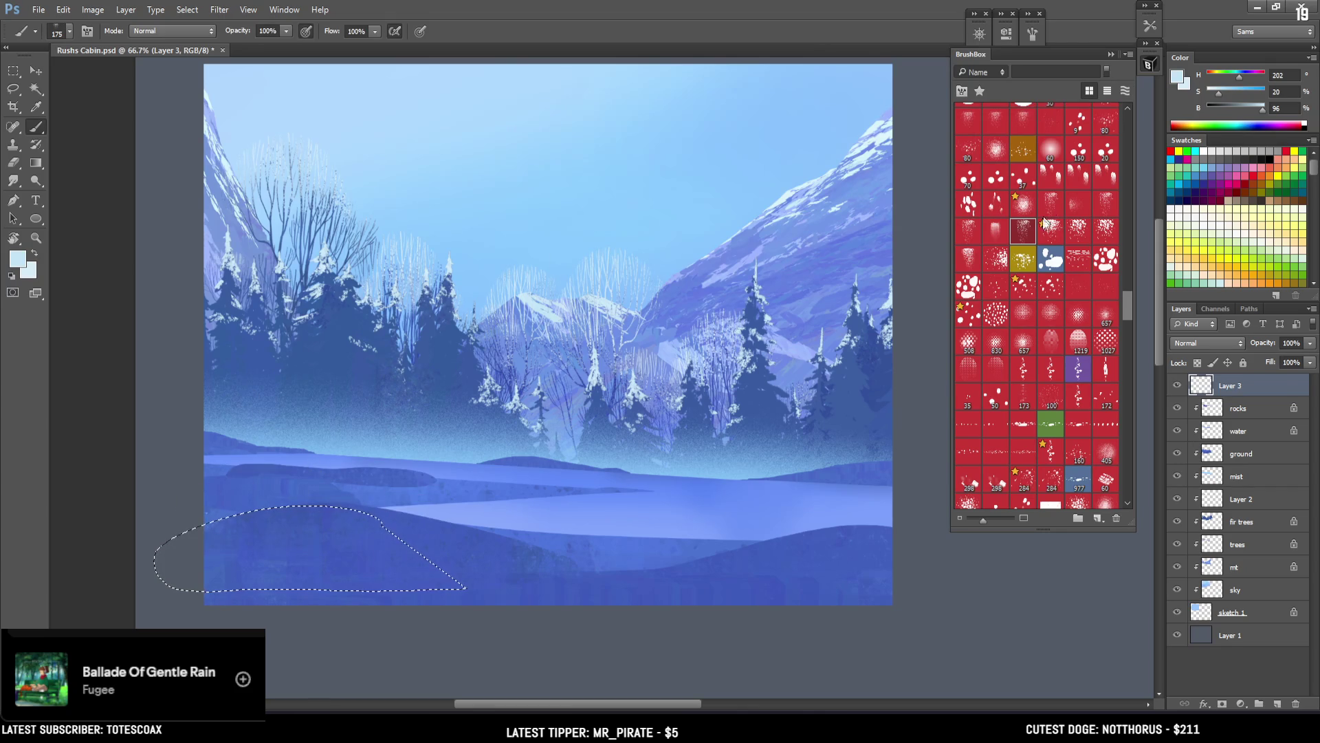
{"action": "left_click", "coordinate": [1050, 231]}
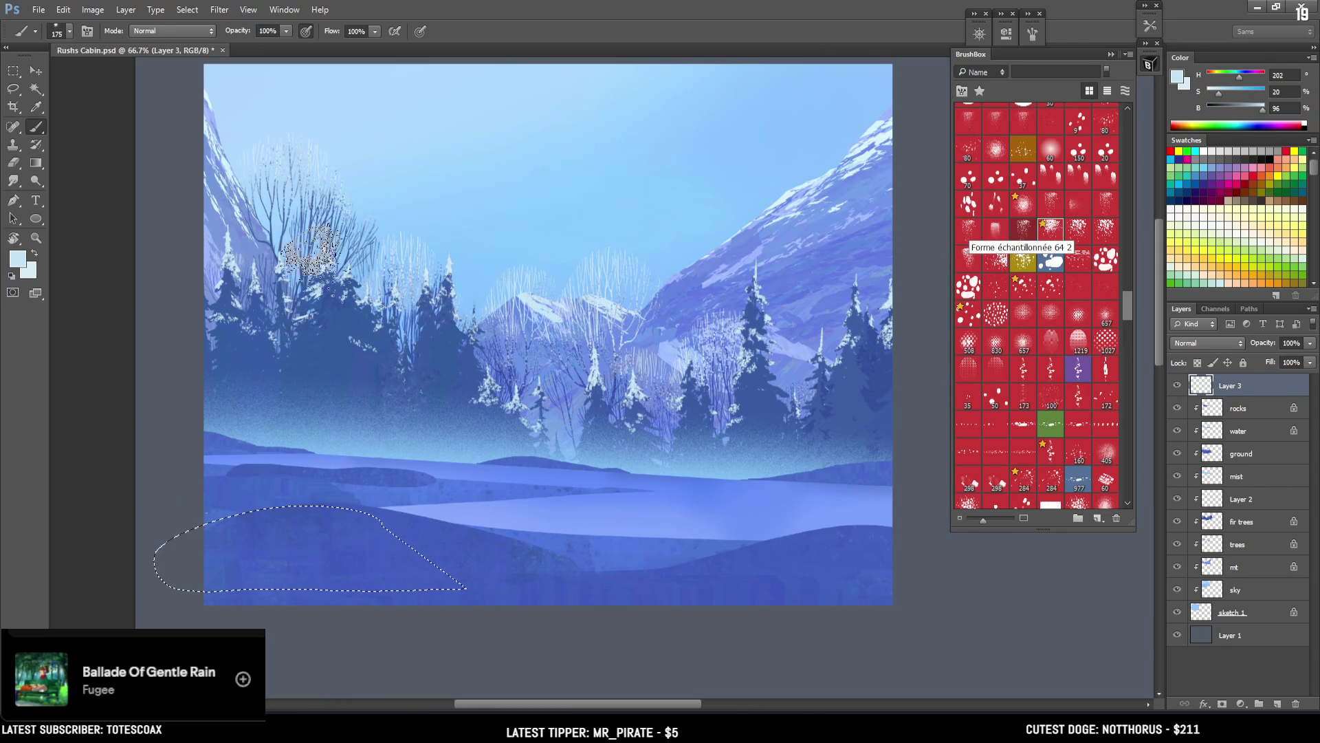
{"action": "left_click_drag", "start_coordinate": [279, 475], "coordinate": [221, 460]}
{"action": "key", "text": "ctrl+z"}
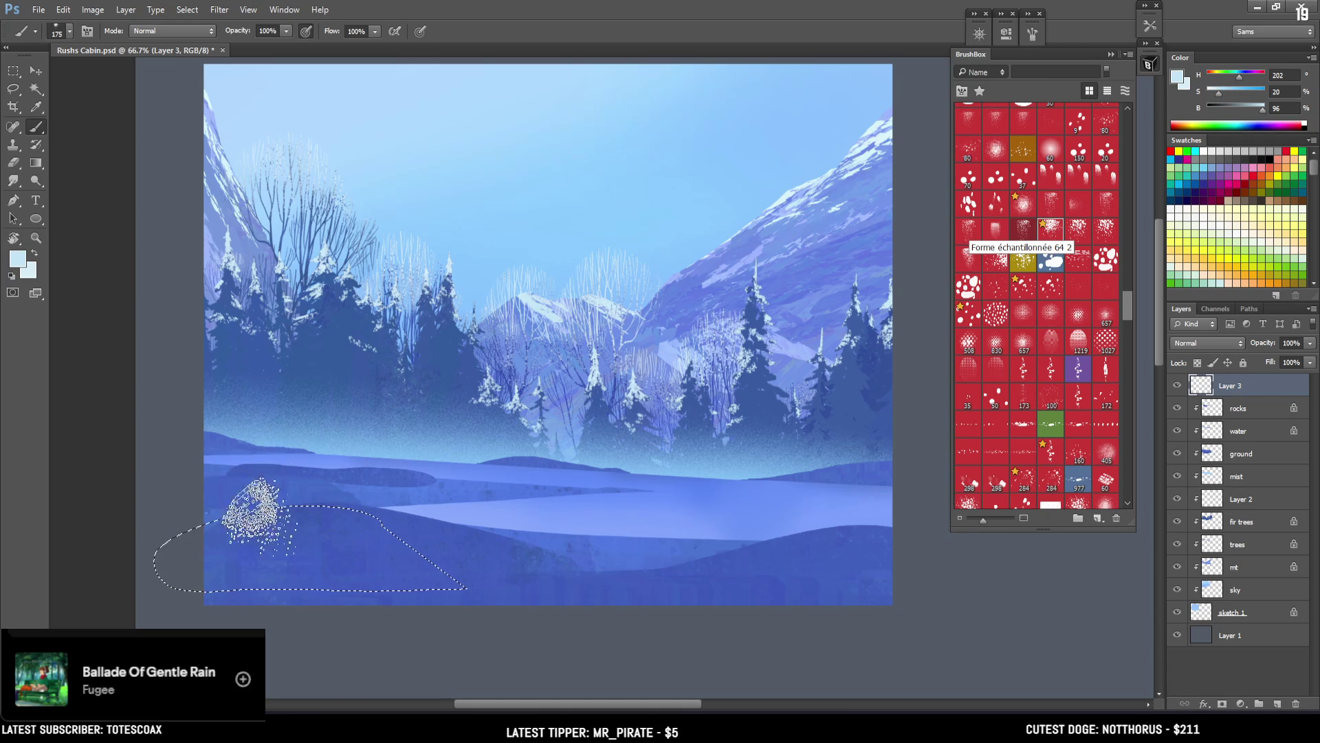
Step: Frost the mound's top edge at brush size 200-250, then deselect and delete Layer 3
{"action": "key", "text": "bracketright"}
{"action": "mouse_move", "coordinate": [240, 509]}
{"action": "left_mouse_down"}
{"action": "mouse_move", "coordinate": [265, 469]}
{"action": "mouse_move", "coordinate": [319, 476]}
{"action": "mouse_move", "coordinate": [440, 551]}
{"action": "mouse_move", "coordinate": [464, 581]}
{"action": "left_mouse_up"}
{"action": "key", "text": "bracketright"}
{"action": "key", "text": "ctrl+d"}
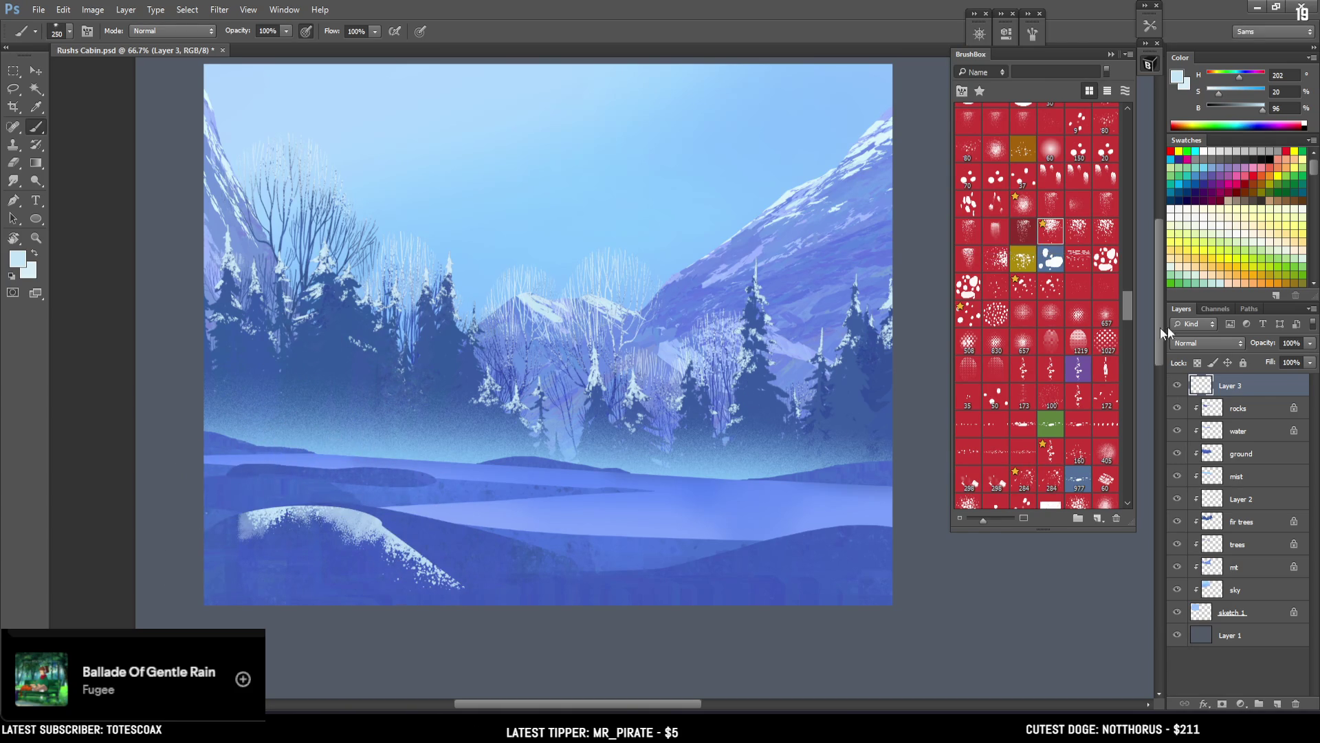
{"action": "key", "text": "Delete"}
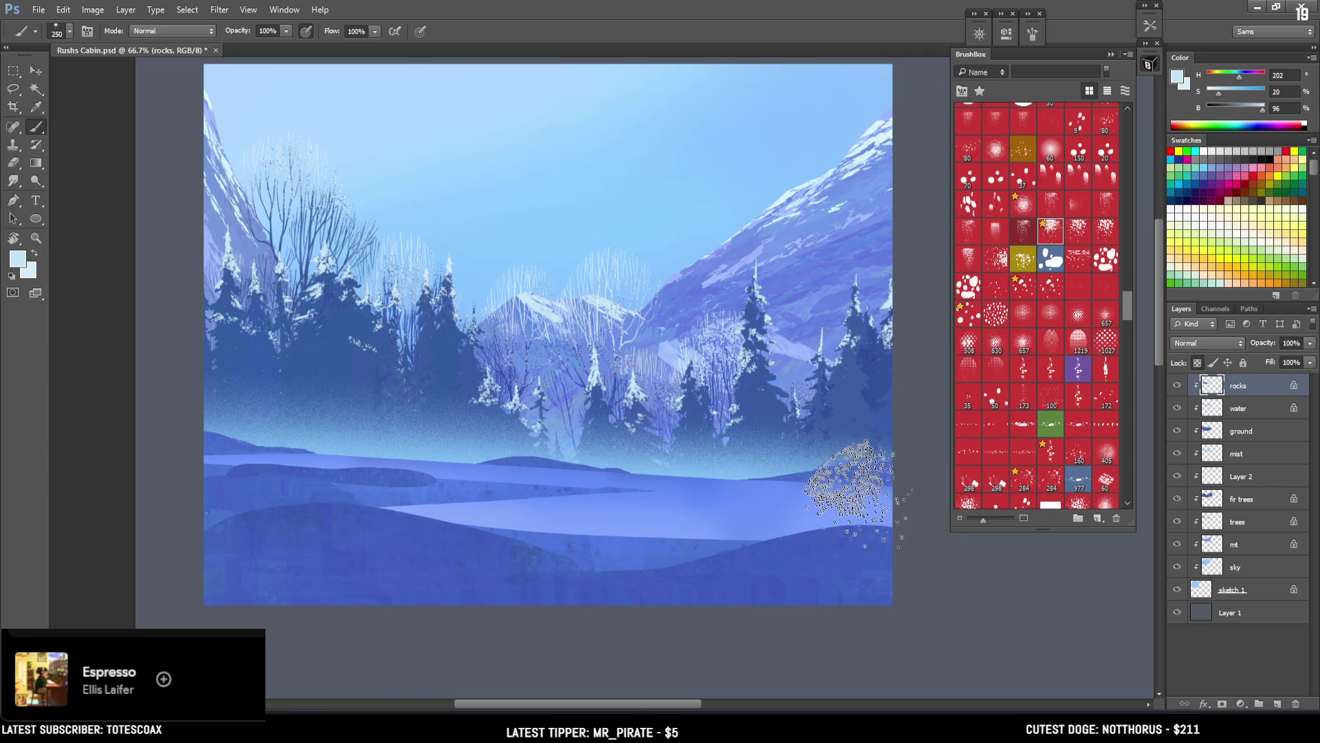
{"action": "mouse_move", "coordinate": [810, 495]}
{"action": "left_mouse_down"}
{"action": "mouse_move", "coordinate": [834, 539]}
{"action": "mouse_move", "coordinate": [834, 524]}
{"action": "mouse_move", "coordinate": [788, 498]}
{"action": "left_mouse_up"}
{"action": "key", "text": "bracketright"}
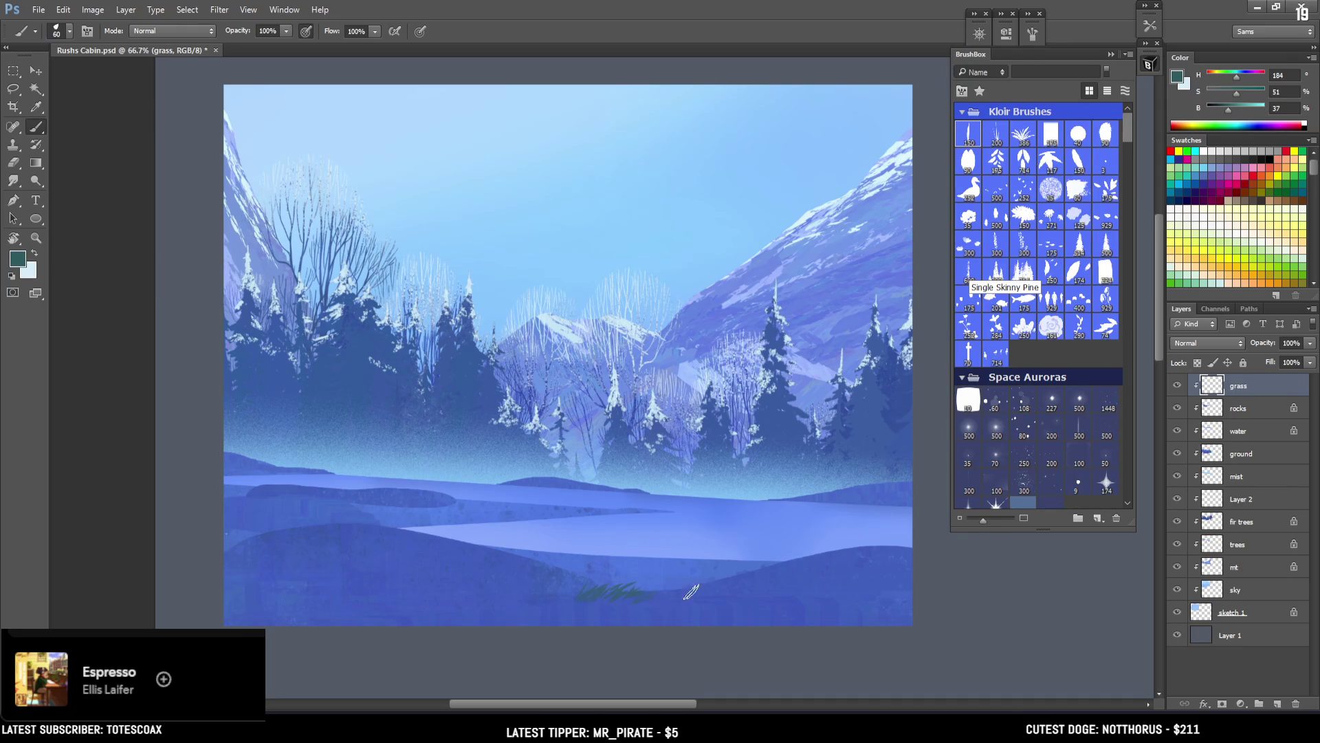
Step: Paint a short tuft and a longer grass stroke across the foreground at brush sizes 35 and 40
{"action": "key", "text": "ctrl+z"}
{"action": "key", "text": "bracketleft"}
{"action": "left_click_drag", "start_coordinate": [617, 571], "coordinate": [711, 561]}
{"action": "key", "text": "bracketright"}
{"action": "left_click_drag", "start_coordinate": [583, 560], "coordinate": [760, 562]}
Step: Undo the lower grass strokes, extend the upper stroke leftward, and add more strokes below it
{"action": "key", "text": "bracketleft"}
{"action": "key", "text": "ctrl+z"}
{"action": "key", "text": "bracketleft"}
{"action": "key", "text": "ctrl+z"}
{"action": "key", "text": "bracketright"}
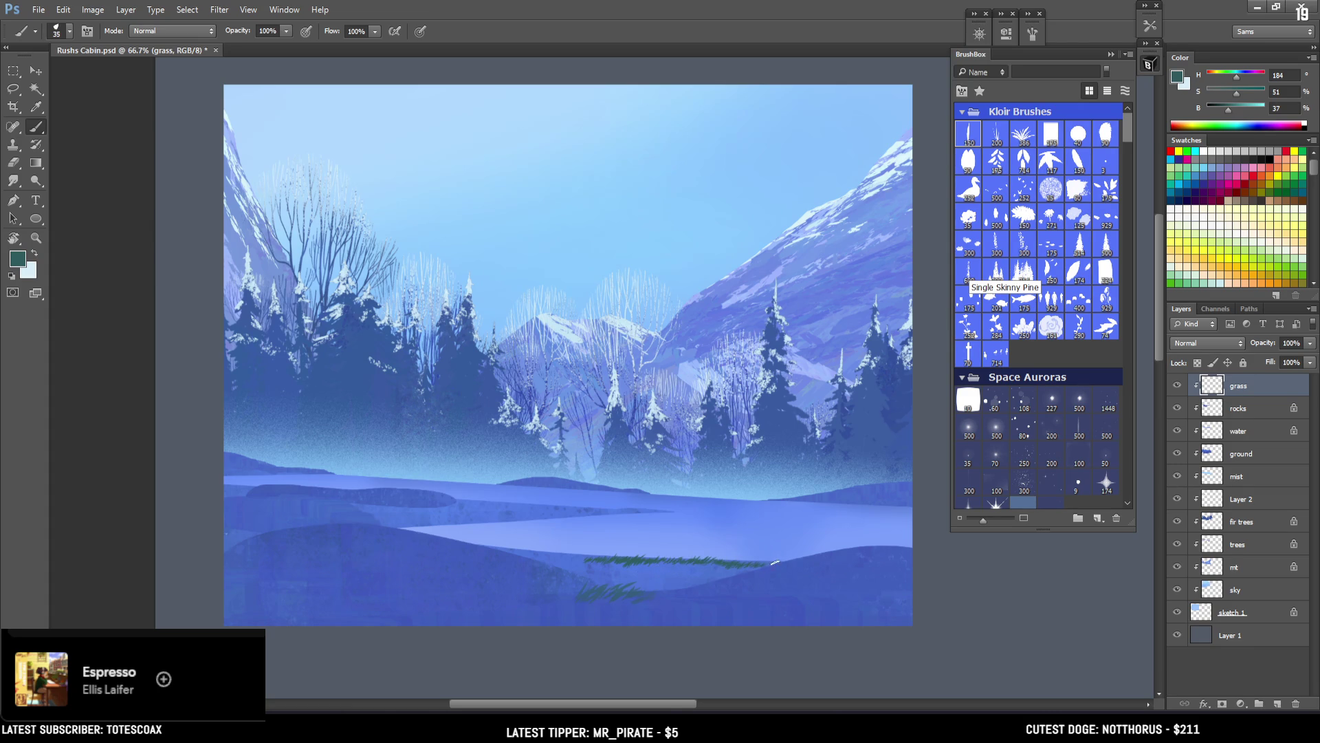
{"action": "left_click_drag", "start_coordinate": [550, 555], "coordinate": [667, 567]}
{"action": "key", "text": "bracketright"}
{"action": "left_click_drag", "start_coordinate": [640, 575], "coordinate": [731, 570]}
Step: Sample the teal grass colour and paint teal and dark-green grass across the meadow
{"action": "left_click", "coordinate": [744, 558], "text": "alt"}
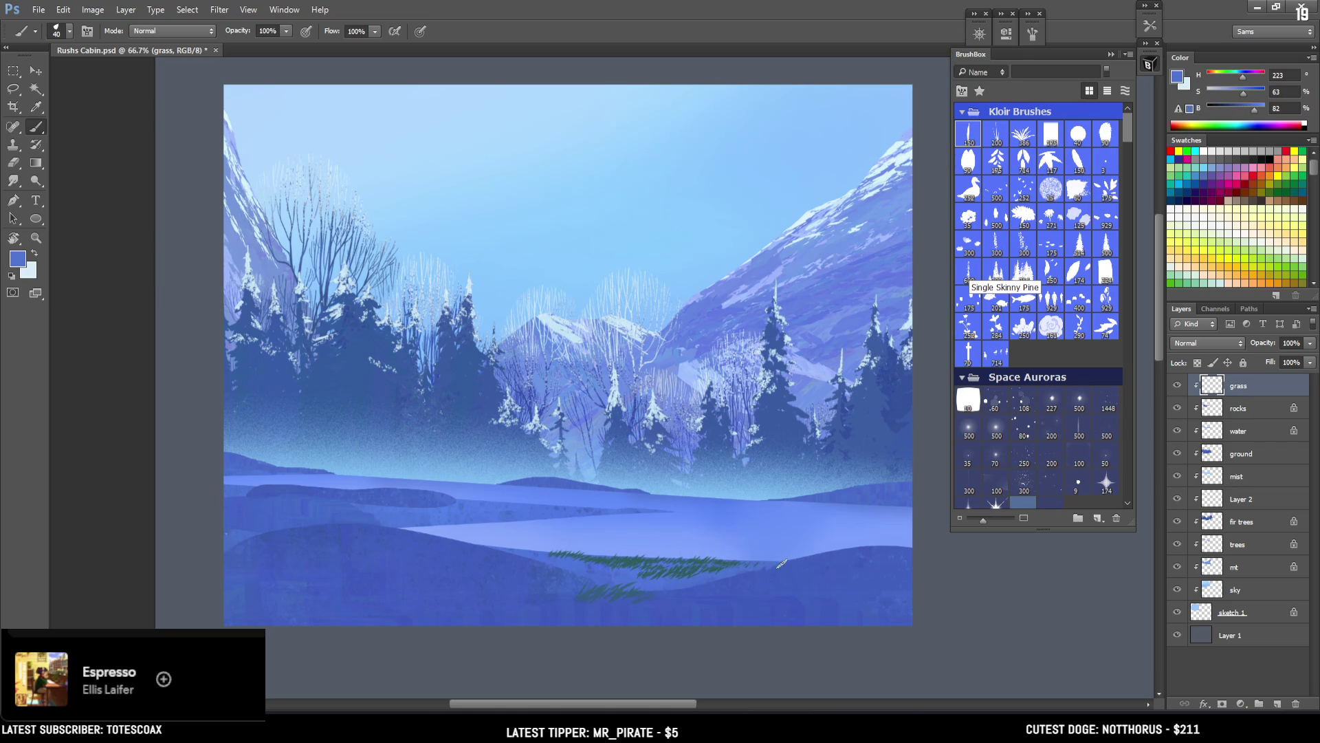
{"action": "left_click", "coordinate": [737, 564], "text": "alt"}
{"action": "key", "text": "bracketleft"}
{"action": "mouse_move", "coordinate": [734, 561]}
{"action": "left_mouse_down"}
{"action": "mouse_move", "coordinate": [774, 563]}
{"action": "mouse_move", "coordinate": [736, 567]}
{"action": "left_mouse_up"}
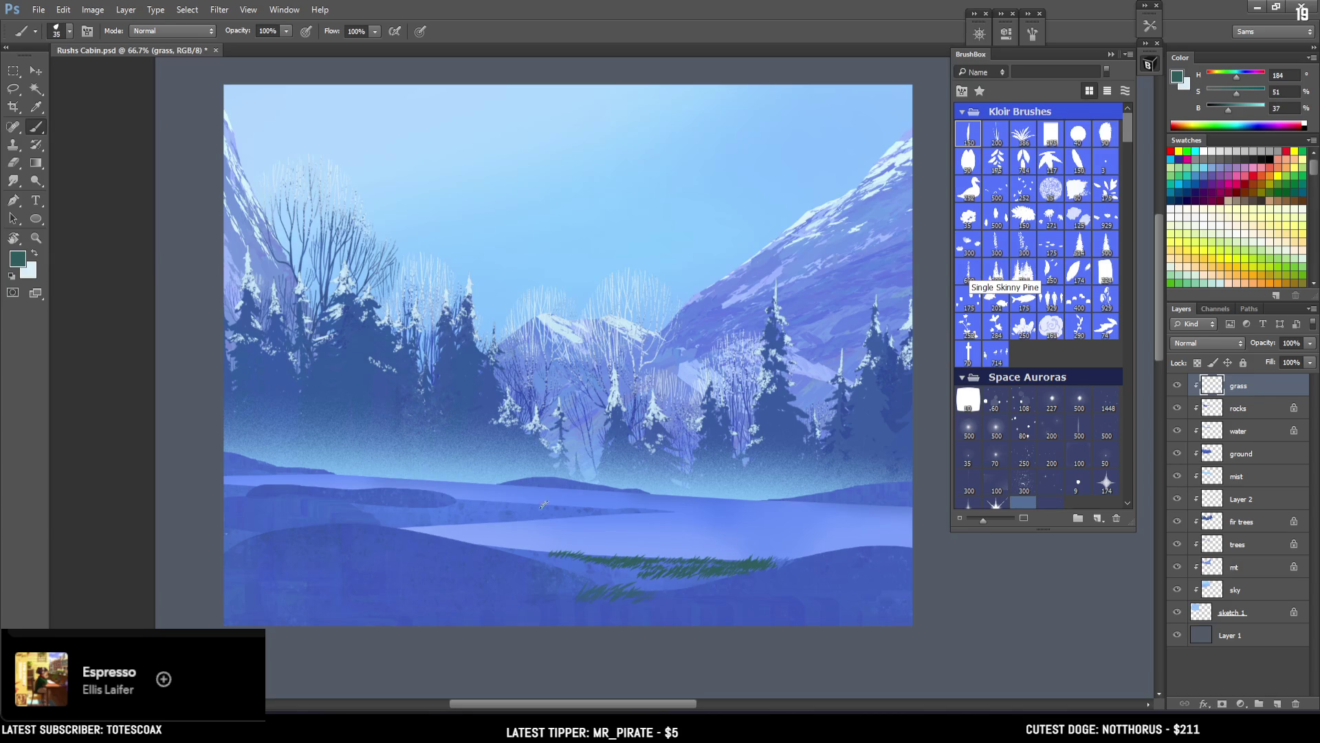
{"action": "mouse_move", "coordinate": [543, 561]}
{"action": "left_mouse_down"}
{"action": "mouse_move", "coordinate": [586, 554]}
{"action": "mouse_move", "coordinate": [658, 570]}
{"action": "left_mouse_up"}
Step: Sample the blue ground colour and darken the ground to the right of the grass
{"action": "left_click", "coordinate": [656, 585], "text": "alt"}
{"action": "left_click", "coordinate": [663, 560], "text": "alt"}
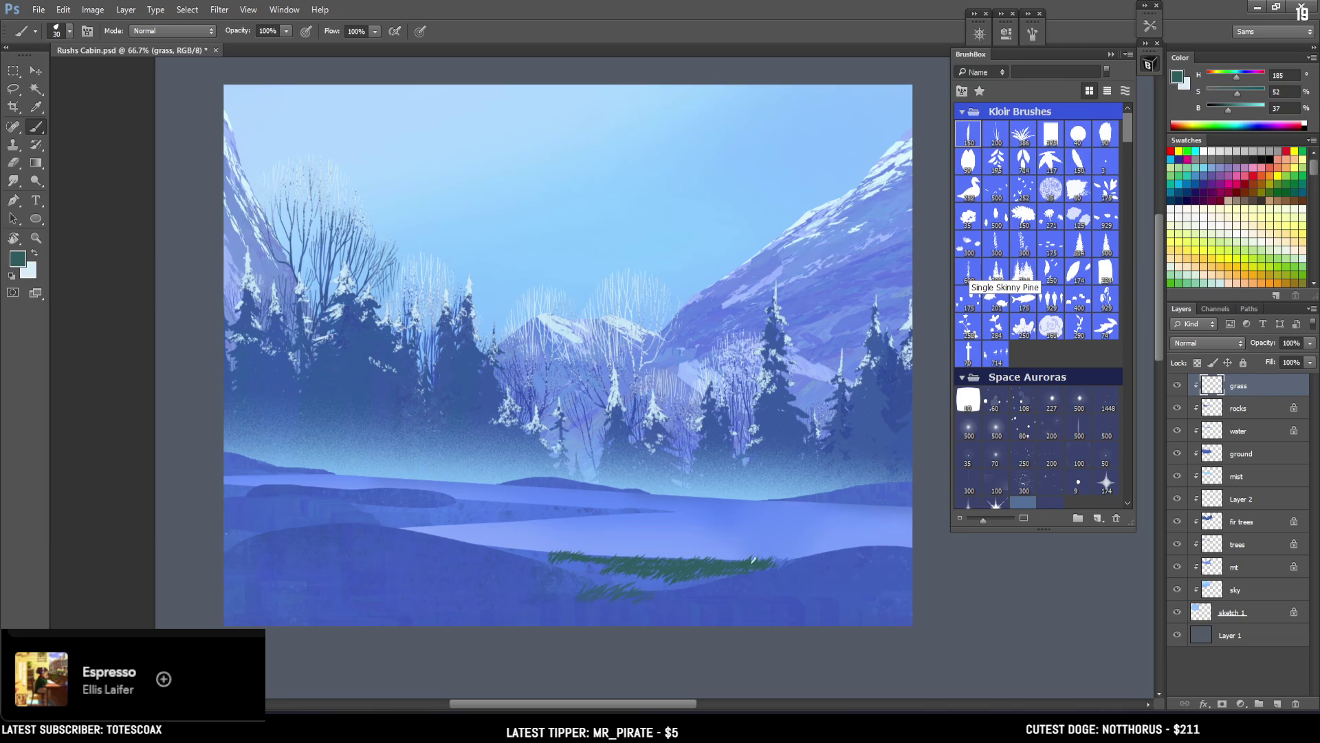
{"action": "left_click", "coordinate": [780, 563], "text": "alt"}
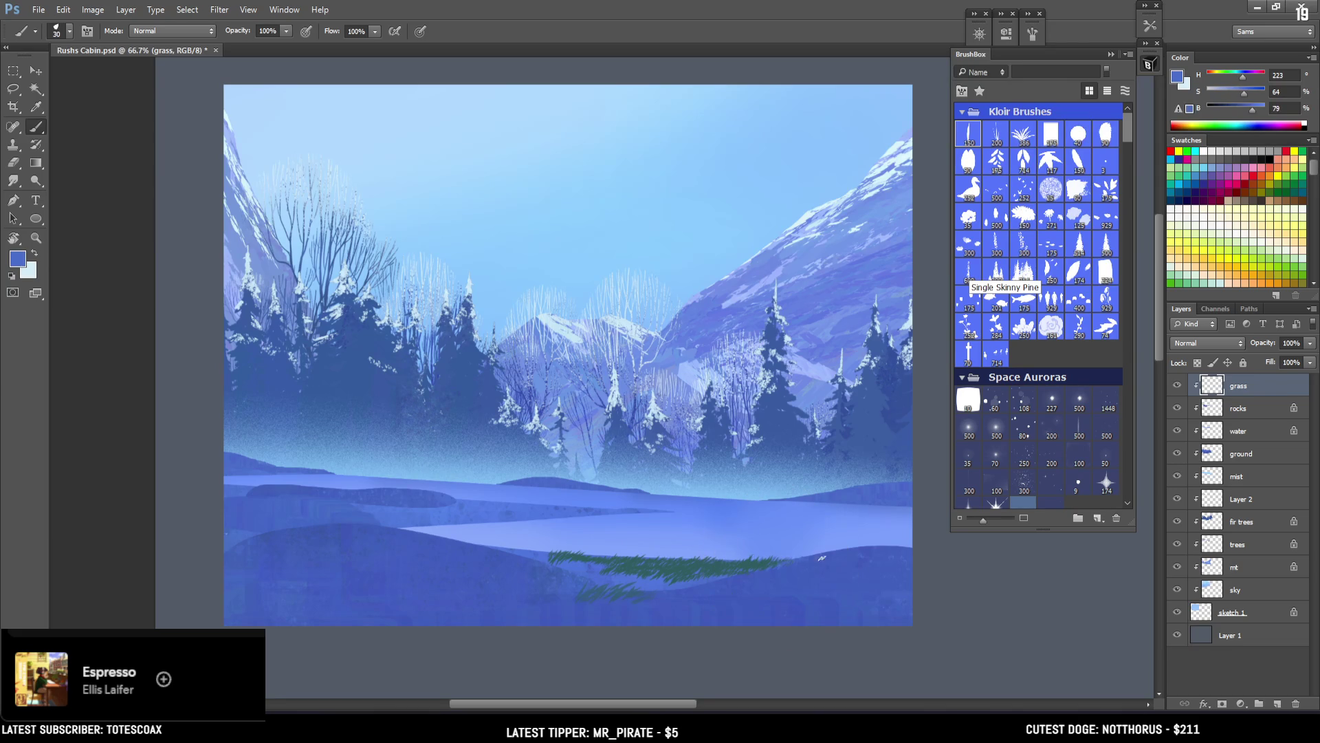
{"action": "key", "text": "bracketright"}
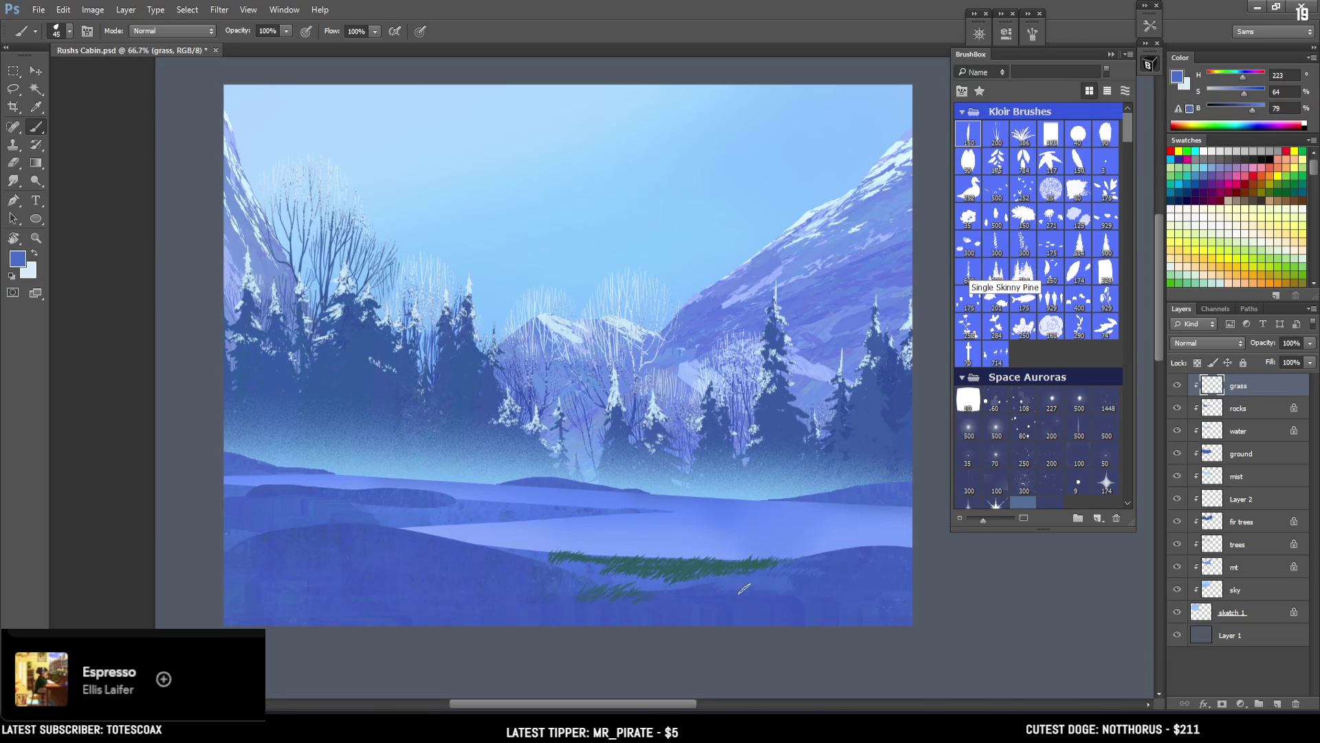
{"action": "left_click_drag", "start_coordinate": [794, 584], "coordinate": [716, 584]}
Step: With airbrush build-up on and a larger brush, paint mid-tone green grass across the lower patch
{"action": "left_click", "coordinate": [606, 563], "text": "alt"}
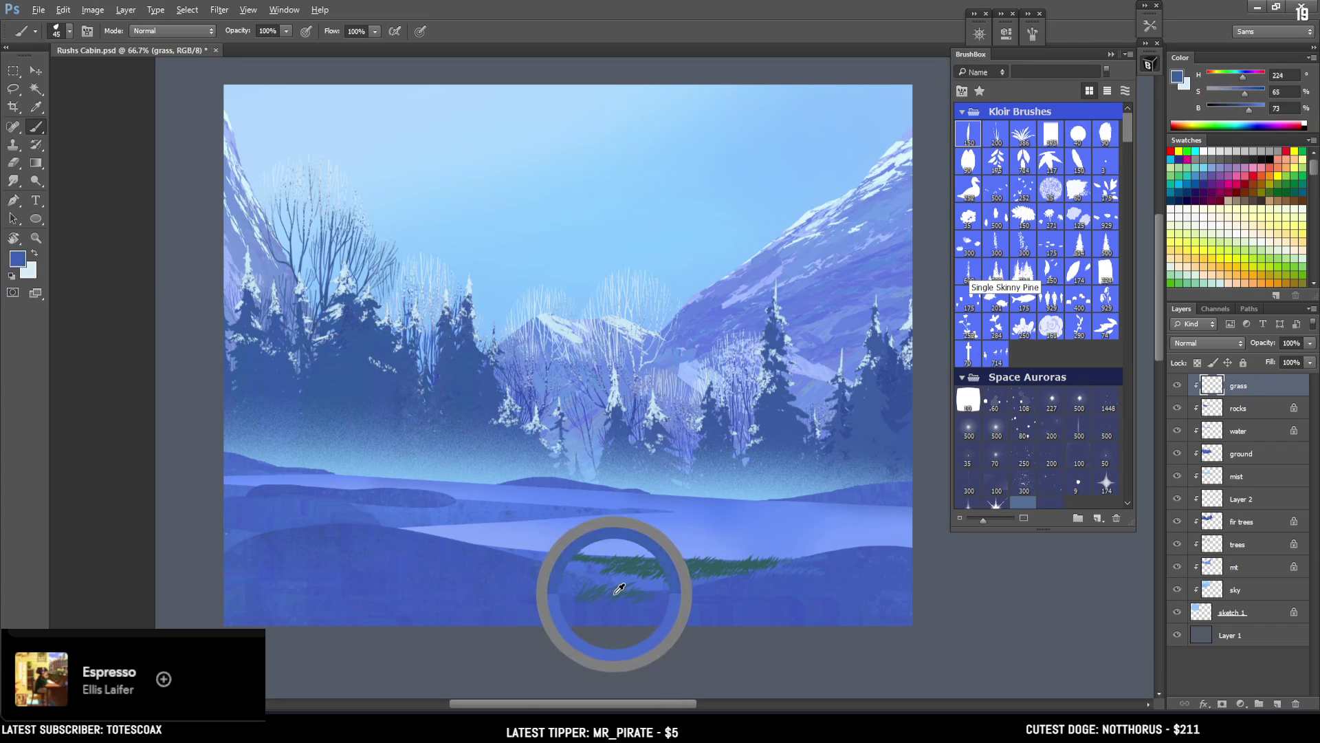
{"action": "key", "text": "bracketright"}
{"action": "key", "text": "bracketright"}
{"action": "key", "text": "bracketright"}
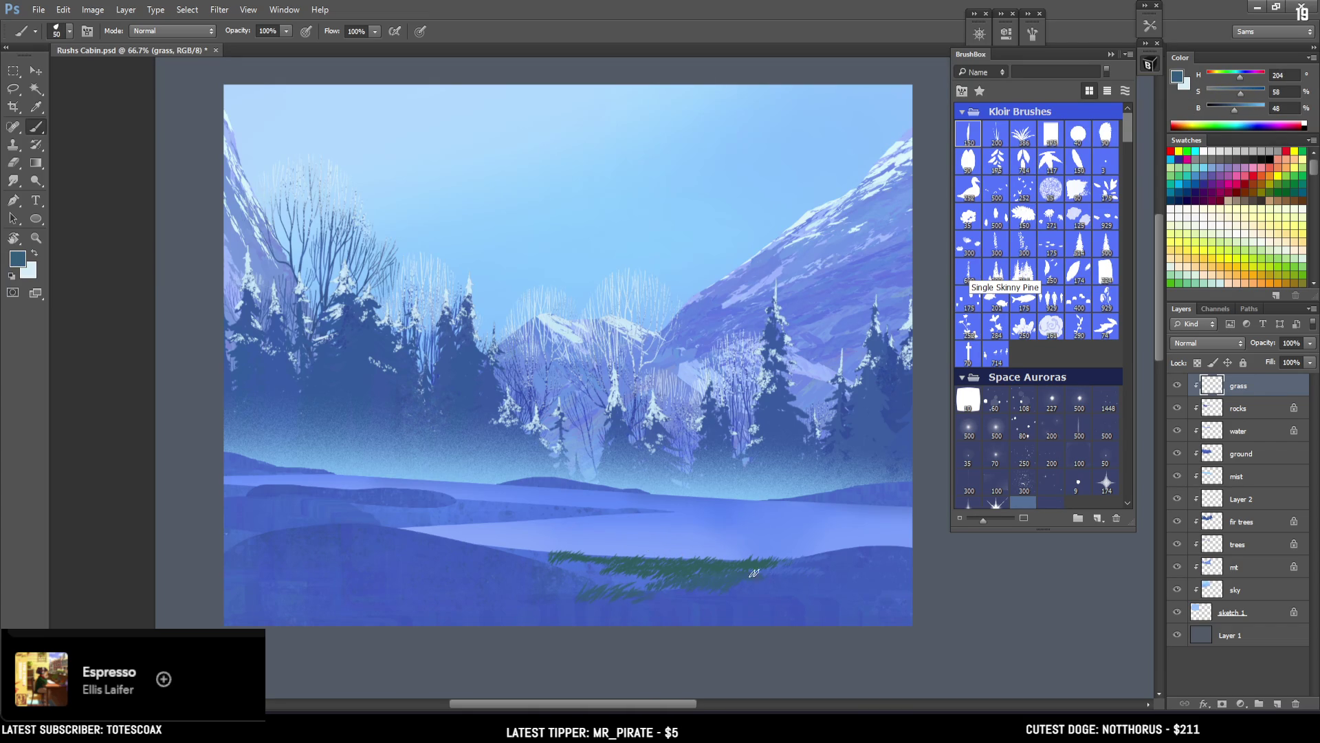
{"action": "left_click", "coordinate": [308, 31]}
{"action": "key", "text": "bracketright"}
{"action": "key", "text": "bracketright"}
{"action": "mouse_move", "coordinate": [795, 590]}
{"action": "left_mouse_down"}
{"action": "mouse_move", "coordinate": [566, 590]}
{"action": "mouse_move", "coordinate": [628, 593]}
{"action": "left_mouse_up"}
Step: Paint darker marks and a faint dark stroke across the grass using sampled dark grass tones
{"action": "left_click", "coordinate": [545, 558], "text": "alt"}
{"action": "key", "text": "bracketleft"}
{"action": "key", "text": "bracketleft"}
{"action": "key", "text": "bracketleft"}
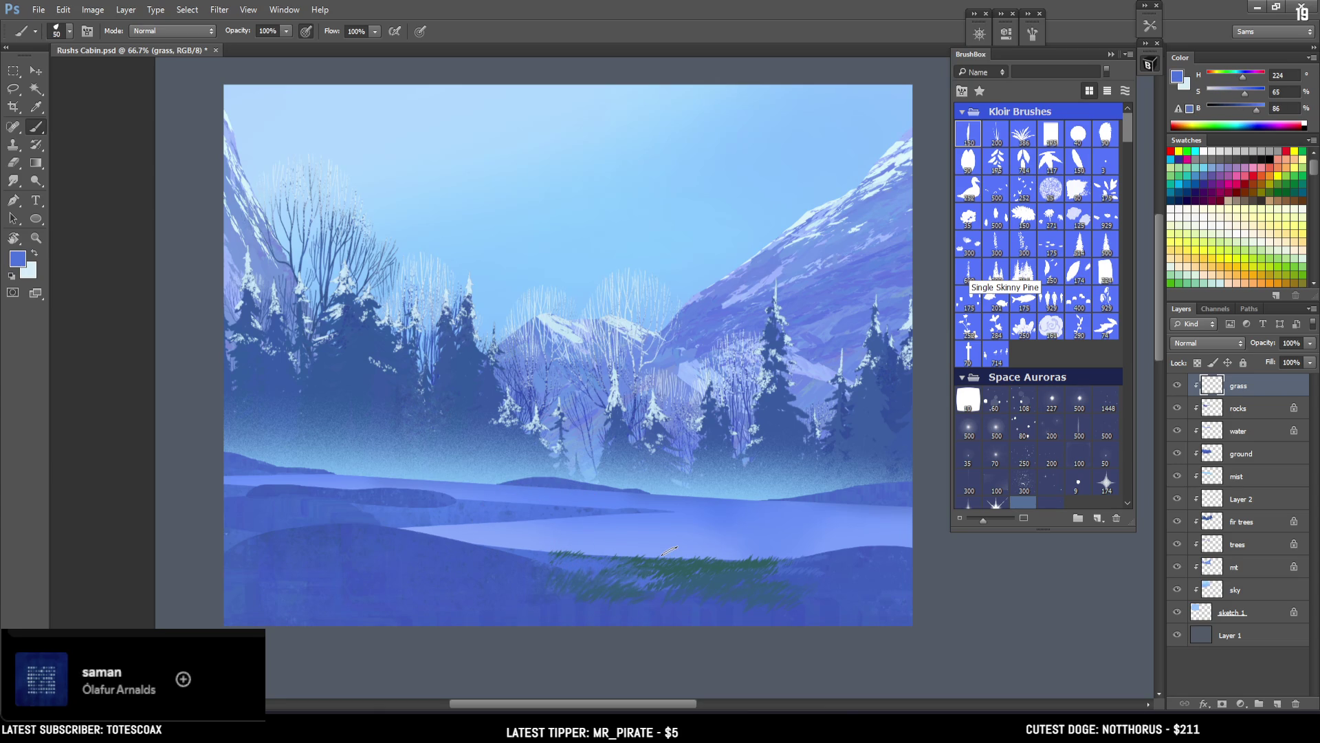
{"action": "key", "text": "bracketleft"}
{"action": "key", "text": "bracketleft"}
{"action": "key", "text": "bracketleft"}
{"action": "left_click_drag", "start_coordinate": [645, 596], "coordinate": [693, 583]}
{"action": "key", "text": "bracketright"}
{"action": "left_click", "coordinate": [693, 582], "text": "alt"}
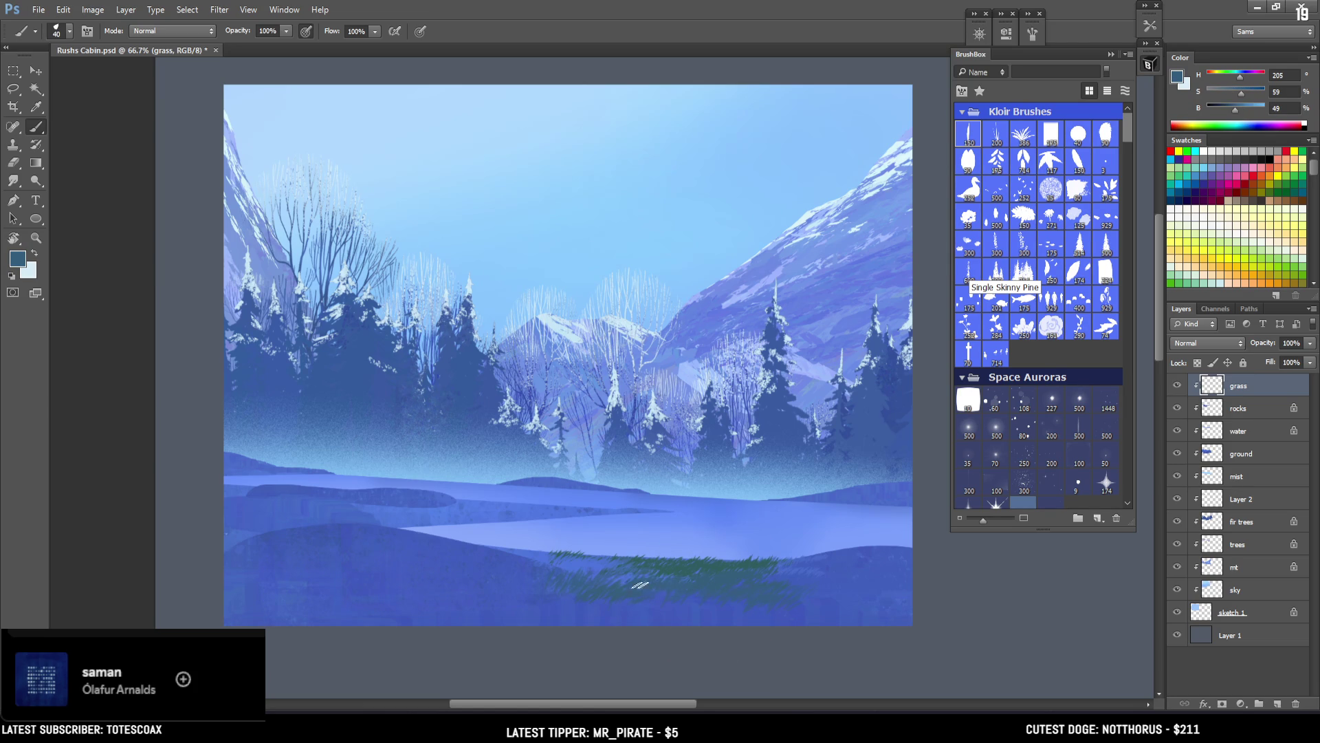
{"action": "left_click", "coordinate": [599, 569], "text": "alt"}
{"action": "key", "text": "bracketleft"}
{"action": "left_click_drag", "start_coordinate": [613, 567], "coordinate": [592, 564]}
Step: Sample a darker teal and paint a dark stroke along the top of the grass
{"action": "key", "text": "bracketleft"}
{"action": "left_click", "coordinate": [545, 555], "text": "alt"}
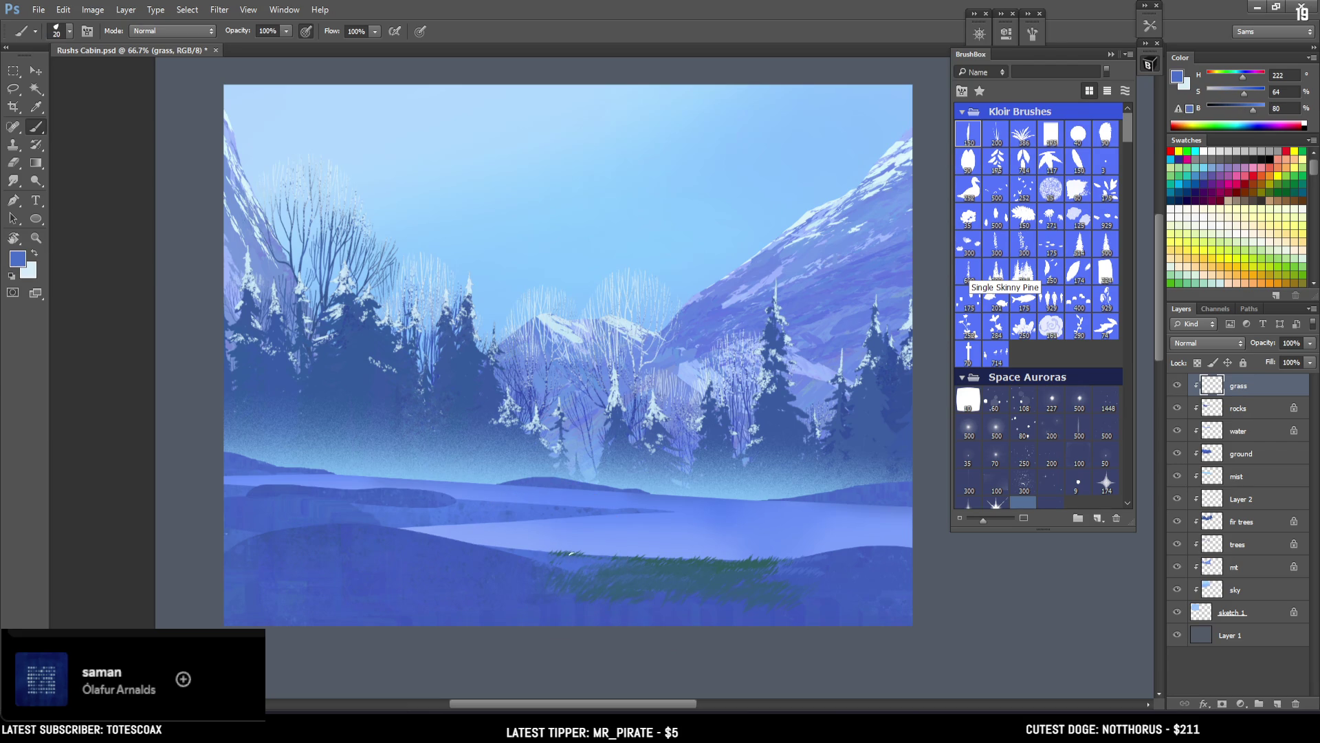
{"action": "left_click", "coordinate": [571, 553], "text": "alt"}
{"action": "left_click_drag", "start_coordinate": [627, 561], "coordinate": [630, 561]}
{"action": "key", "text": "bracketright"}
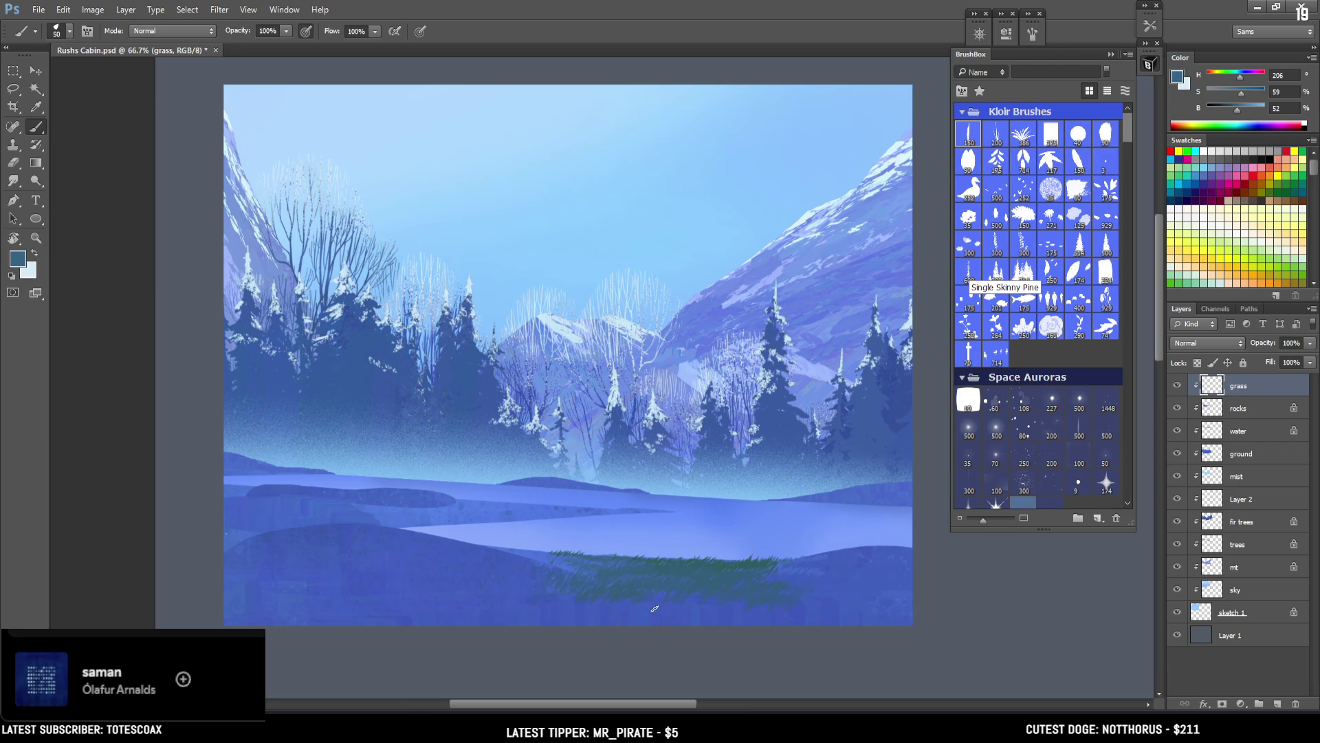
{"action": "mouse_move", "coordinate": [591, 606]}
{"action": "left_mouse_down"}
{"action": "mouse_move", "coordinate": [513, 575]}
{"action": "mouse_move", "coordinate": [638, 548]}
{"action": "left_mouse_up"}
{"action": "key", "text": "e"}
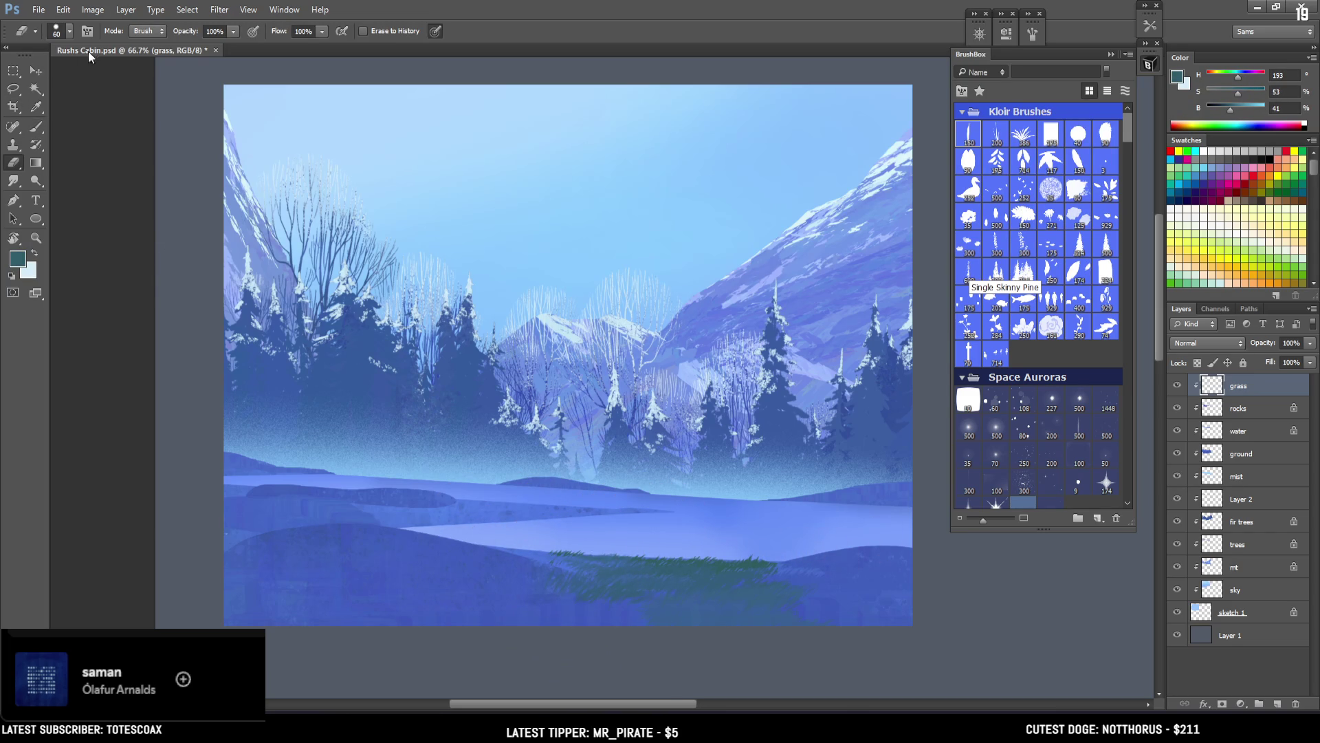
Step: Move the grass layer down-left to the bottom-centre foreground, then resample a teal for the brush
{"action": "left_click", "coordinate": [36, 71]}
{"action": "mouse_move", "coordinate": [651, 638]}
{"action": "left_mouse_down"}
{"action": "mouse_move", "coordinate": [633, 621]}
{"action": "mouse_move", "coordinate": [634, 637]}
{"action": "mouse_move", "coordinate": [632, 625]}
{"action": "mouse_move", "coordinate": [404, 623]}
{"action": "mouse_move", "coordinate": [626, 630]}
{"action": "mouse_move", "coordinate": [641, 599]}
{"action": "mouse_move", "coordinate": [637, 627]}
{"action": "left_mouse_up"}
{"action": "key", "text": "e"}
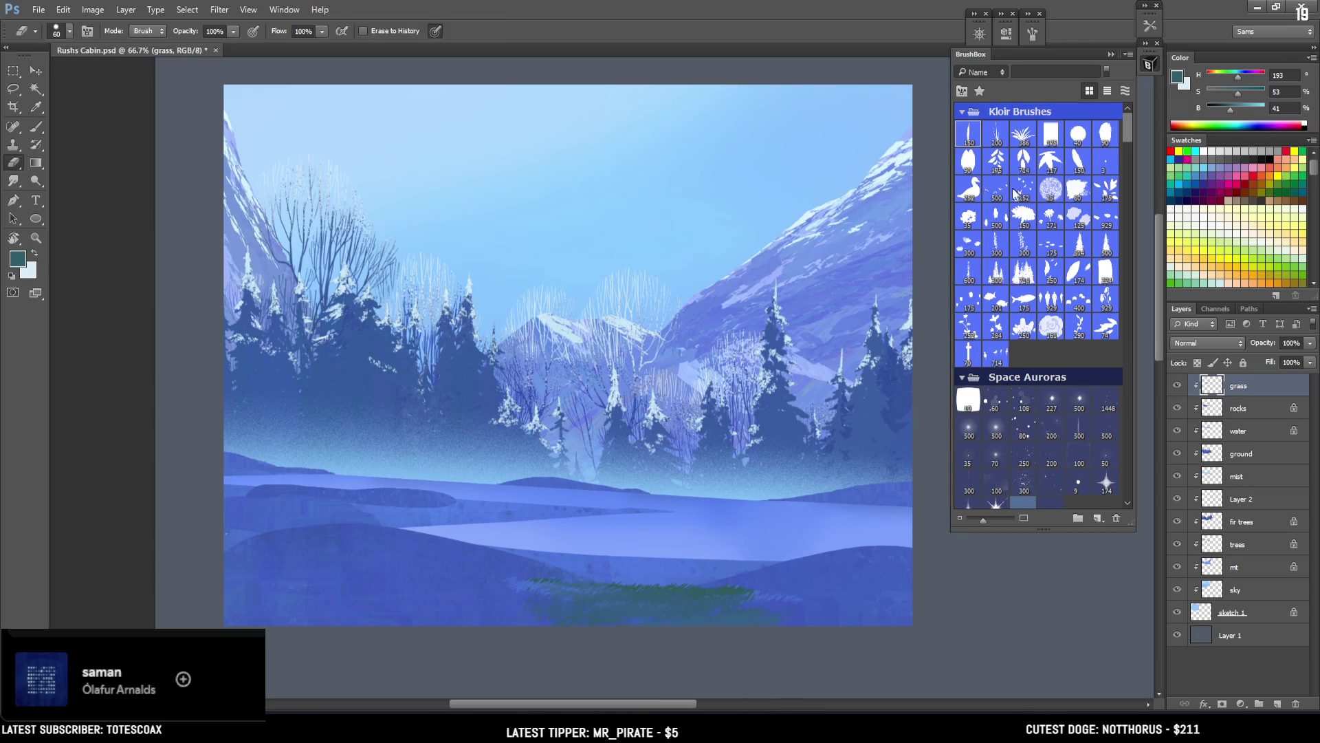
{"action": "key", "text": "bracketleft"}
{"action": "key", "text": "bracketleft"}
{"action": "key", "text": "bracketleft"}
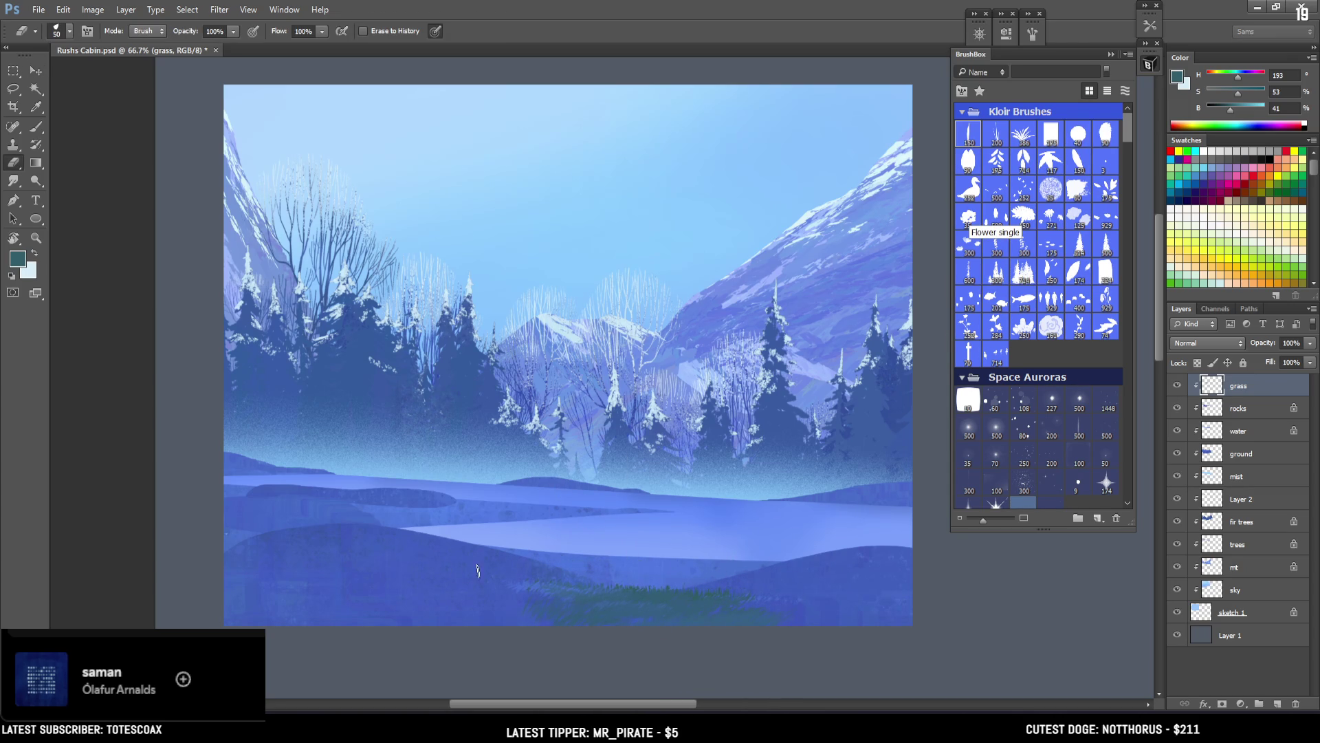
{"action": "key", "text": "b"}
{"action": "left_click", "coordinate": [690, 592], "text": "alt"}
{"action": "key", "text": "bracketright"}
{"action": "key", "text": "bracketright"}
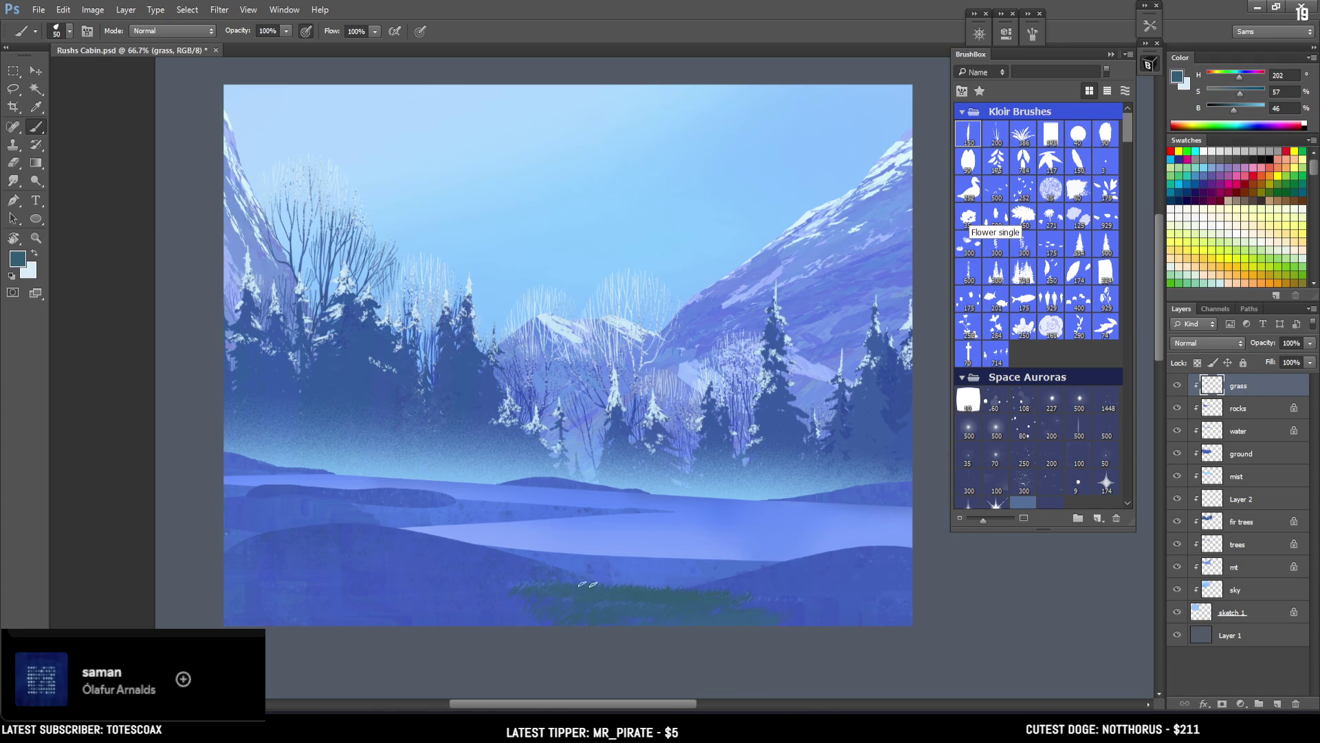
Step: Extend the grass patch toward the left and sample brighter and teal-blue tones from the canvas
{"action": "mouse_move", "coordinate": [433, 579]}
{"action": "left_mouse_down"}
{"action": "mouse_move", "coordinate": [506, 586]}
{"action": "mouse_move", "coordinate": [377, 578]}
{"action": "mouse_move", "coordinate": [340, 596]}
{"action": "left_mouse_up"}
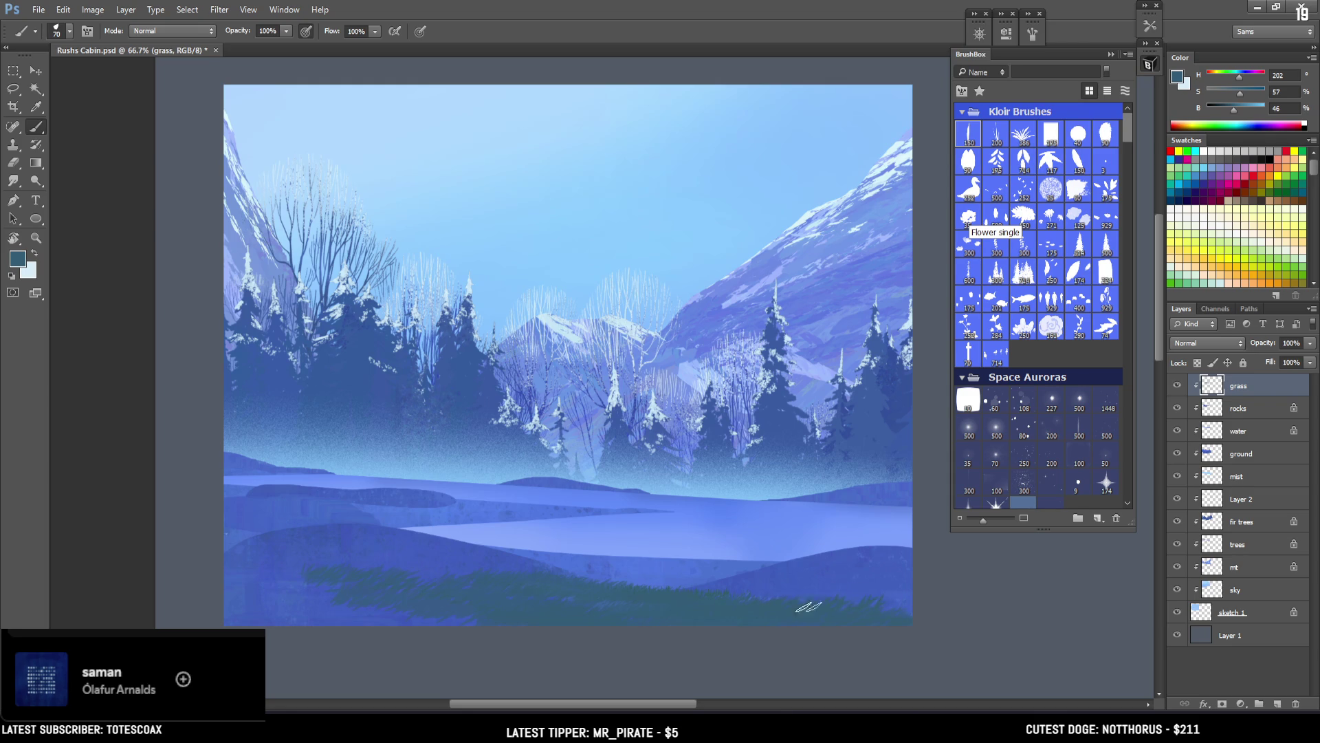
{"action": "left_click", "coordinate": [850, 586], "text": "alt"}
{"action": "key", "text": "bracketleft"}
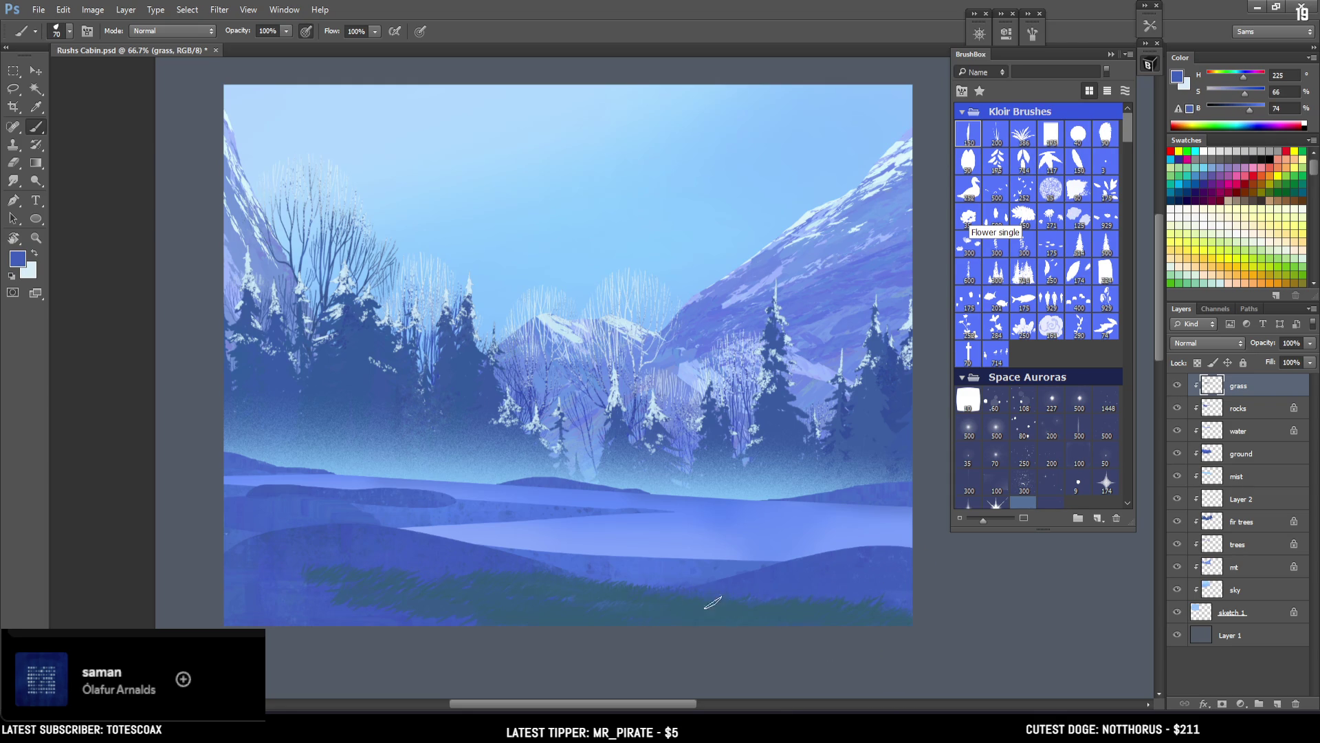
{"action": "left_click", "coordinate": [559, 595], "text": "alt"}
{"action": "left_click", "coordinate": [429, 604], "text": "alt"}
{"action": "key", "text": "bracketleft"}
{"action": "key", "text": "bracketleft"}
{"action": "key", "text": "bracketright"}
{"action": "key", "text": "bracketright"}
{"action": "key", "text": "bracketright"}
{"action": "key", "text": "bracketright"}
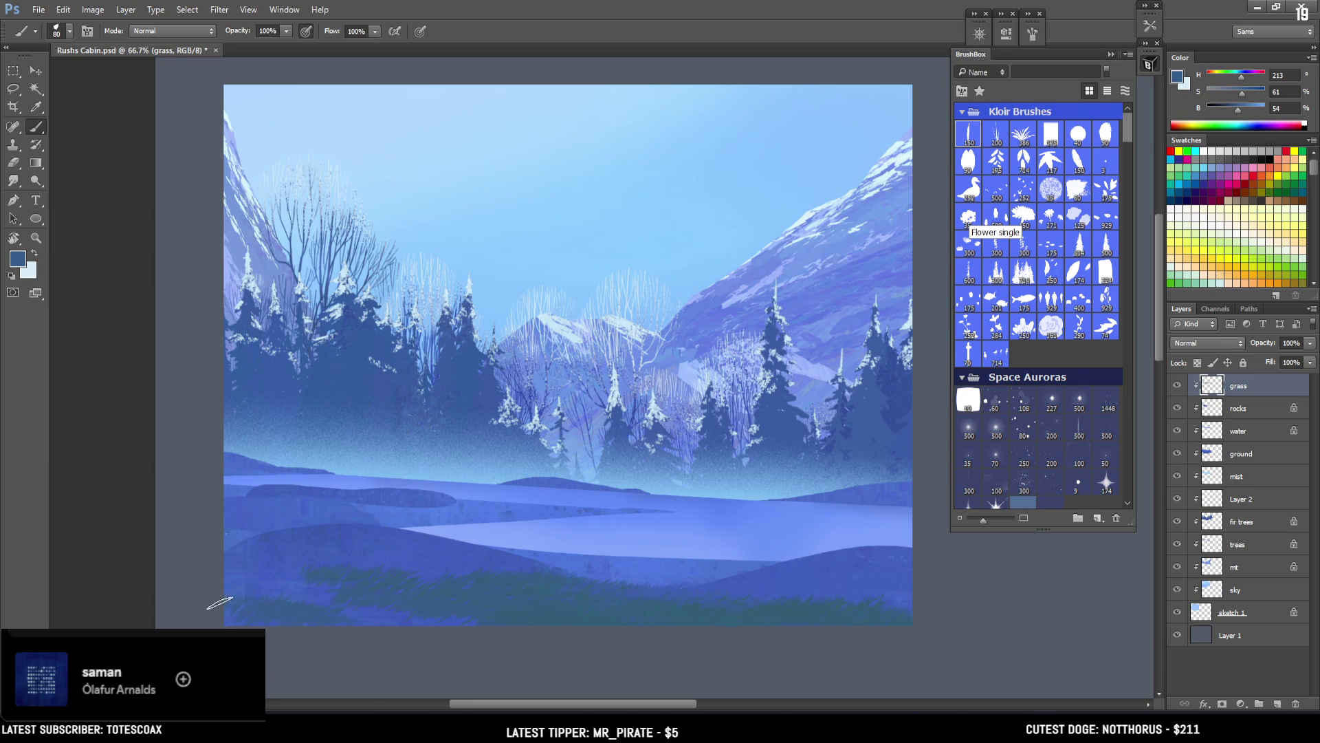
{"action": "key", "text": "alt"}
{"action": "key", "text": "bracketleft"}
{"action": "key", "text": "bracketleft"}
Step: Sample ground and grass blues, shift the paint colour toward teal, and paint a short grass stroke
{"action": "key", "text": "alt"}
{"action": "left_click", "coordinate": [298, 578], "text": "alt"}
{"action": "key", "text": "bracketleft"}
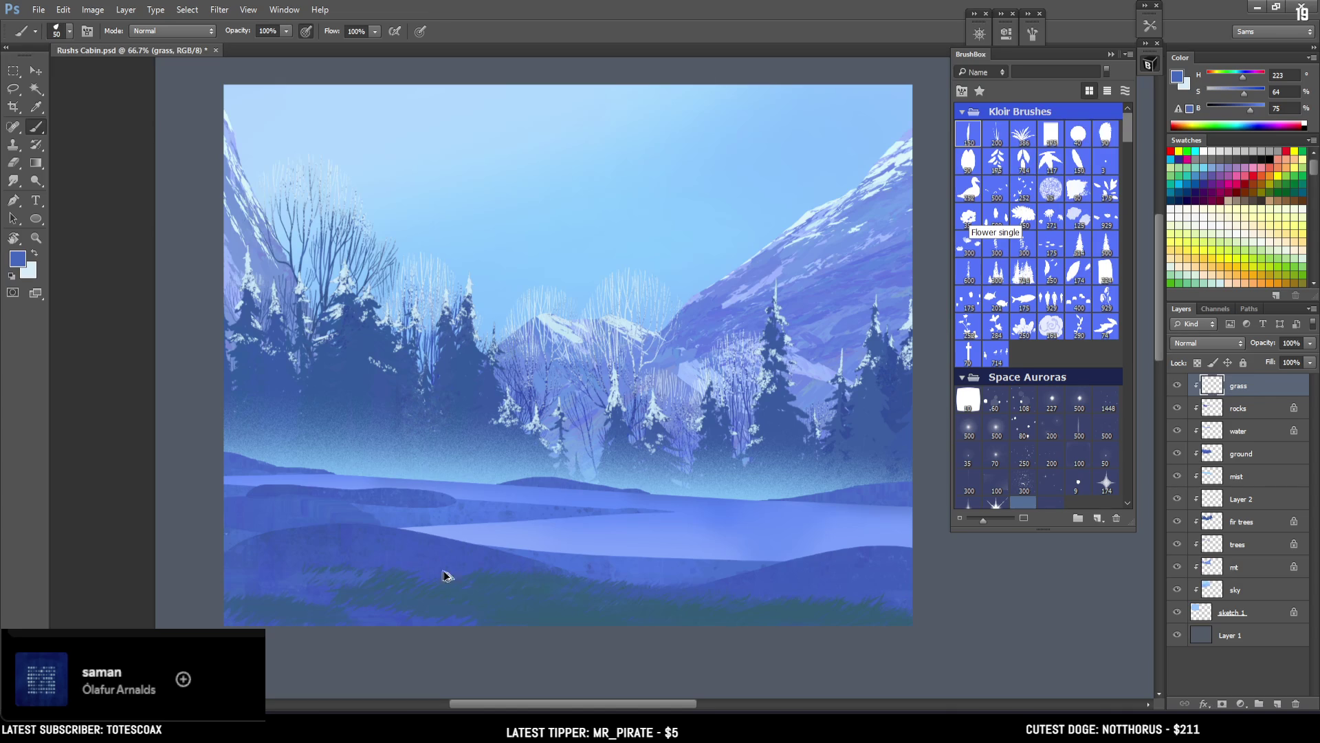
{"action": "left_click", "coordinate": [372, 571], "text": "alt"}
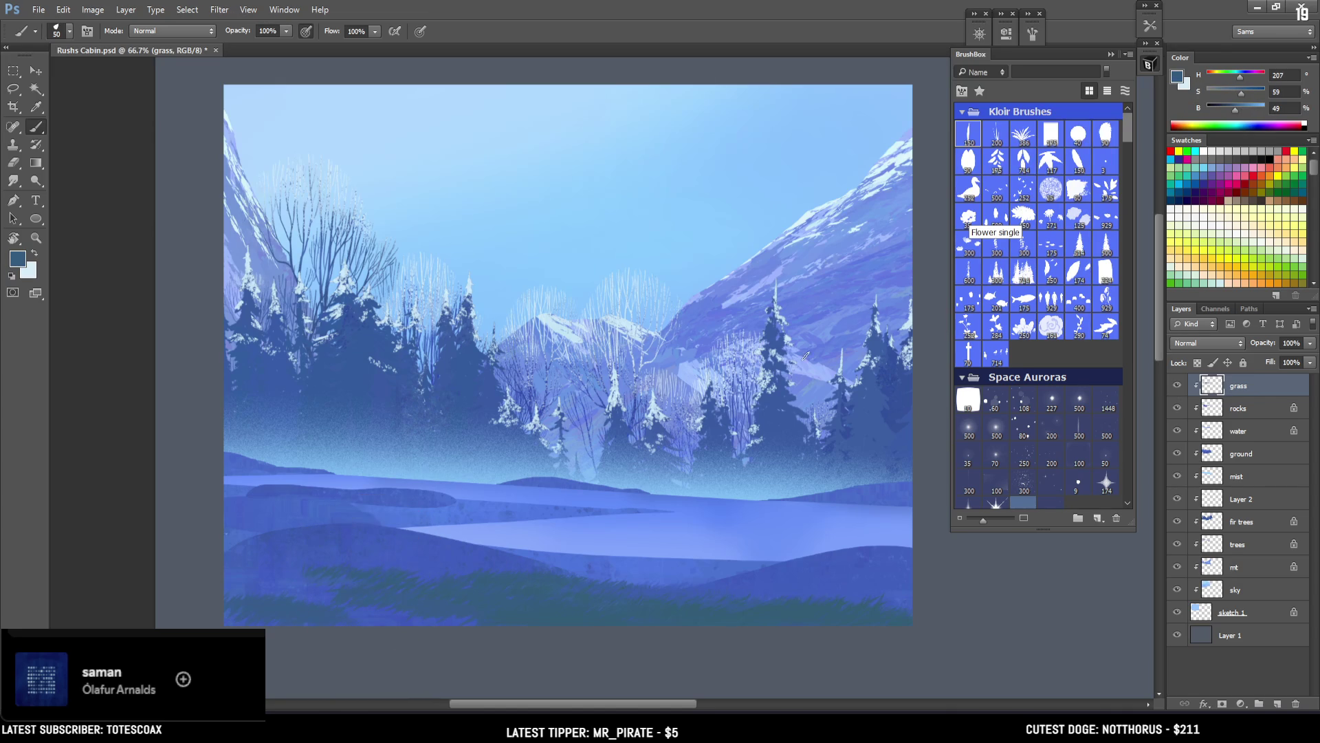
{"action": "left_click", "coordinate": [1237, 75]}
{"action": "left_click_drag", "start_coordinate": [1238, 75], "coordinate": [1236, 77]}
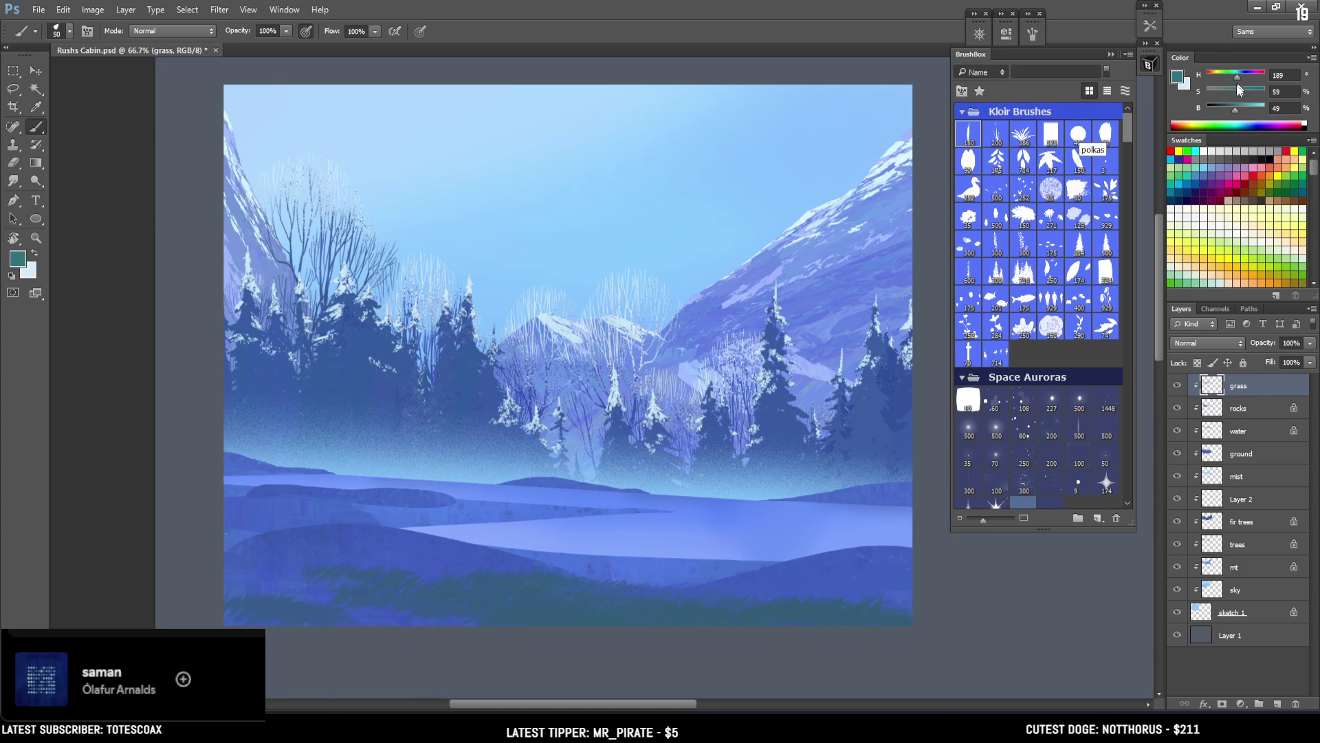
{"action": "key", "text": "bracketleft"}
Step: Lighten the colour for a short green grass stroke on the right, then darken it again
{"action": "key", "text": "bracketleft"}
{"action": "key", "text": "bracketleft"}
{"action": "key", "text": "bracketleft"}
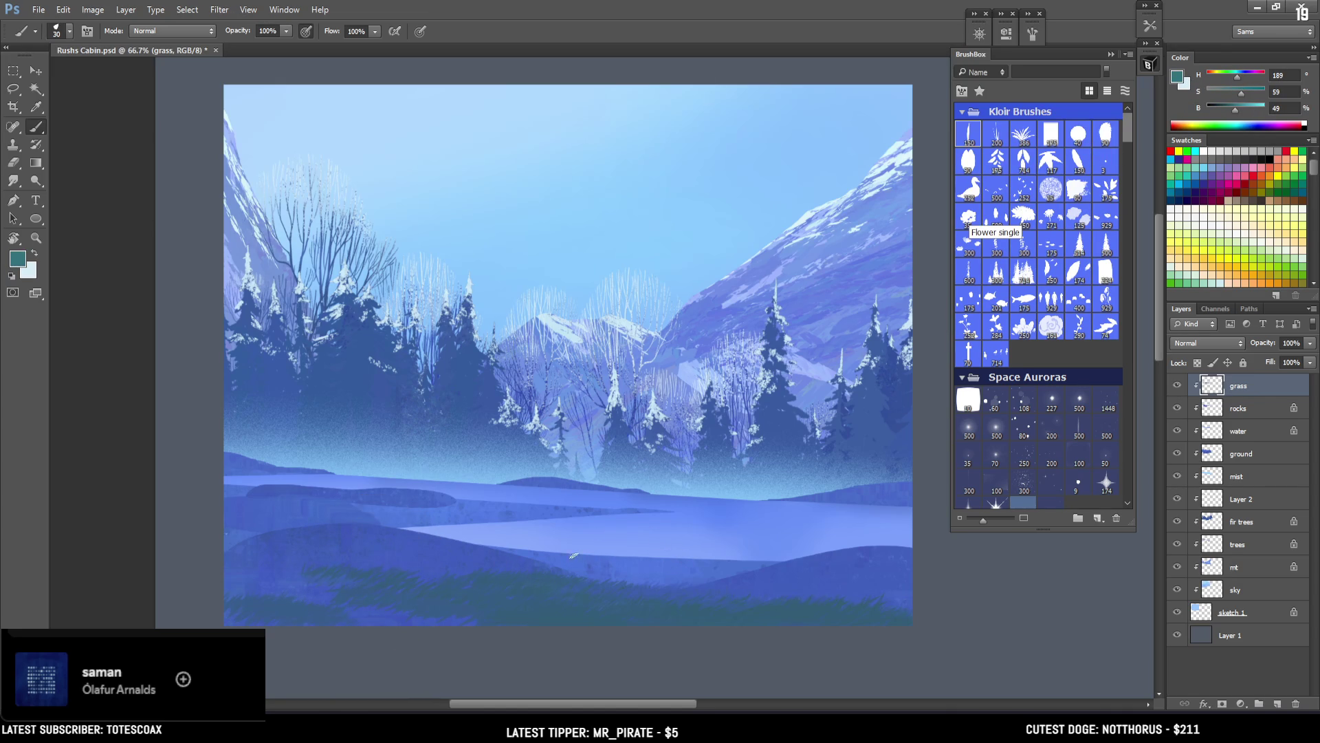
{"action": "mouse_move", "coordinate": [599, 555]}
{"action": "left_mouse_down"}
{"action": "mouse_move", "coordinate": [568, 556]}
{"action": "mouse_move", "coordinate": [638, 570]}
{"action": "left_mouse_up"}
{"action": "key", "text": "bracketleft"}
{"action": "left_click", "coordinate": [1248, 109]}
{"action": "mouse_move", "coordinate": [753, 563]}
{"action": "left_mouse_down"}
{"action": "mouse_move", "coordinate": [771, 561]}
{"action": "mouse_move", "coordinate": [757, 560]}
{"action": "left_mouse_up"}
{"action": "left_click", "coordinate": [1240, 110]}
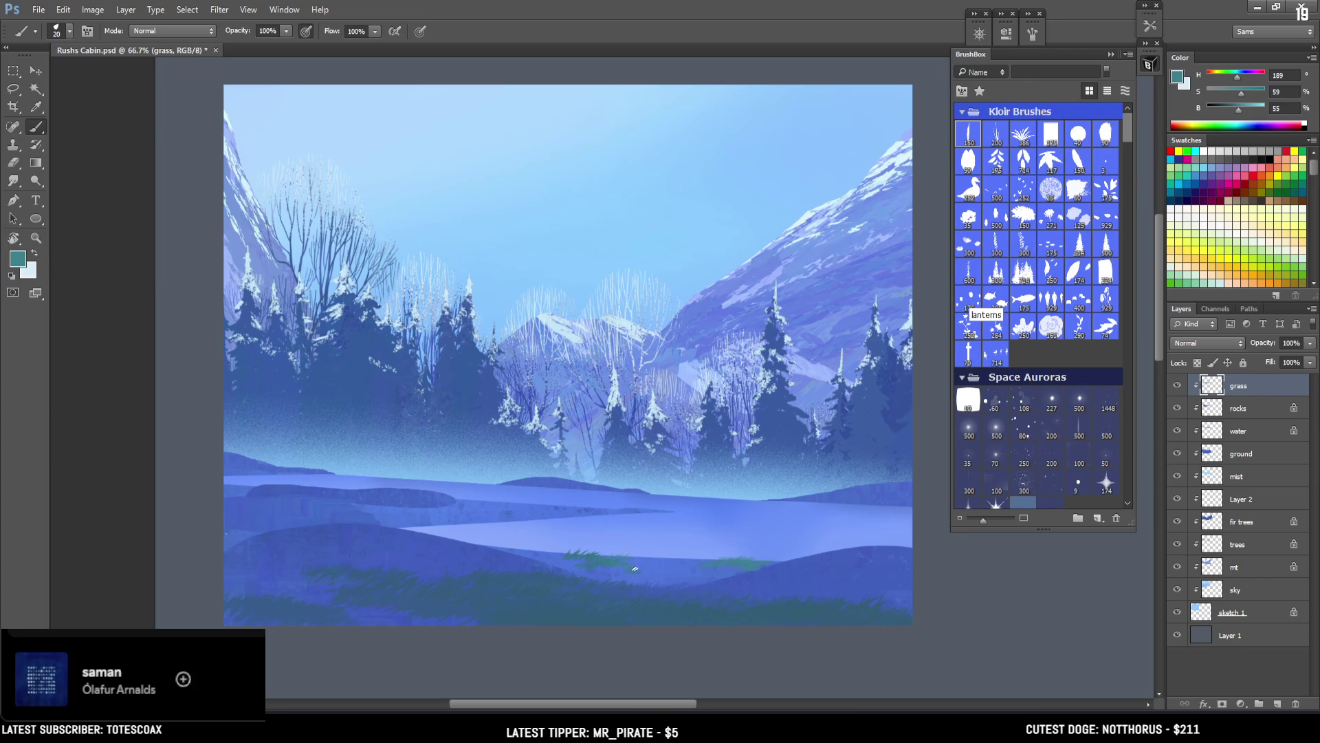
{"action": "left_click", "coordinate": [548, 582], "text": "alt"}
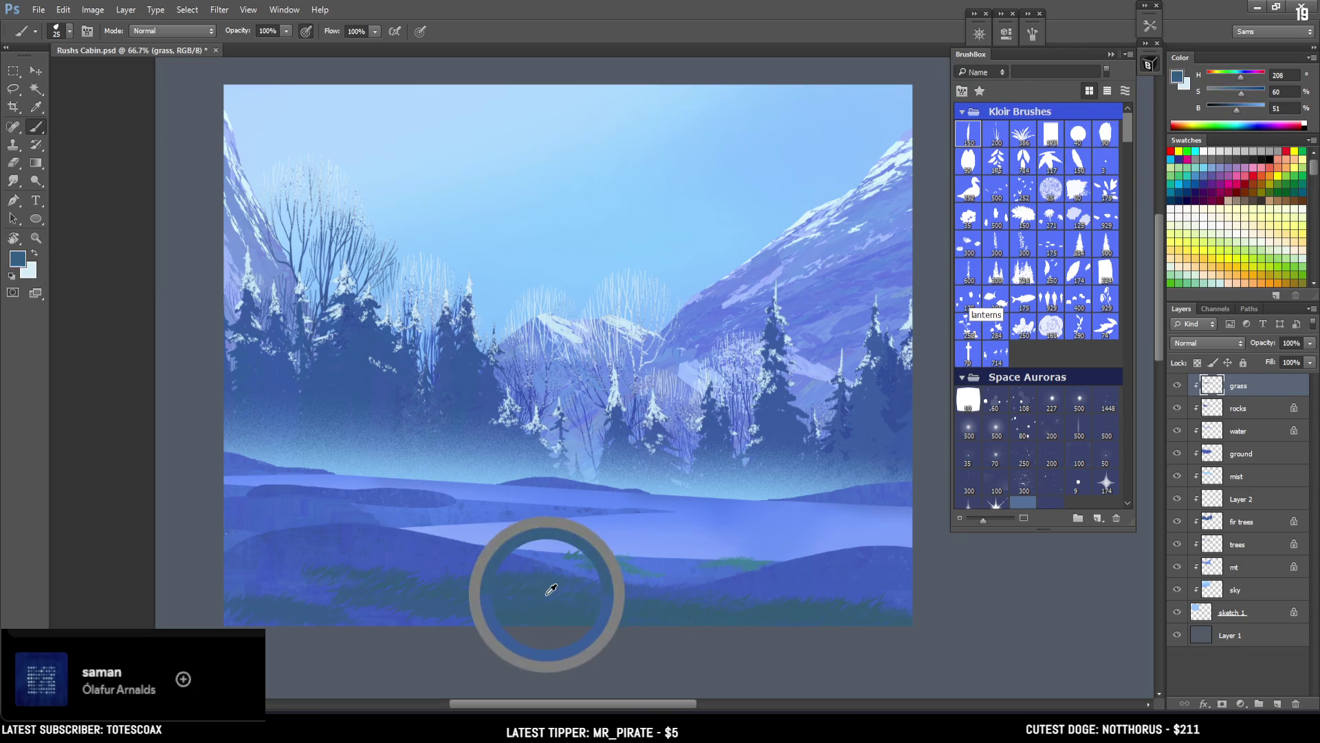
{"action": "key", "text": "bracketright"}
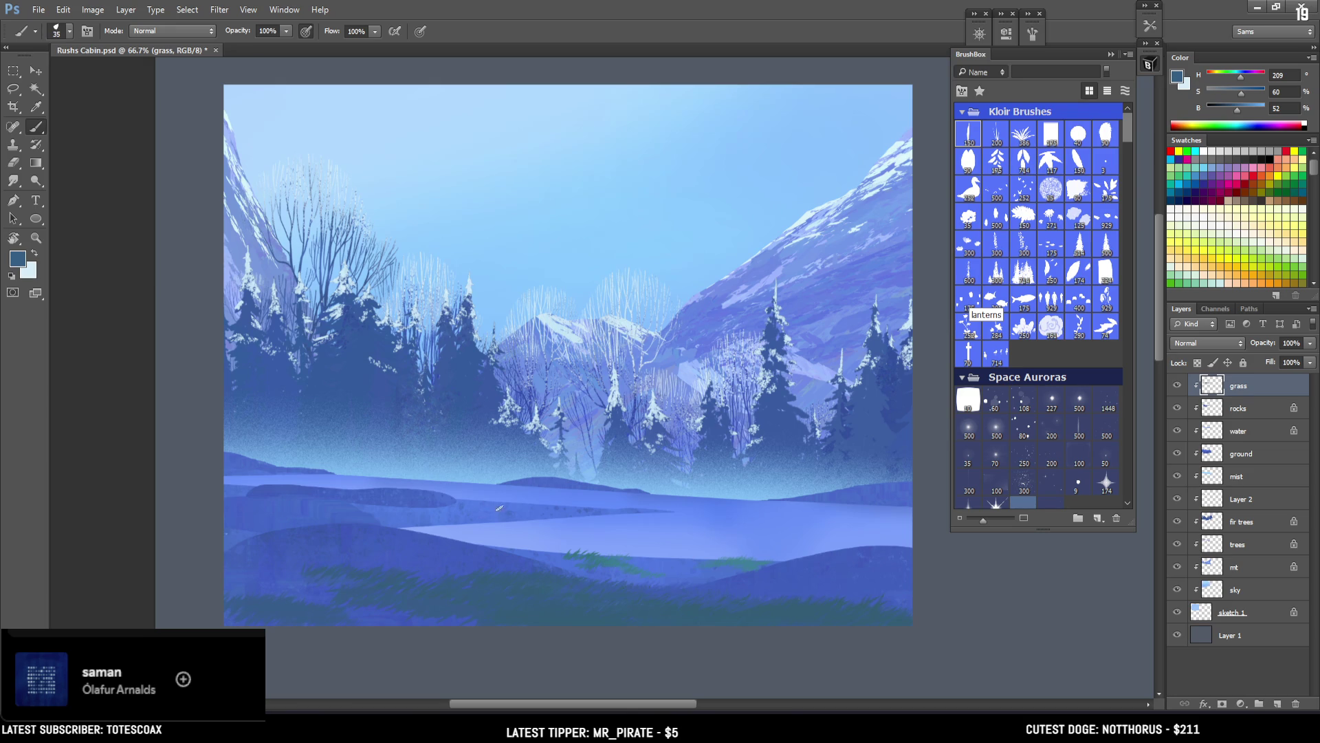
Step: Sample teal and blue tones from the grass and ground, then darken the paint colour
{"action": "left_click", "coordinate": [594, 554], "text": "alt"}
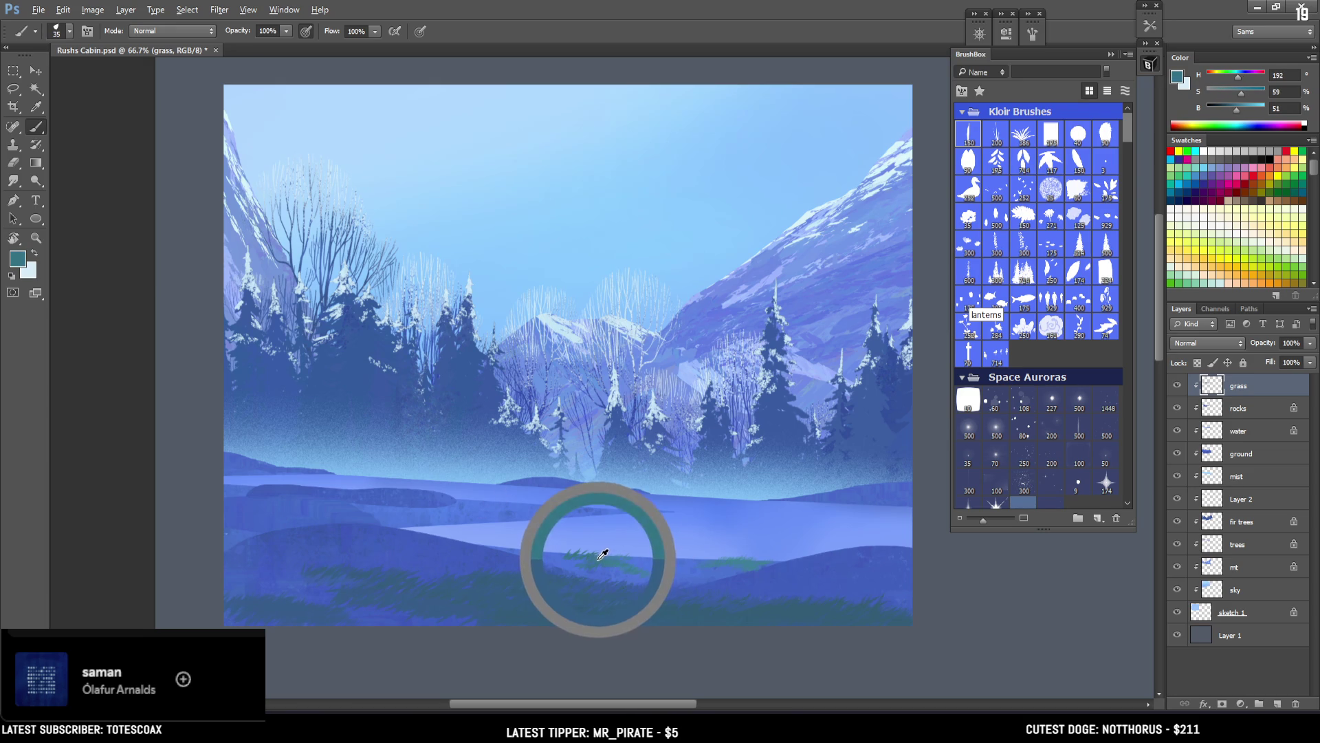
{"action": "key", "text": "bracketleft"}
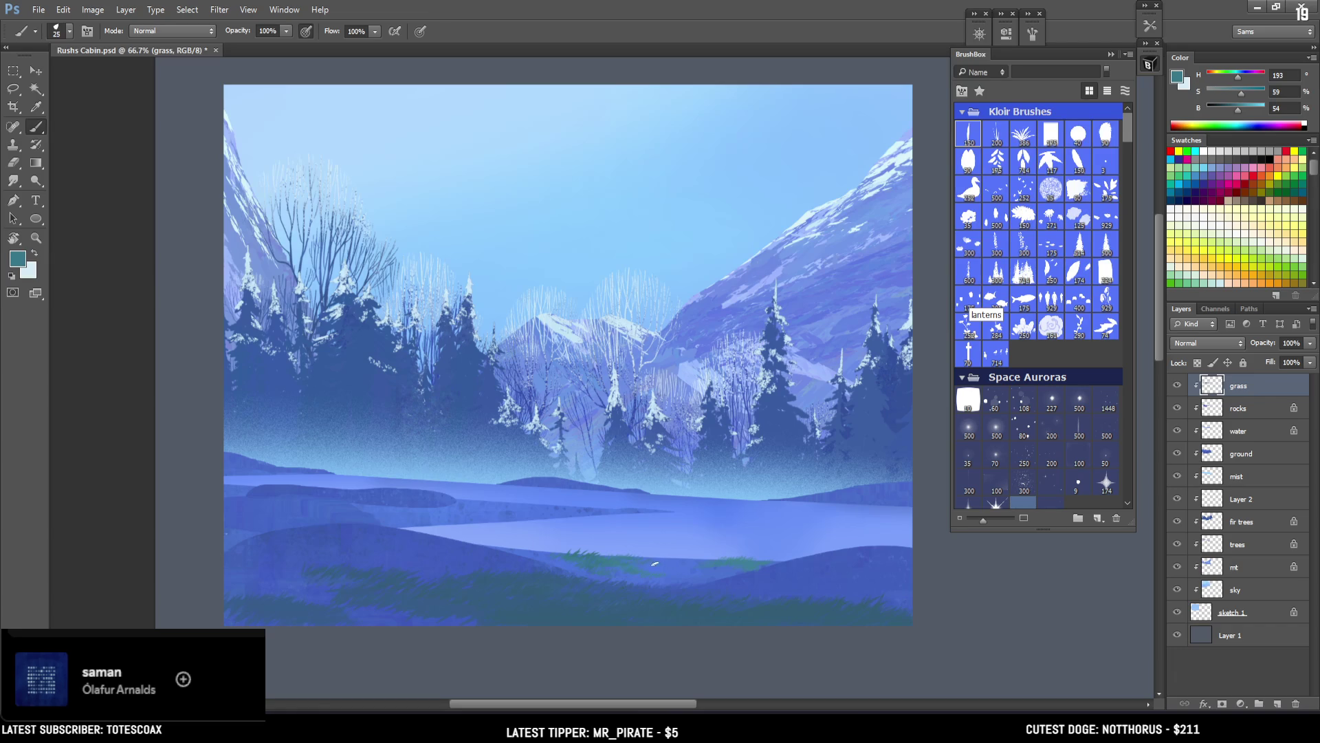
{"action": "left_click", "coordinate": [409, 596], "text": "alt"}
{"action": "key", "text": "bracketright"}
{"action": "key", "text": "bracketright"}
{"action": "key", "text": "bracketright"}
{"action": "key", "text": "bracketright"}
{"action": "left_click", "coordinate": [655, 560], "text": "alt"}
{"action": "left_click_drag", "start_coordinate": [655, 561], "coordinate": [608, 595]}
{"action": "left_click_drag", "start_coordinate": [1242, 110], "coordinate": [1236, 110]}
Step: Paint darker teal grass strokes across the mid-foreground, then sample lighter and mid blues
{"action": "key", "text": "bracketleft"}
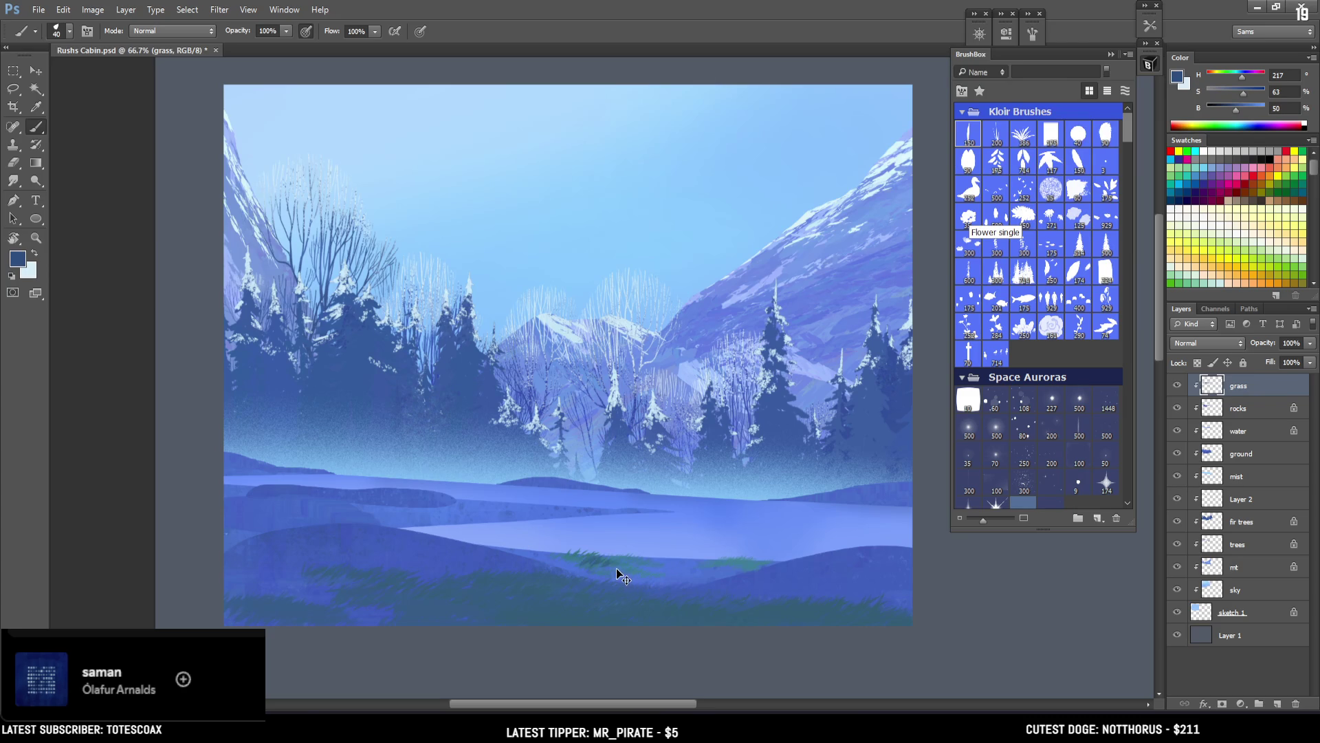
{"action": "key", "text": "bracketleft"}
{"action": "key", "text": "bracketright"}
{"action": "left_click_drag", "start_coordinate": [626, 568], "coordinate": [682, 575]}
{"action": "left_click", "coordinate": [632, 579], "text": "alt"}
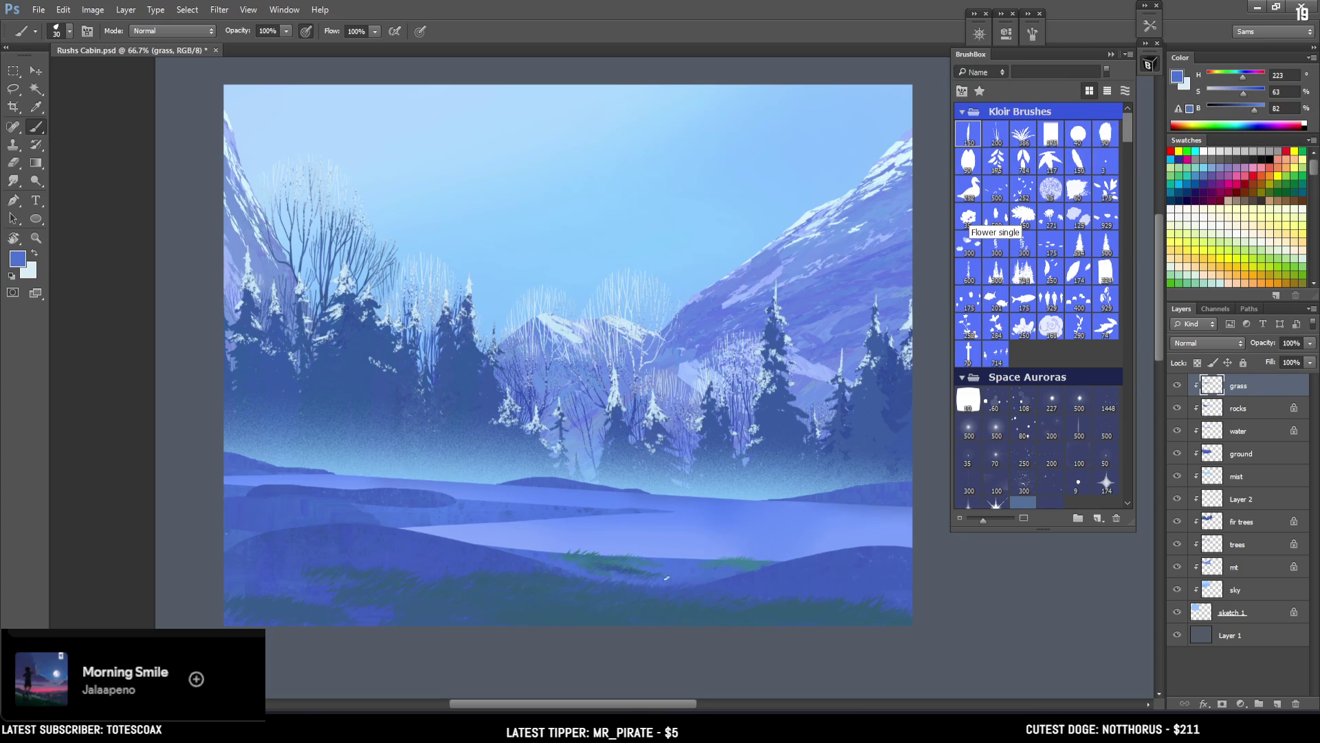
{"action": "left_click", "coordinate": [629, 568], "text": "alt"}
{"action": "key", "text": "bracketleft"}
Step: Sample a teal from the canvas and paint over a few grass-blade tips
{"action": "left_click", "coordinate": [579, 556], "text": "alt"}
{"action": "key", "text": "bracketleft"}
{"action": "left_click_drag", "start_coordinate": [543, 550], "coordinate": [575, 557]}
{"action": "left_click", "coordinate": [590, 561], "text": "alt"}
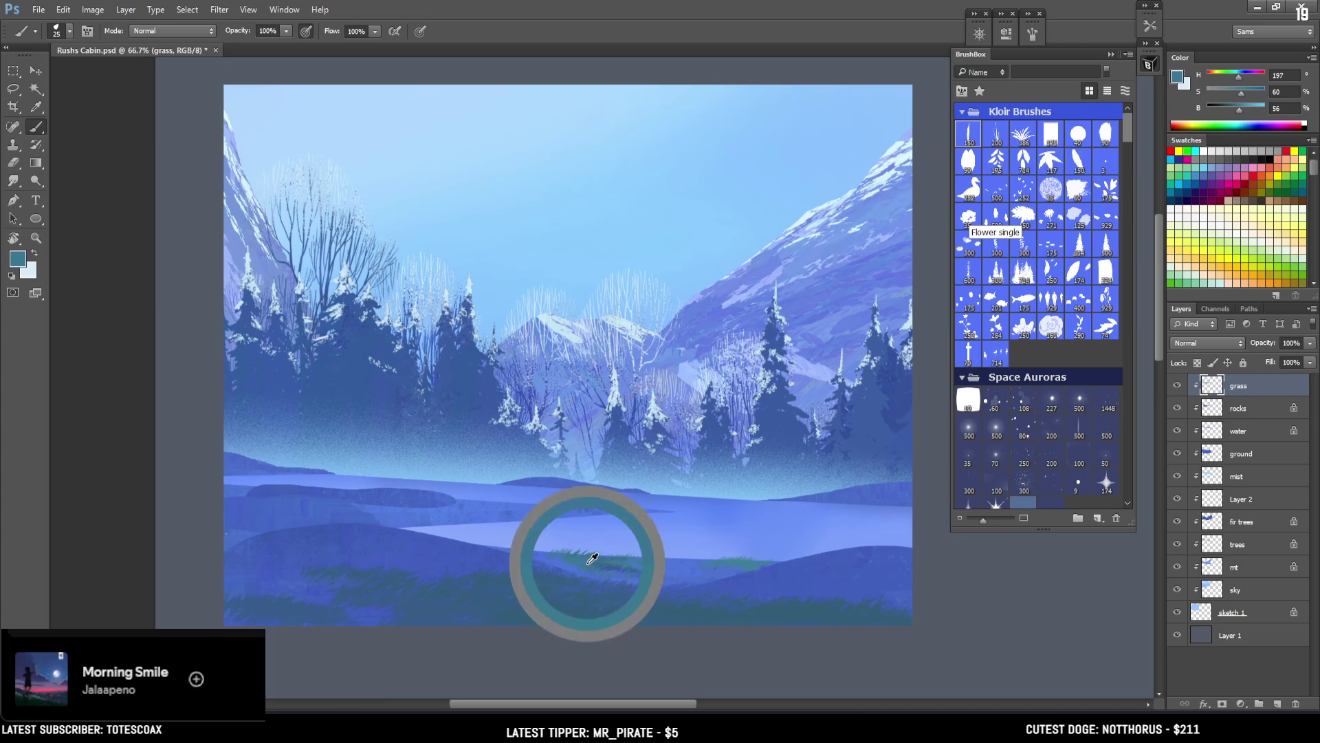
{"action": "left_click", "coordinate": [597, 548], "text": "alt"}
{"action": "key", "text": "bracketleft"}
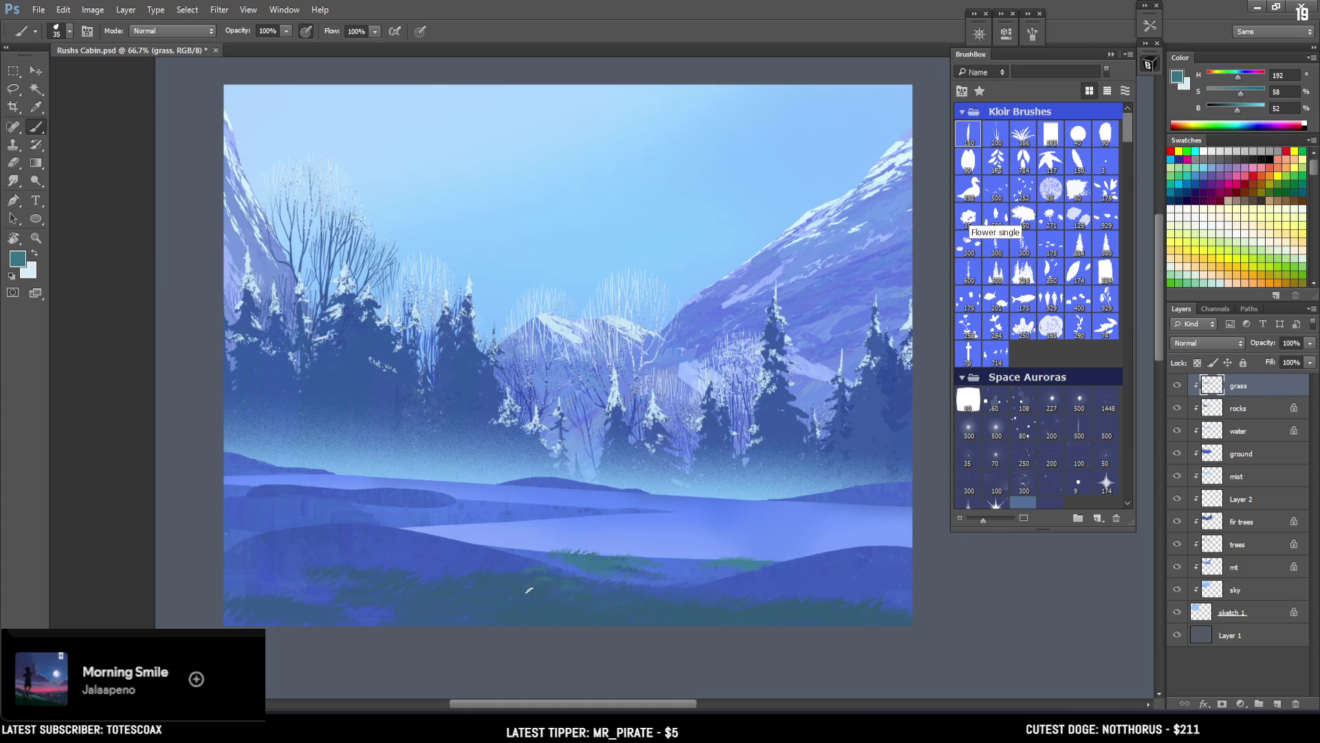
Step: Sample several blue-green grass tones, sizing the brush between 45 and 60, ending on a bright blue
{"action": "left_click", "coordinate": [543, 597], "text": "alt"}
{"action": "left_click", "coordinate": [550, 573], "text": "alt"}
{"action": "left_click", "coordinate": [551, 571], "text": "alt"}
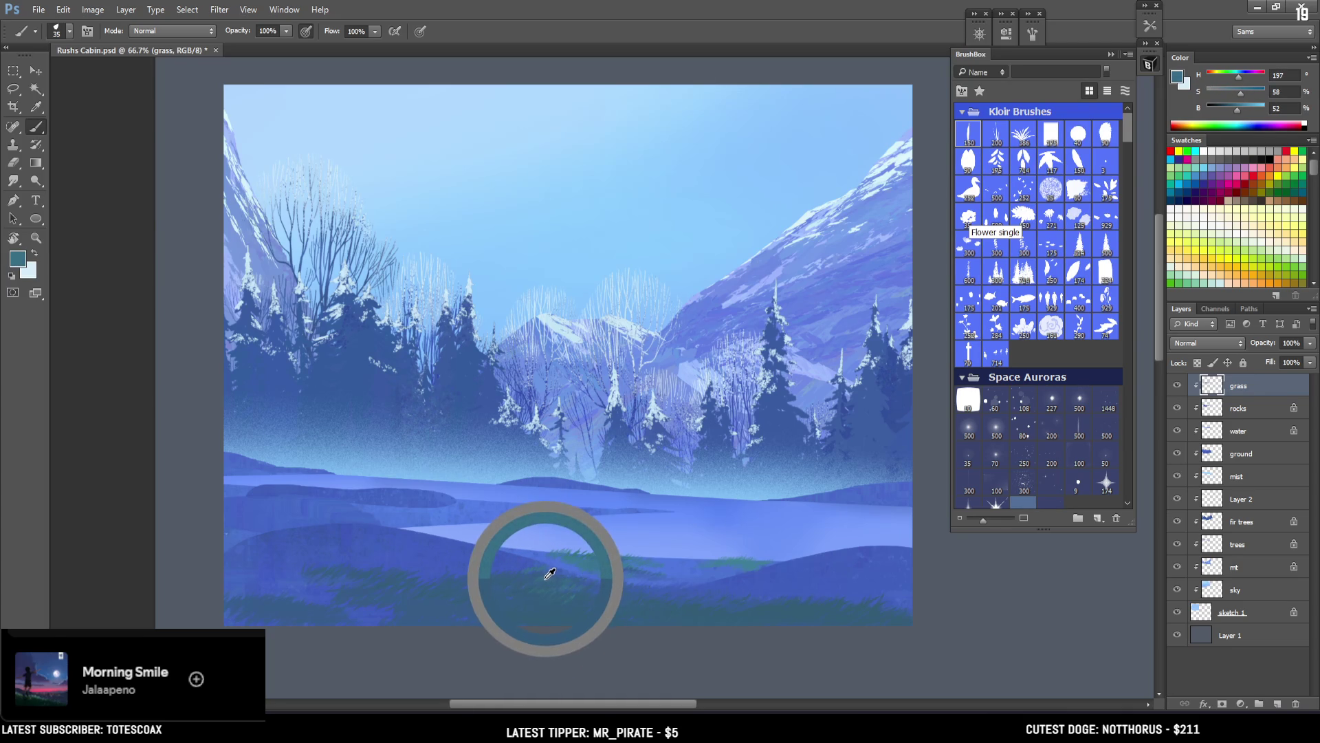
{"action": "key", "text": "bracketleft"}
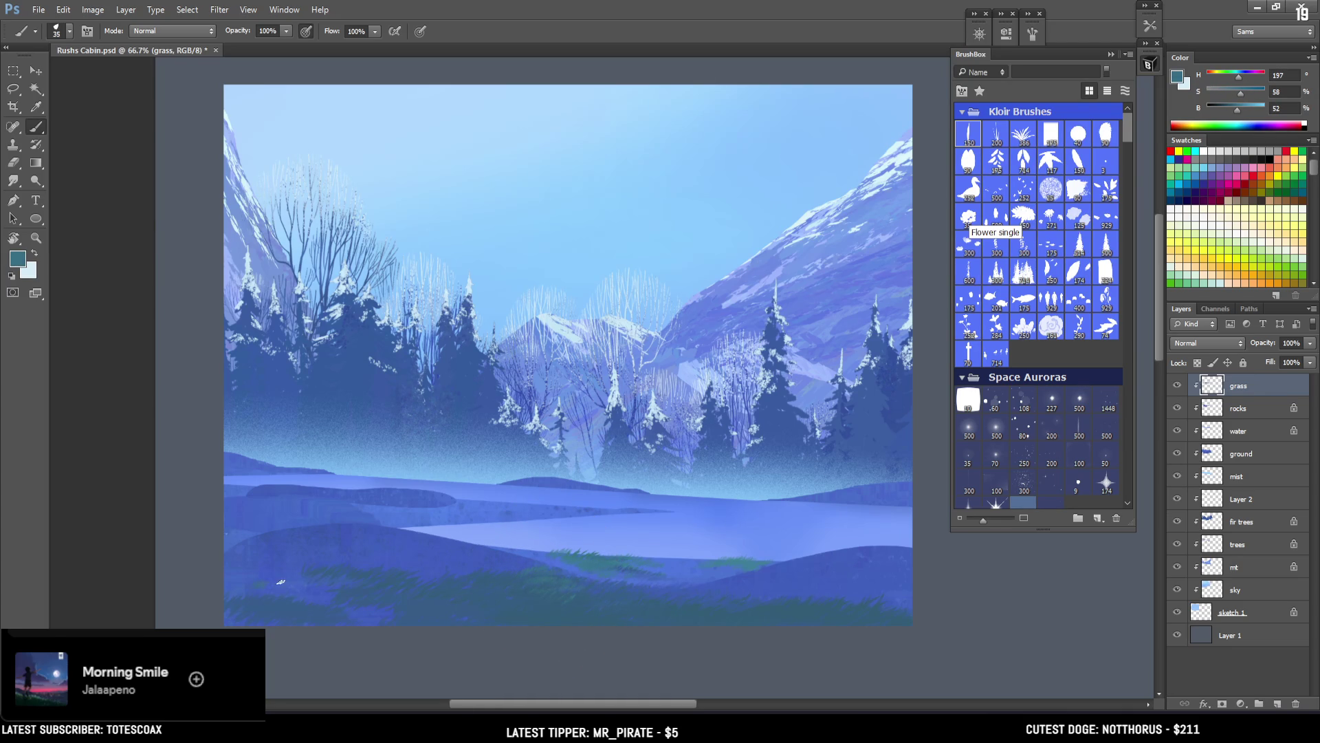
{"action": "key", "text": "bracketright"}
{"action": "key", "text": "bracketright"}
{"action": "key", "text": "bracketright"}
{"action": "key", "text": "bracketleft"}
{"action": "key", "text": "bracketleft"}
{"action": "key", "text": "bracketleft"}
{"action": "left_click", "coordinate": [631, 564], "text": "alt"}
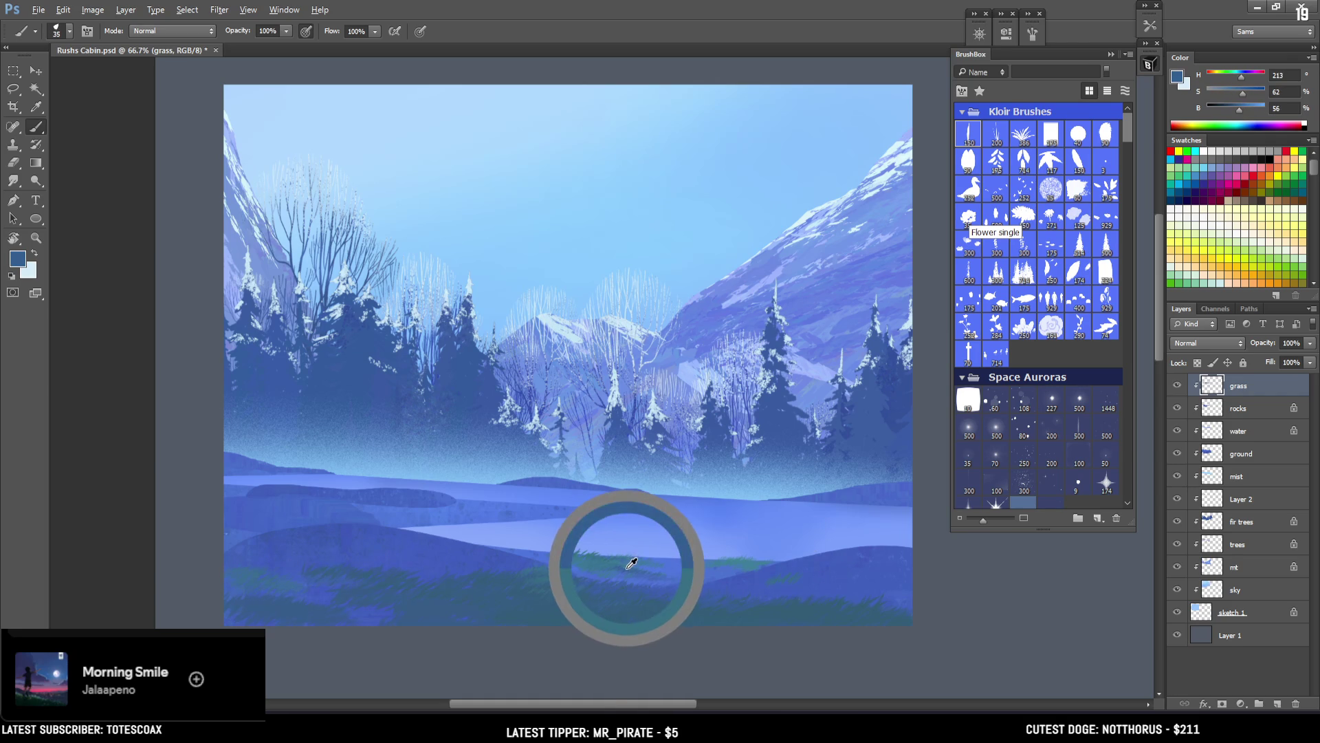
{"action": "left_click_drag", "start_coordinate": [631, 564], "coordinate": [658, 582]}
{"action": "key", "text": "bracketright"}
{"action": "key", "text": "bracketright"}
{"action": "key", "text": "bracketright"}
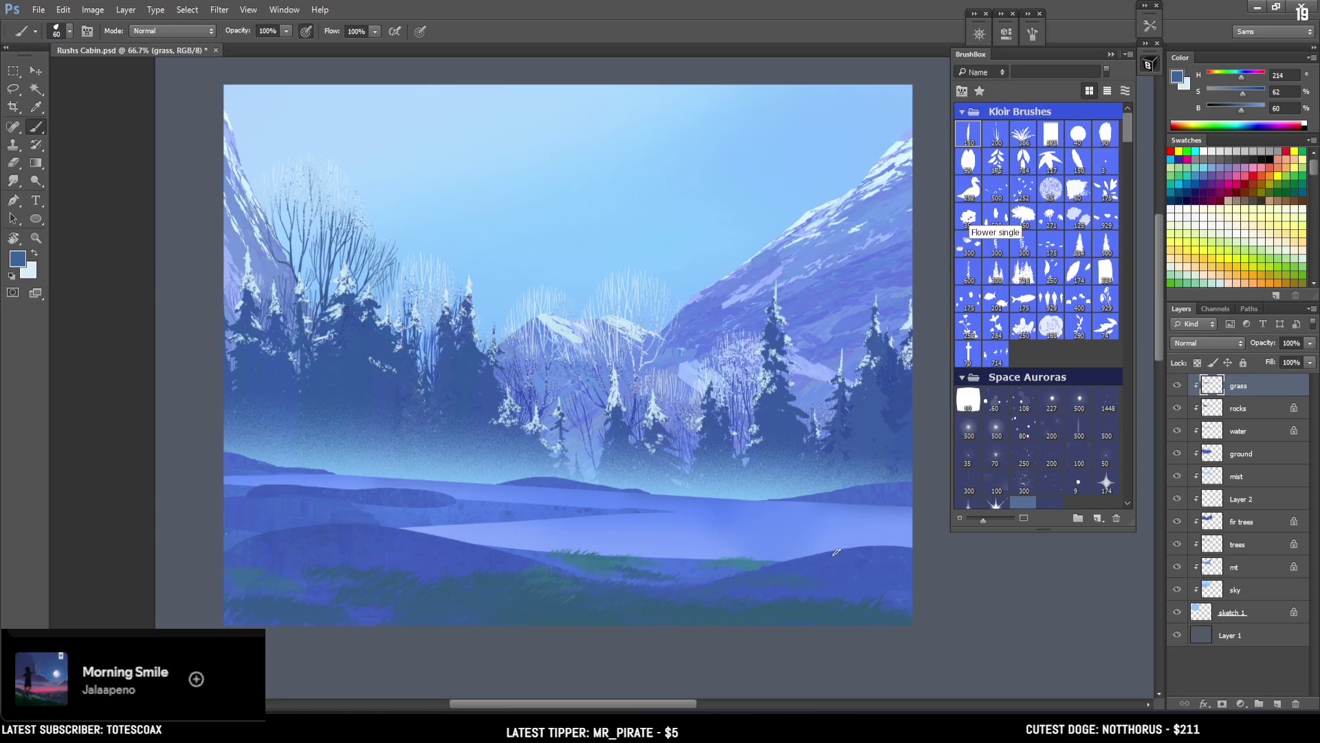
{"action": "left_click", "coordinate": [384, 611], "text": "alt"}
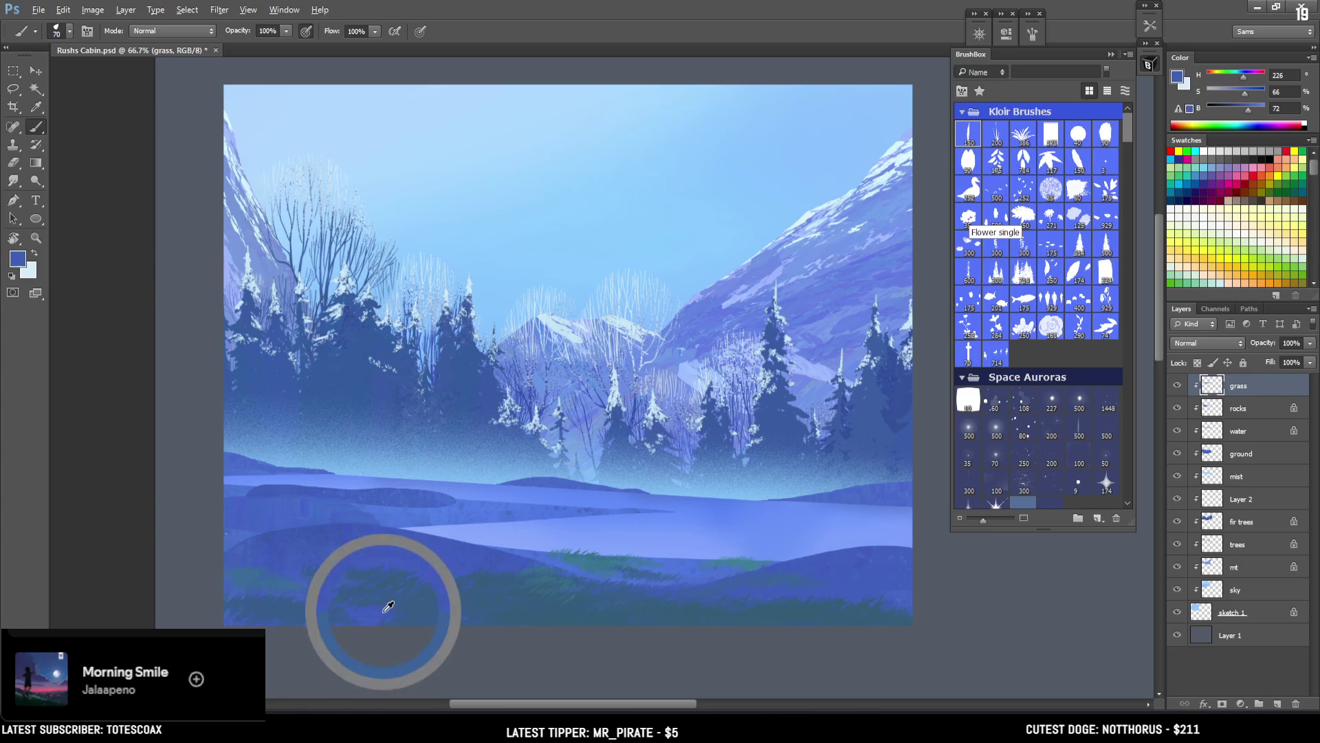
Step: Sample the lower-left grass, darken the colour, and paint a dark stroke along the bottom at size 100
{"action": "key", "text": "bracketright"}
{"action": "key", "text": "bracketright"}
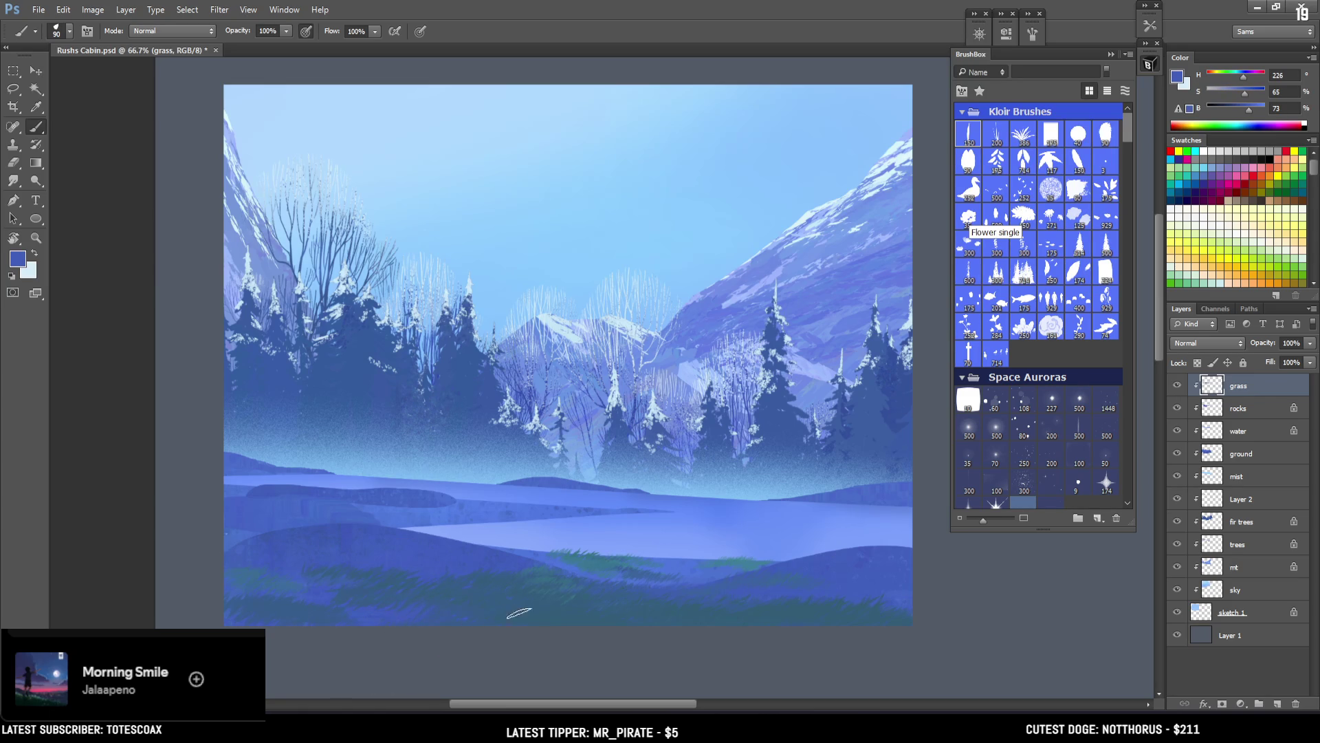
{"action": "left_click", "coordinate": [475, 602], "text": "alt"}
{"action": "key", "text": "bracketleft"}
{"action": "left_click", "coordinate": [280, 604], "text": "alt"}
{"action": "left_click_drag", "start_coordinate": [1237, 111], "coordinate": [1232, 112]}
{"action": "key", "text": "bracketright"}
{"action": "key", "text": "bracketright"}
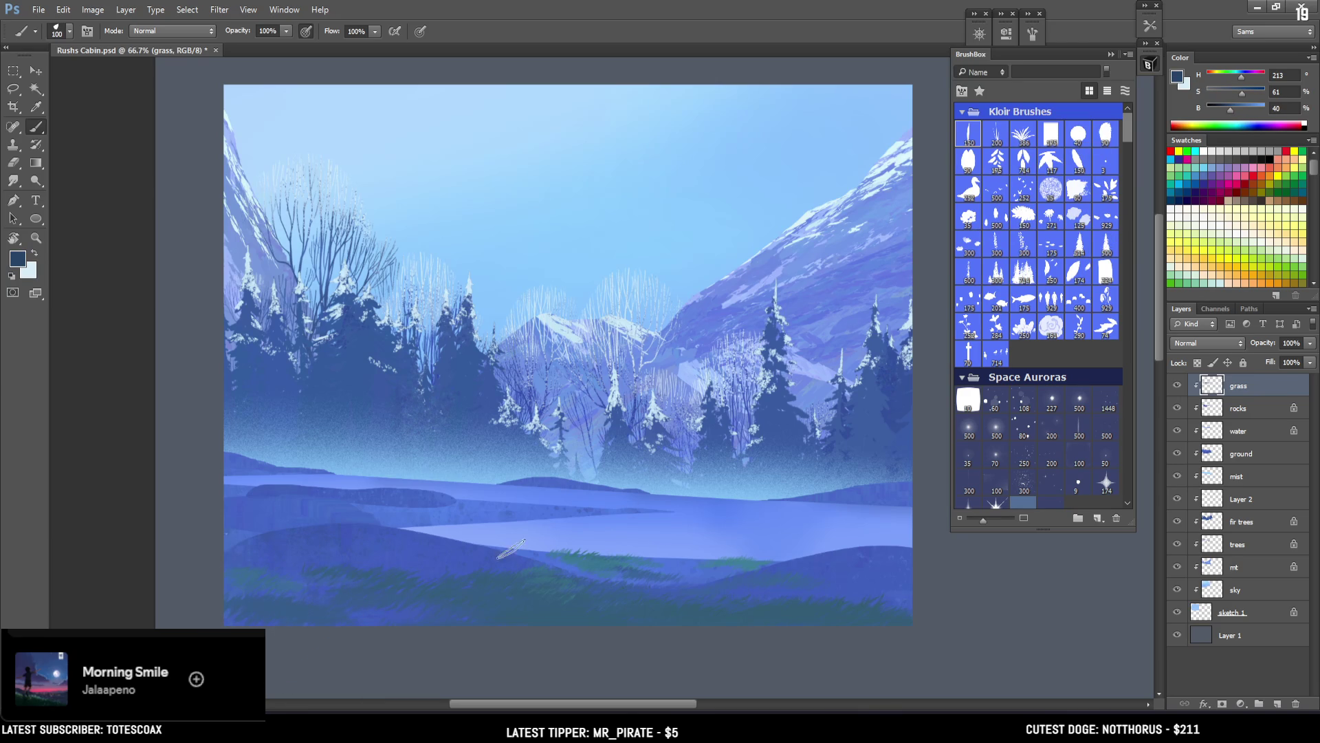
{"action": "mouse_move", "coordinate": [322, 634]}
{"action": "left_mouse_down"}
{"action": "mouse_move", "coordinate": [316, 616]}
{"action": "mouse_move", "coordinate": [257, 615]}
{"action": "mouse_move", "coordinate": [416, 616]}
{"action": "left_mouse_up"}
{"action": "key", "text": "bracketleft"}
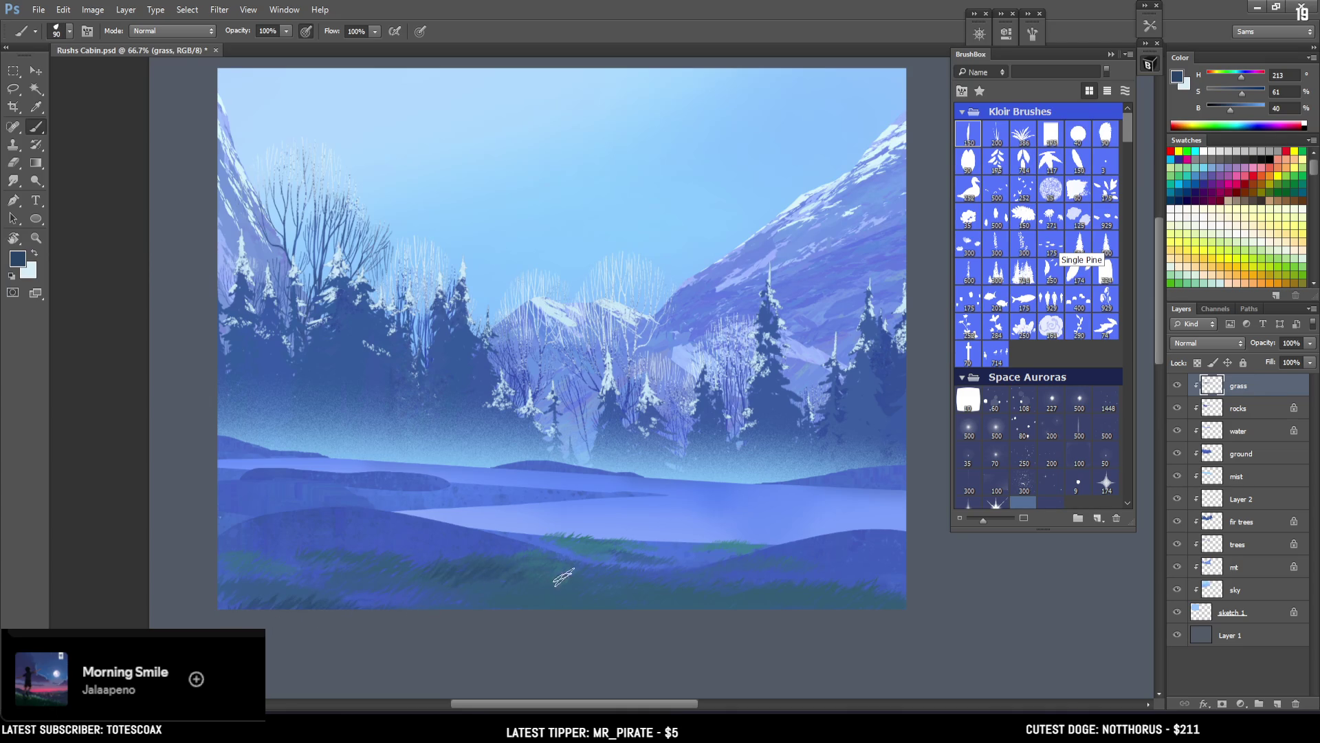
Step: Sample a dark blue and paint dark grass strokes at the lower left, undoing the last one
{"action": "left_click", "coordinate": [536, 583], "text": "alt"}
{"action": "left_click", "coordinate": [284, 581], "text": "alt"}
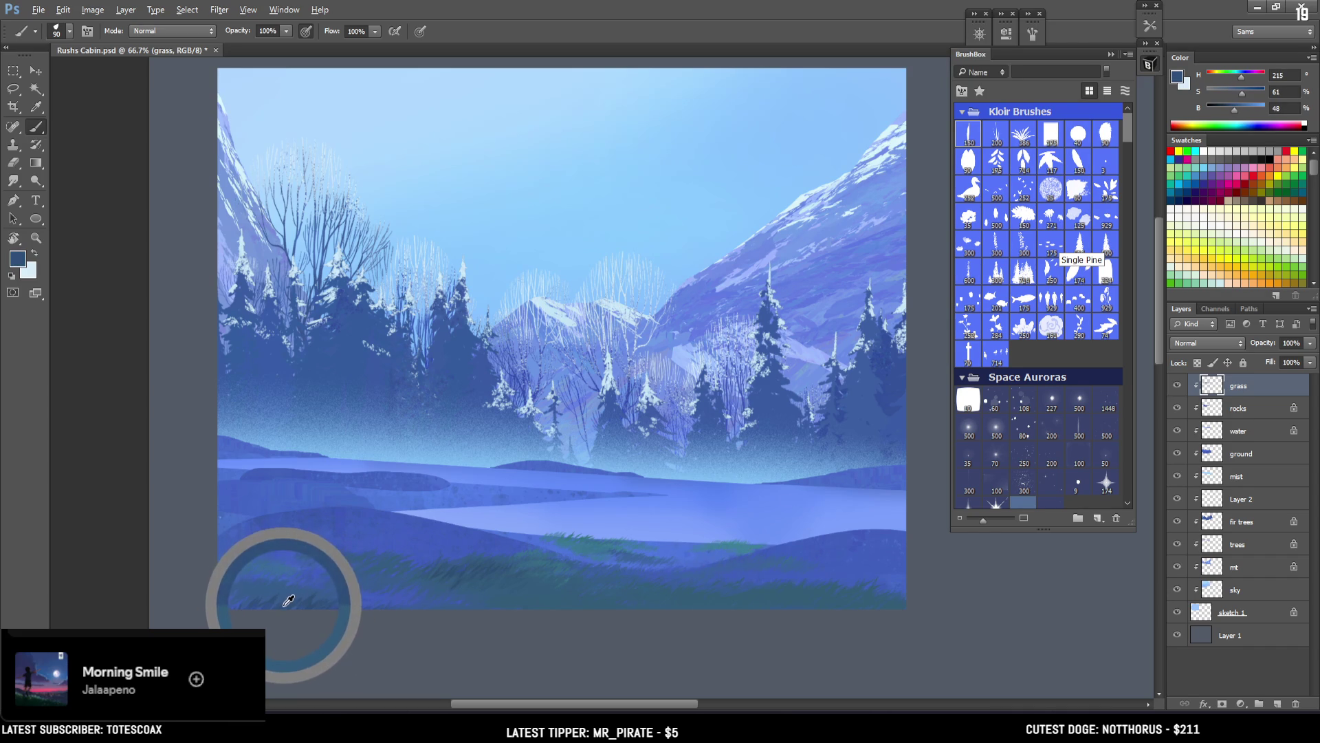
{"action": "left_click_drag", "start_coordinate": [223, 564], "coordinate": [270, 576]}
{"action": "key", "text": "bracketleft"}
{"action": "key", "text": "bracketleft"}
{"action": "key", "text": "ctrl+z"}
{"action": "key", "text": "bracketright"}
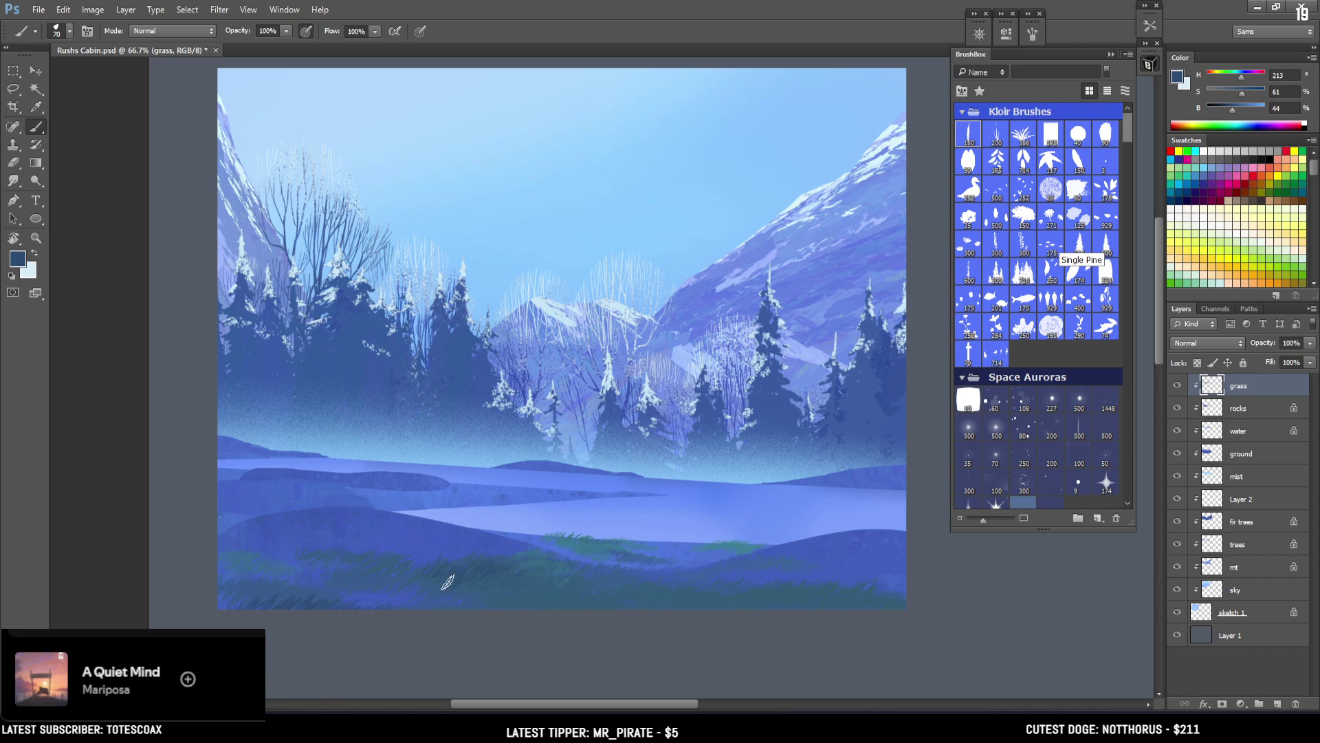
{"action": "key", "text": "bracketright"}
{"action": "key", "text": "bracketright"}
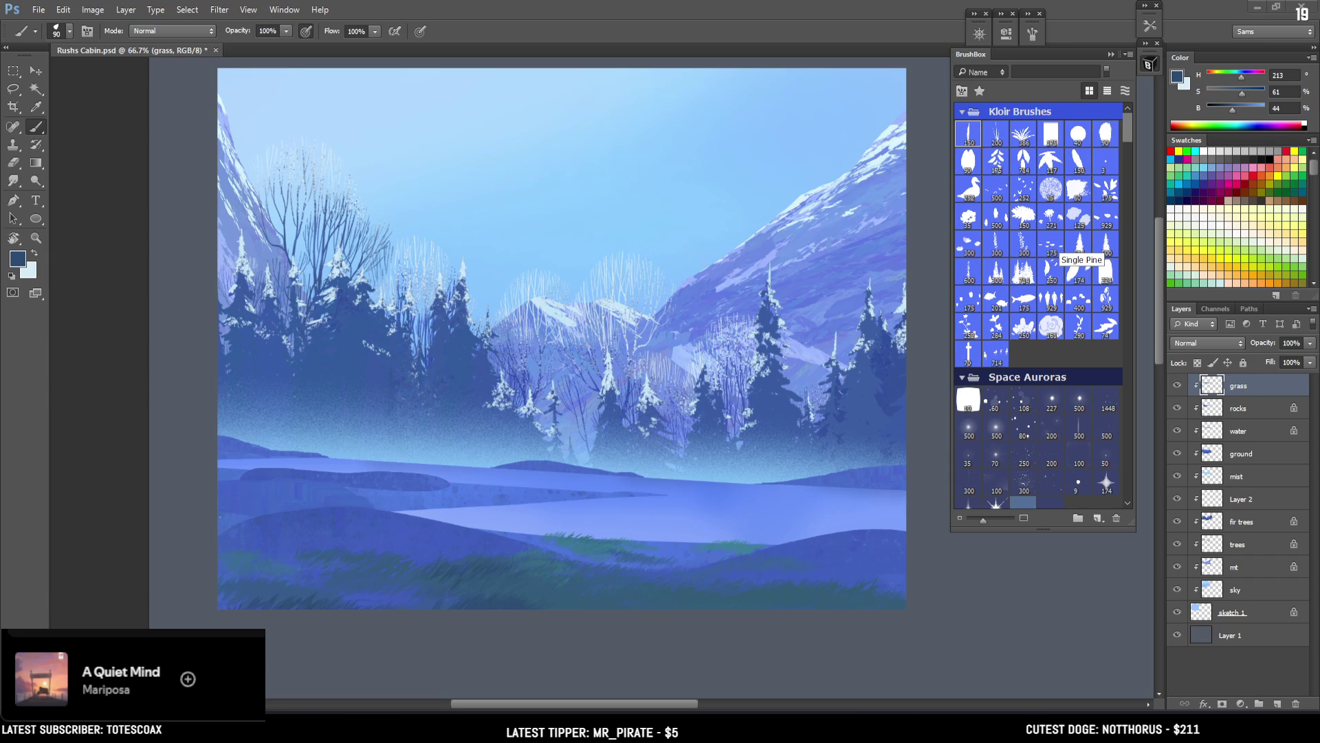
{"action": "key", "text": "alt+Tab"}
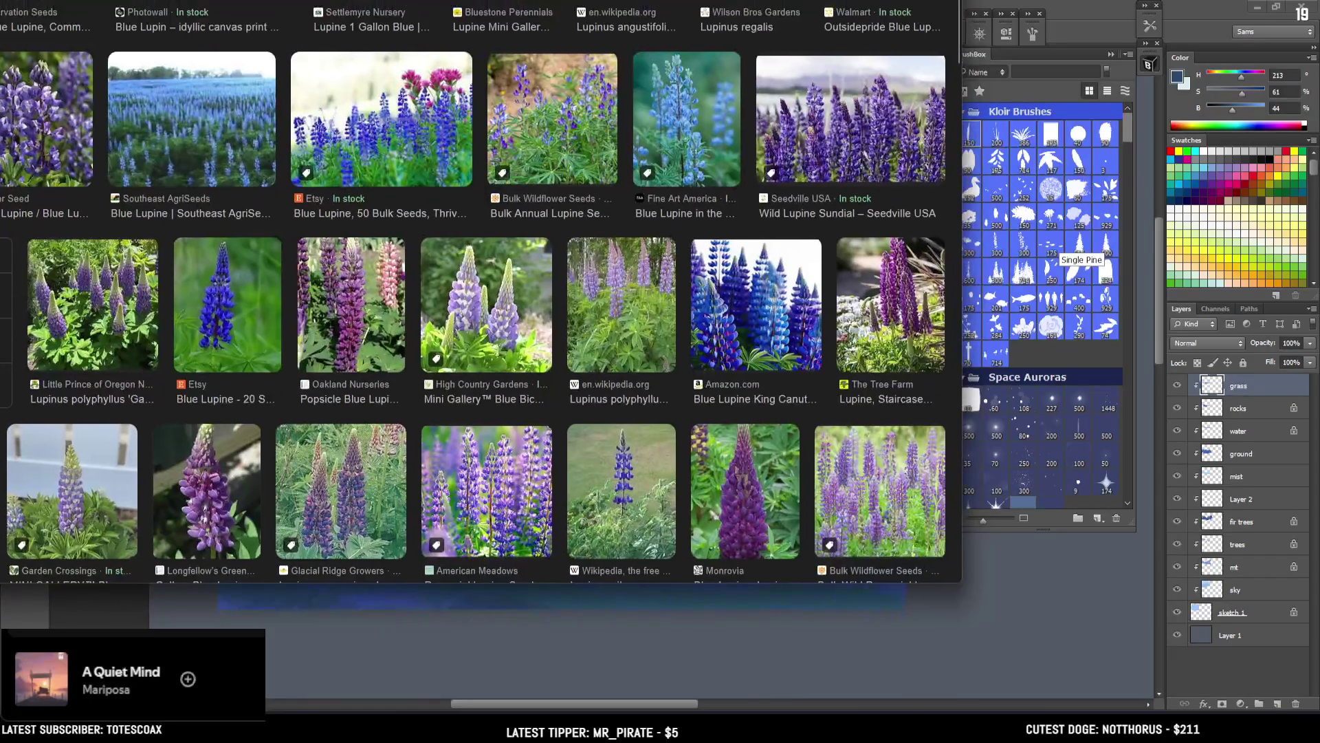
Step: Scroll through the blue lupine image search results
{"action": "scroll", "coordinate": [490, 262], "scroll_direction": "down", "scroll_amount": 3}
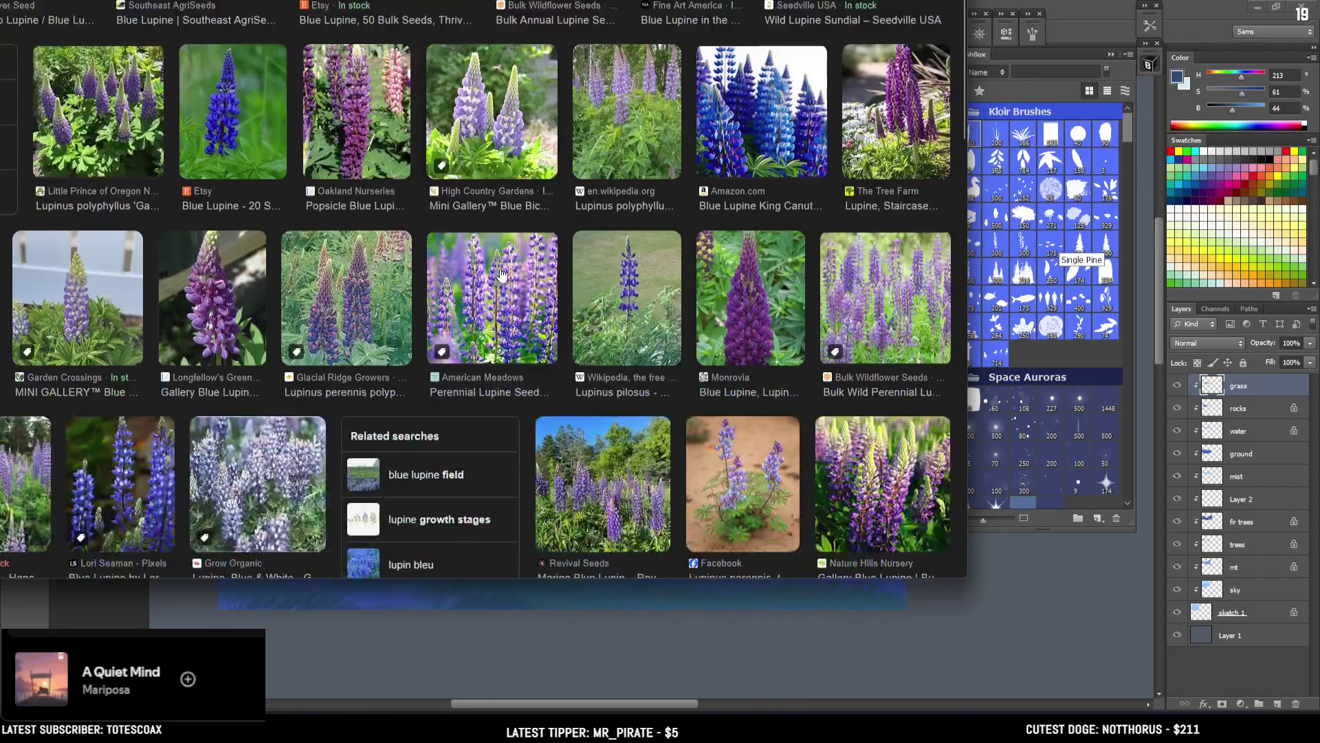
{"action": "scroll", "coordinate": [508, 286], "scroll_direction": "down", "scroll_amount": 3}
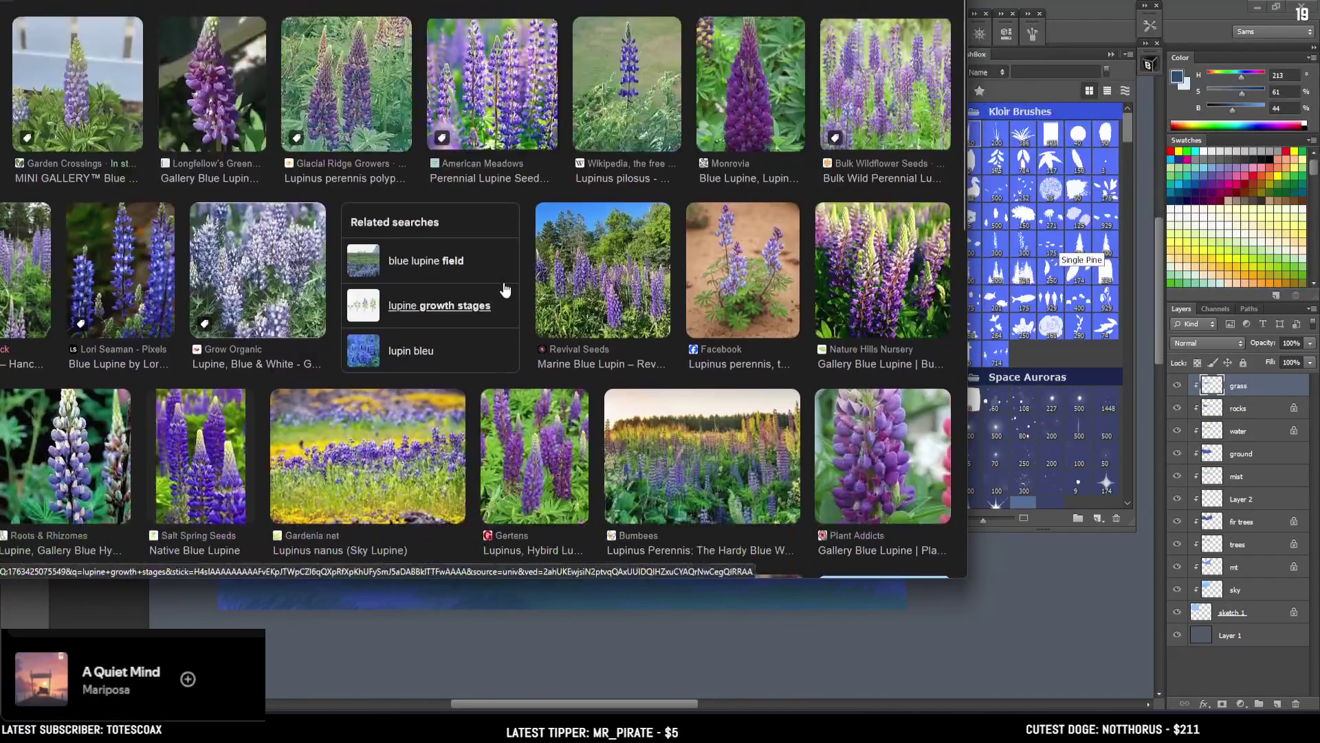
{"action": "scroll", "coordinate": [491, 287], "scroll_direction": "down", "scroll_amount": 2}
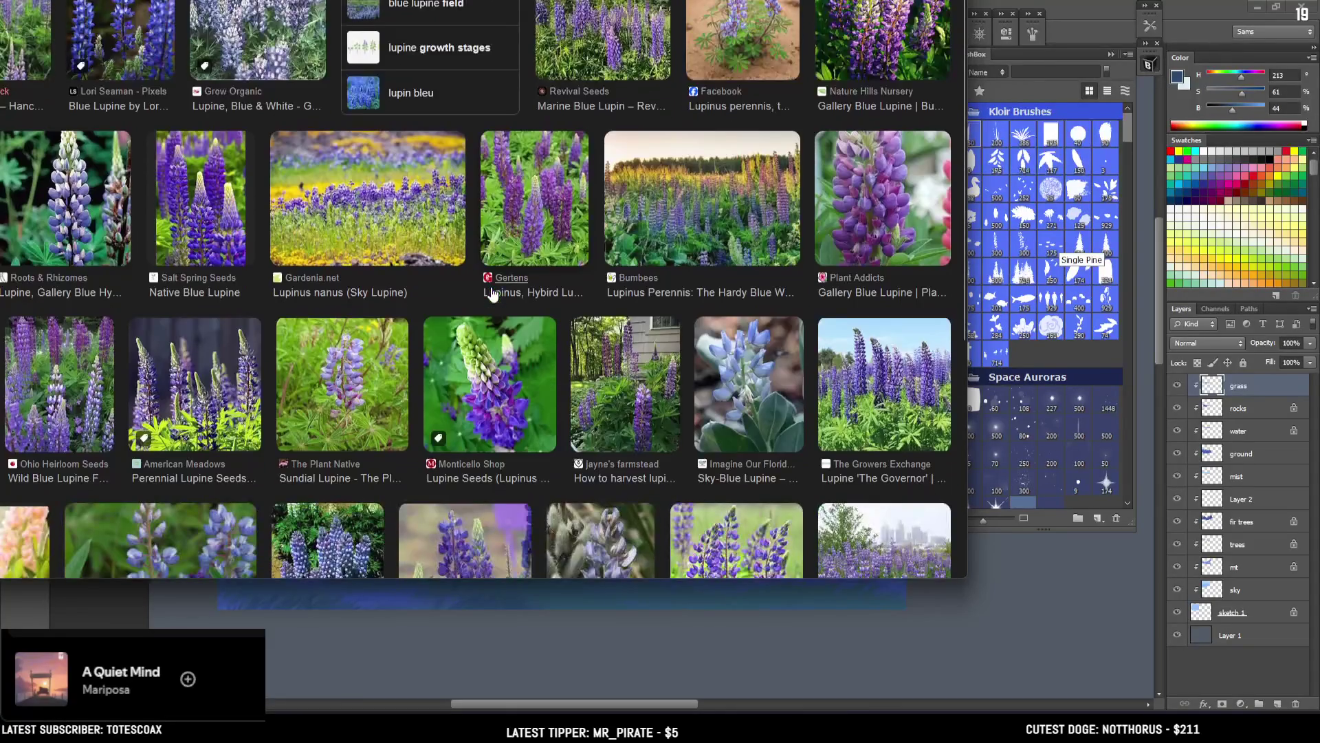
{"action": "scroll", "coordinate": [493, 292], "scroll_direction": "up", "scroll_amount": 2}
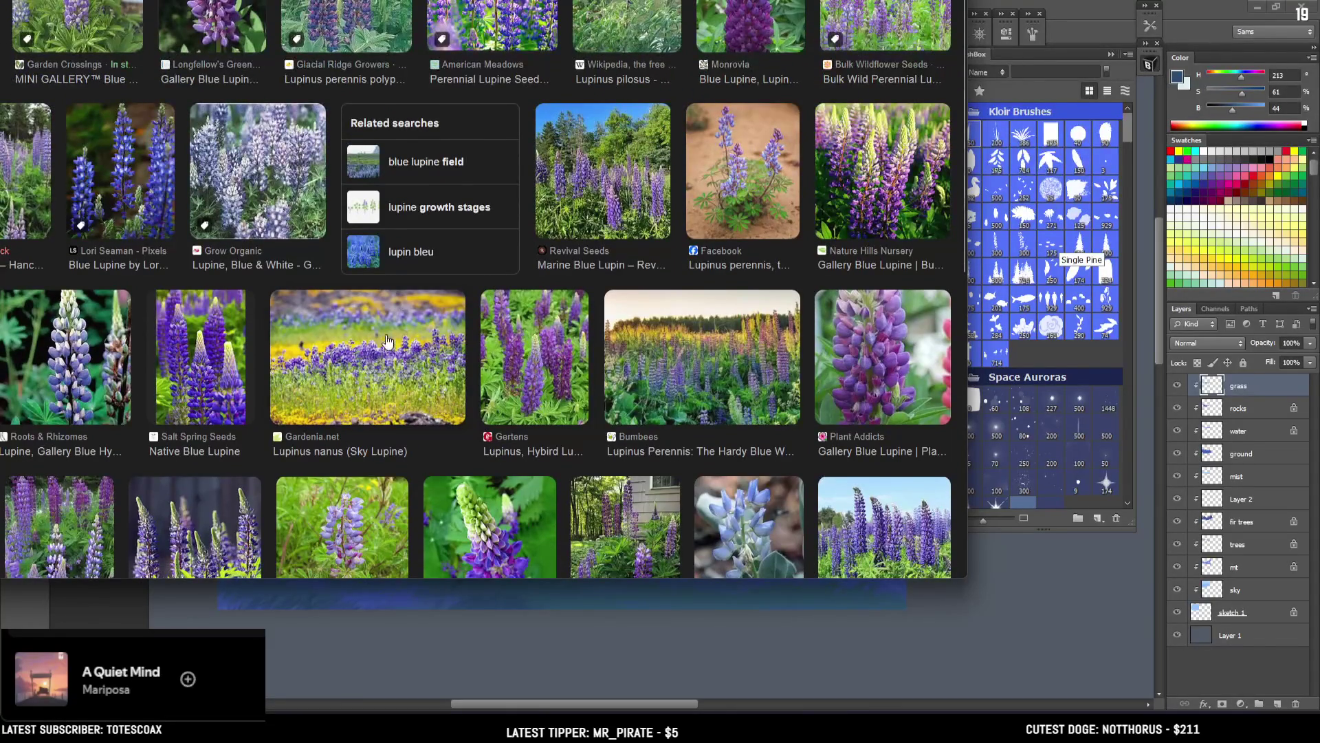
{"action": "scroll", "coordinate": [389, 338], "scroll_direction": "down", "scroll_amount": 10}
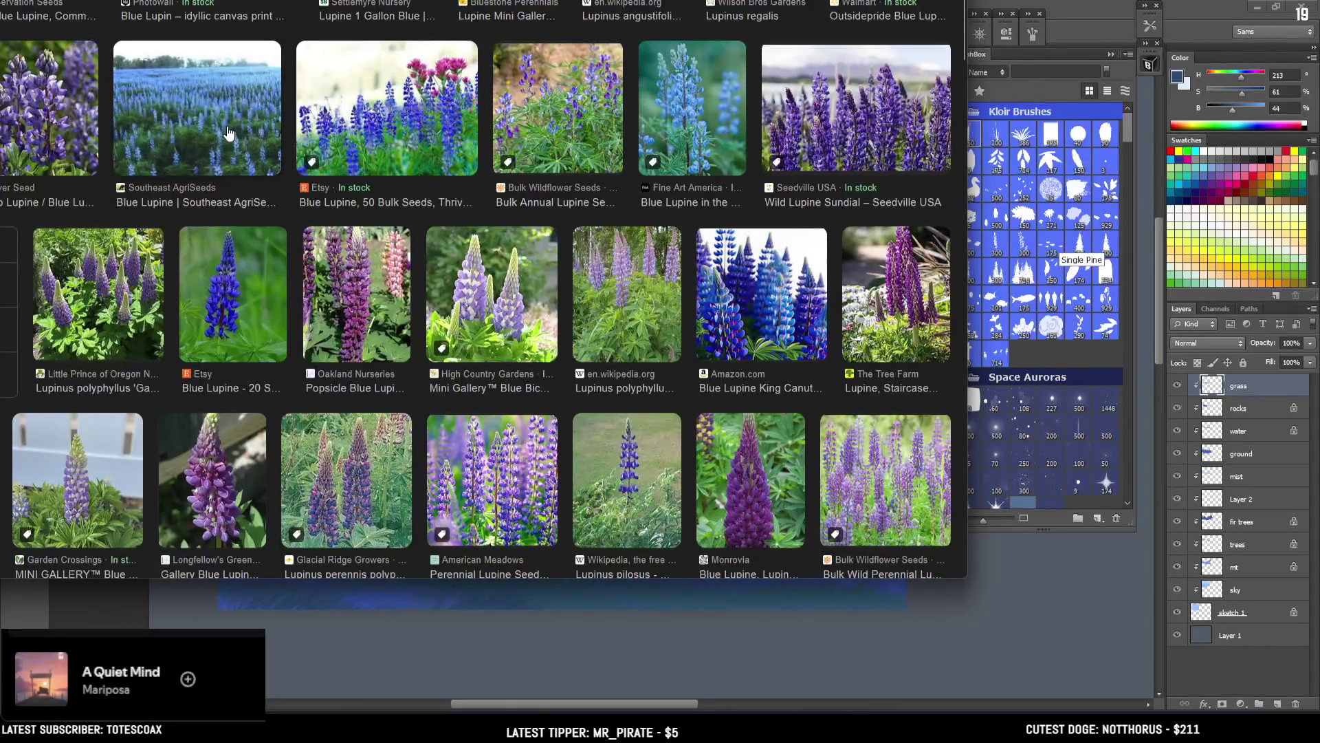
Step: Preview the Etsy blue lupine field photo, then return to Rushs Cabin.psd in Photoshop
{"action": "left_click", "coordinate": [455, 135]}
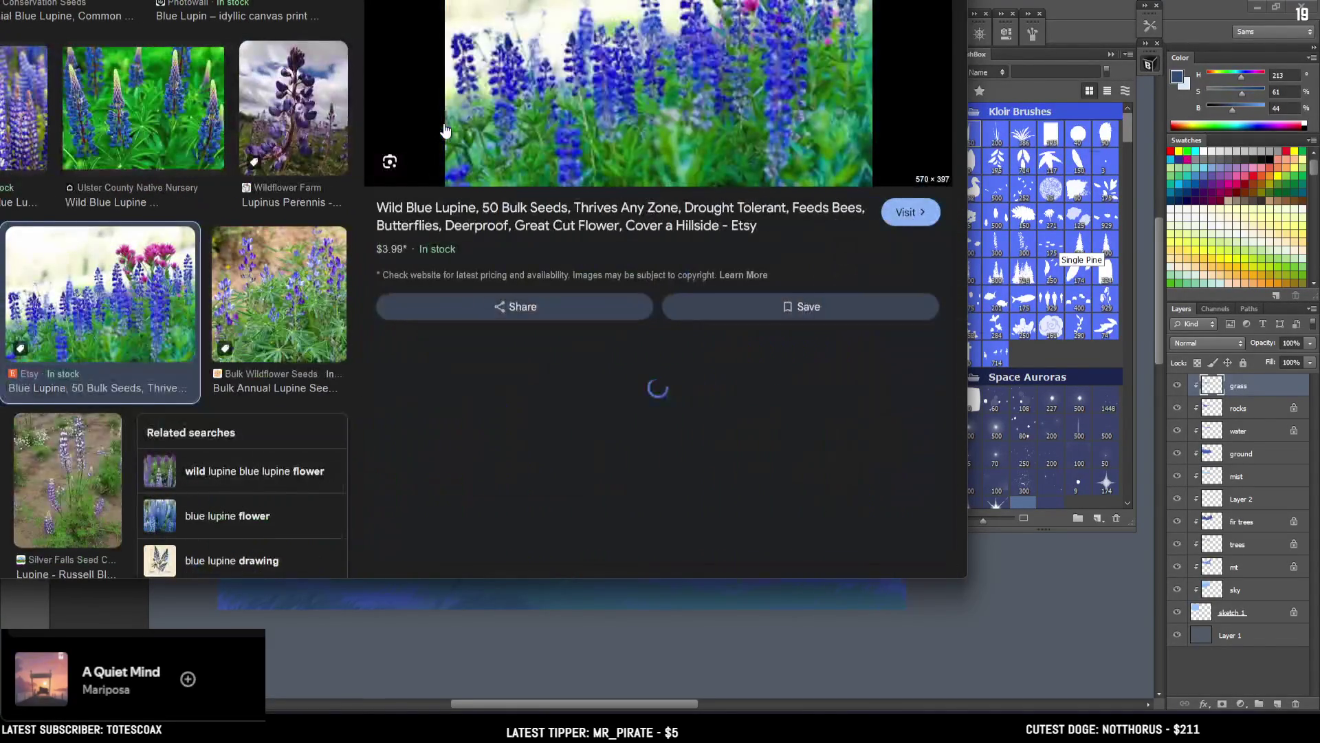
{"action": "scroll", "coordinate": [649, 206], "scroll_direction": "down", "scroll_amount": 5}
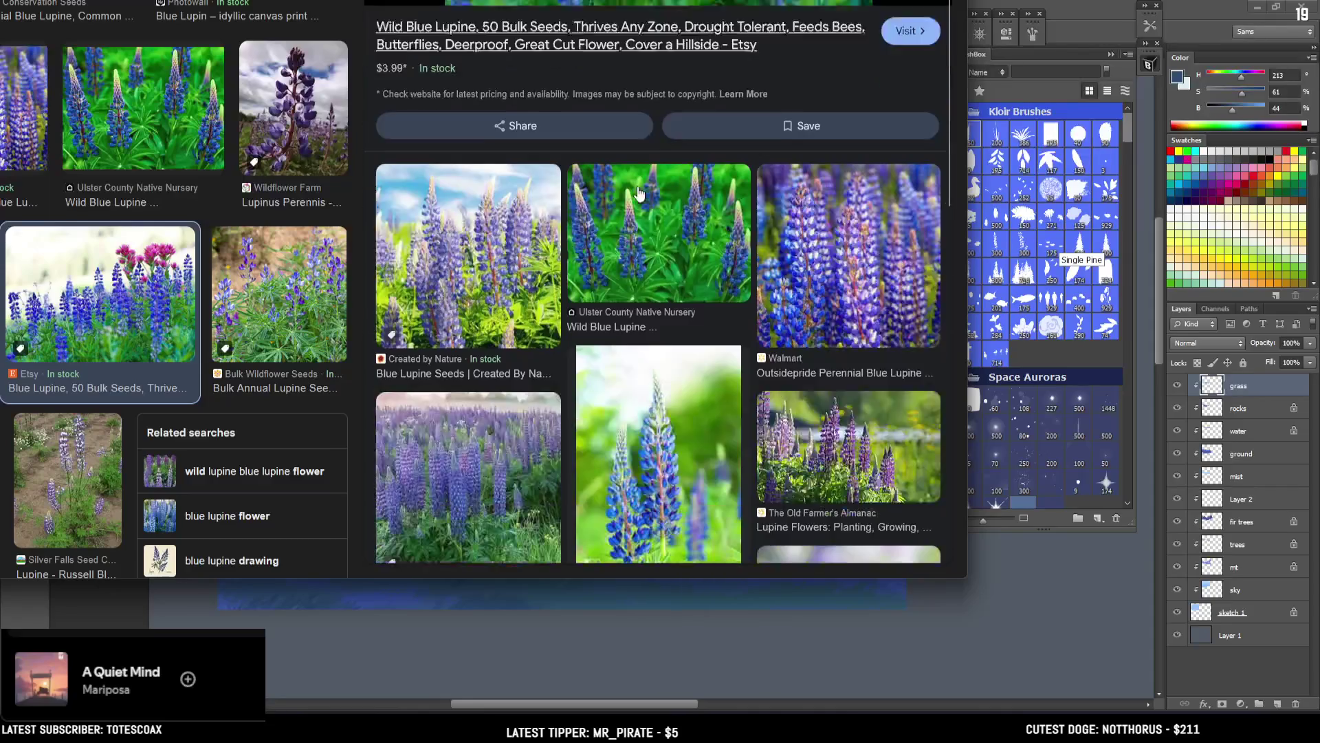
{"action": "scroll", "coordinate": [643, 193], "scroll_direction": "down", "scroll_amount": 3}
{"action": "scroll", "coordinate": [643, 193], "scroll_direction": "down", "scroll_amount": 2}
{"action": "scroll", "coordinate": [643, 193], "scroll_direction": "up", "scroll_amount": 3}
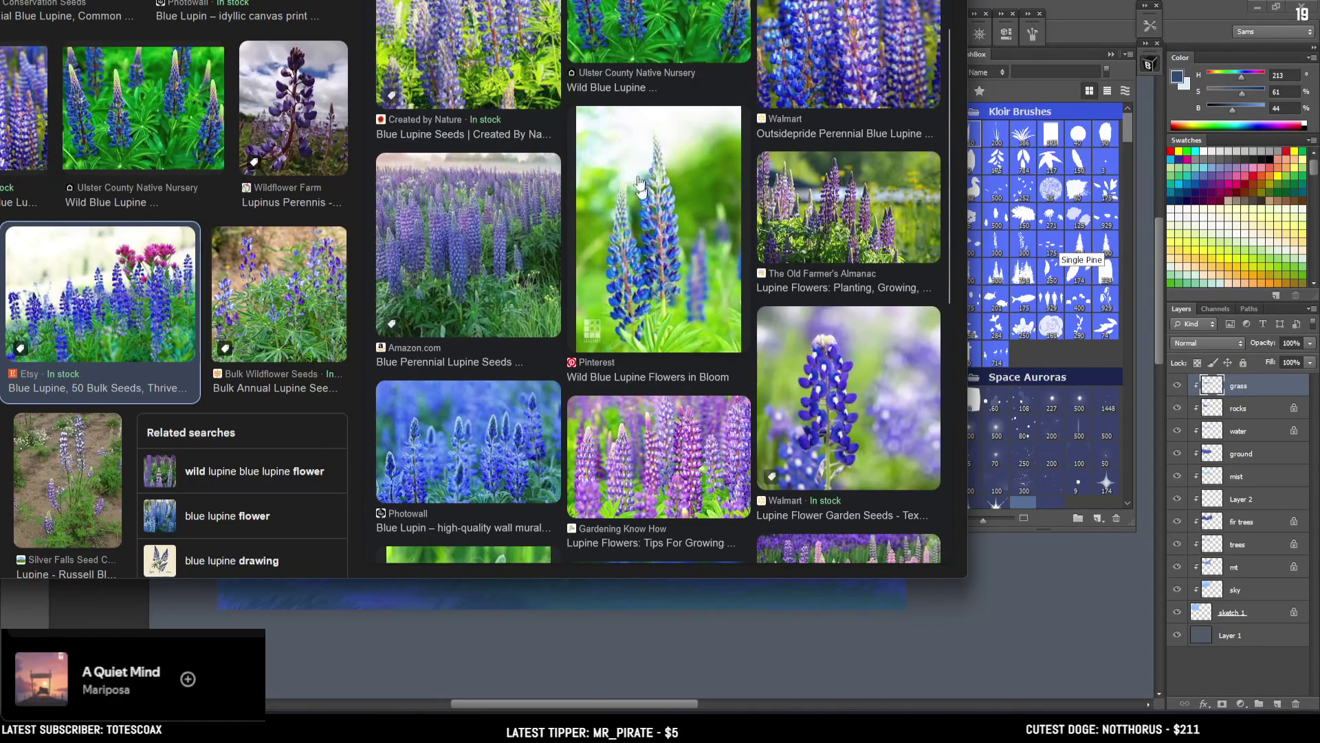
{"action": "scroll", "coordinate": [641, 89], "scroll_direction": "down", "scroll_amount": 6}
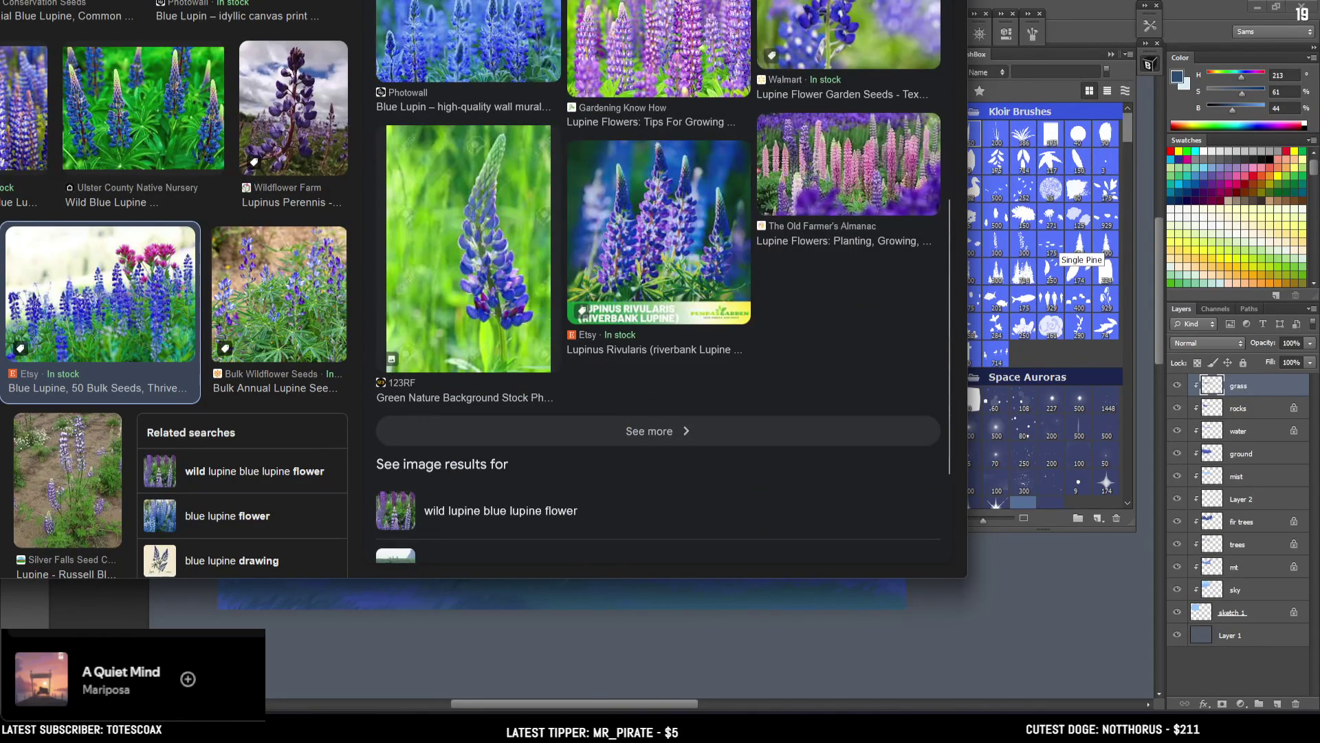
{"action": "key", "text": "alt+Tab"}
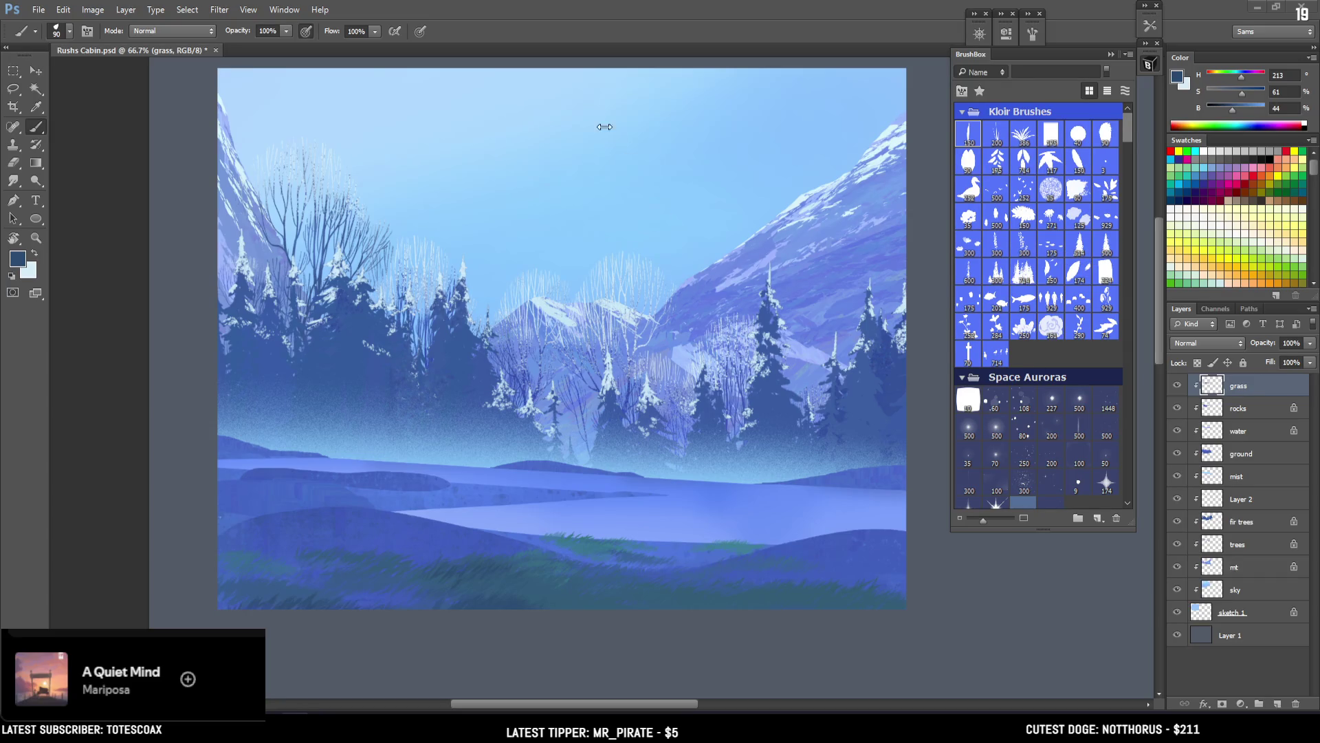
{"action": "scroll", "coordinate": [680, 199], "scroll_direction": "up", "scroll_amount": 1}
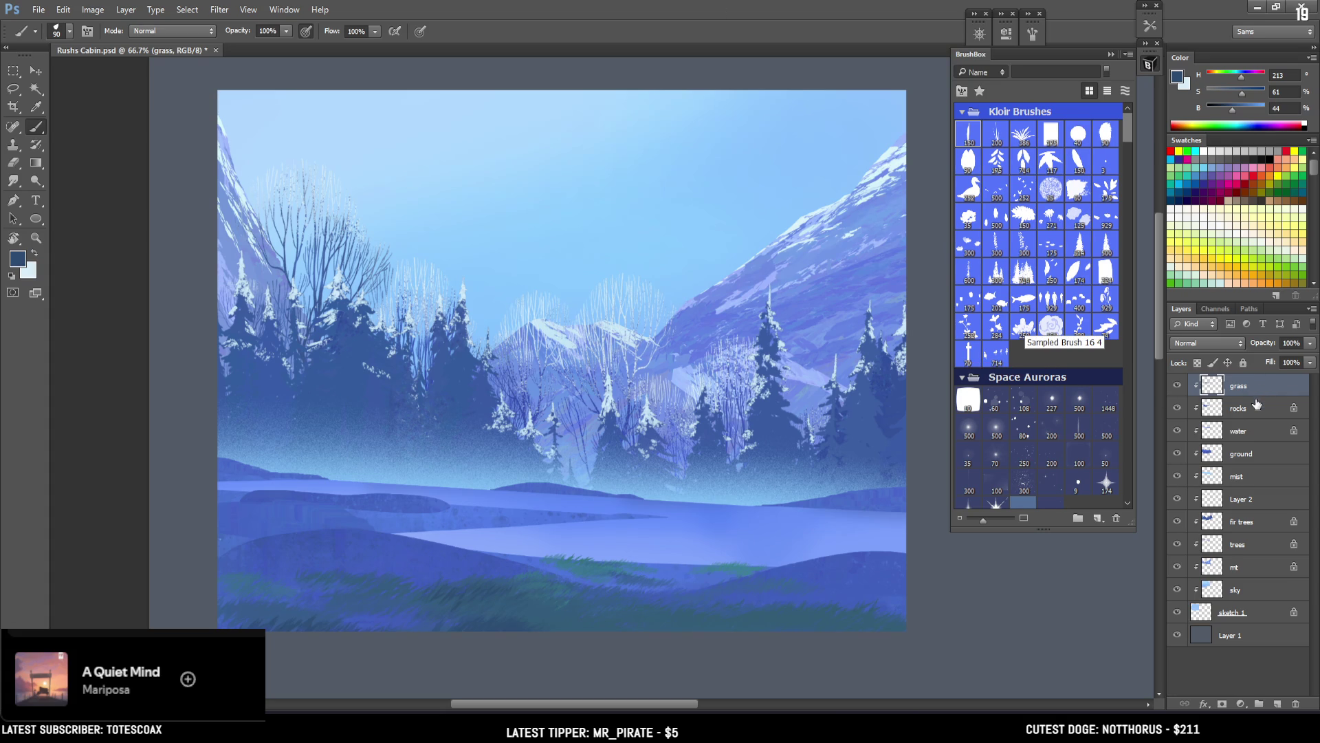
Step: Apply Levels to the grass layer with input levels 20, 1.07 and 255
{"action": "key", "text": "ctrl+l"}
{"action": "left_click_drag", "start_coordinate": [837, 362], "coordinate": [929, 365]}
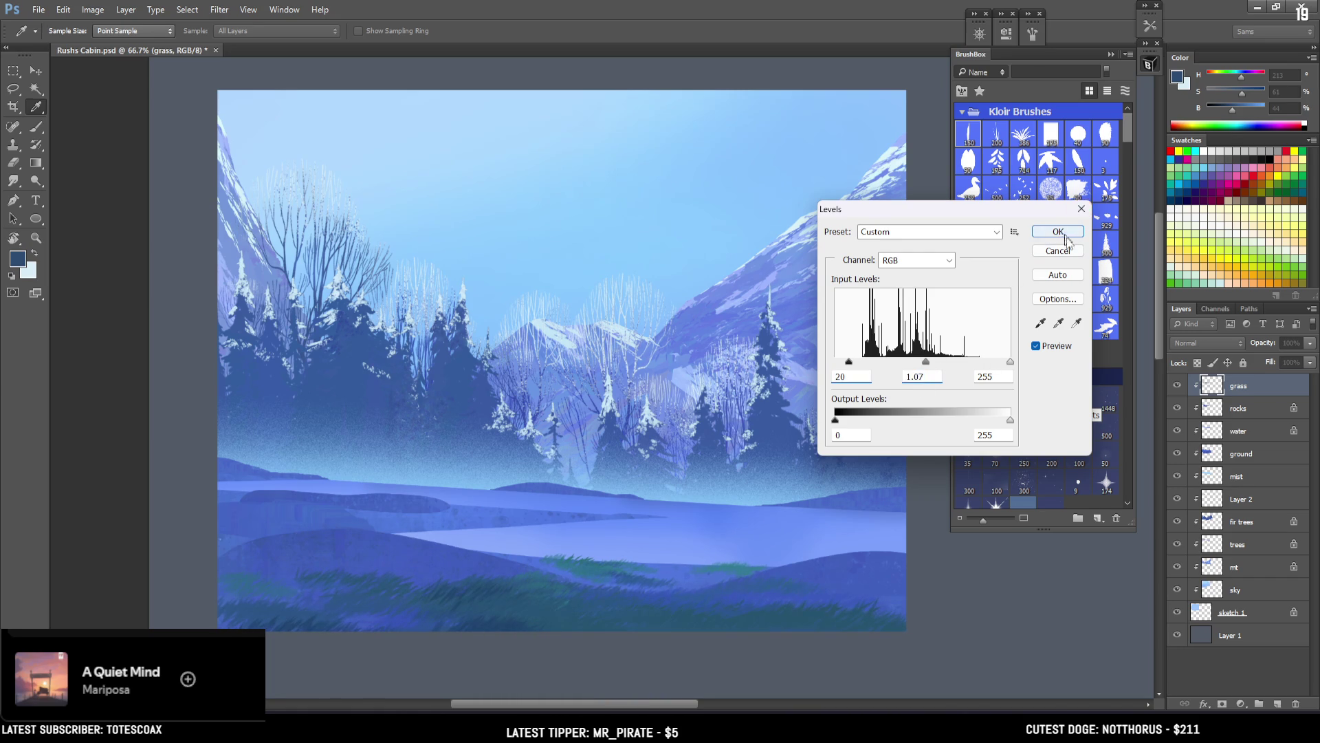
{"action": "left_click", "coordinate": [1058, 232]}
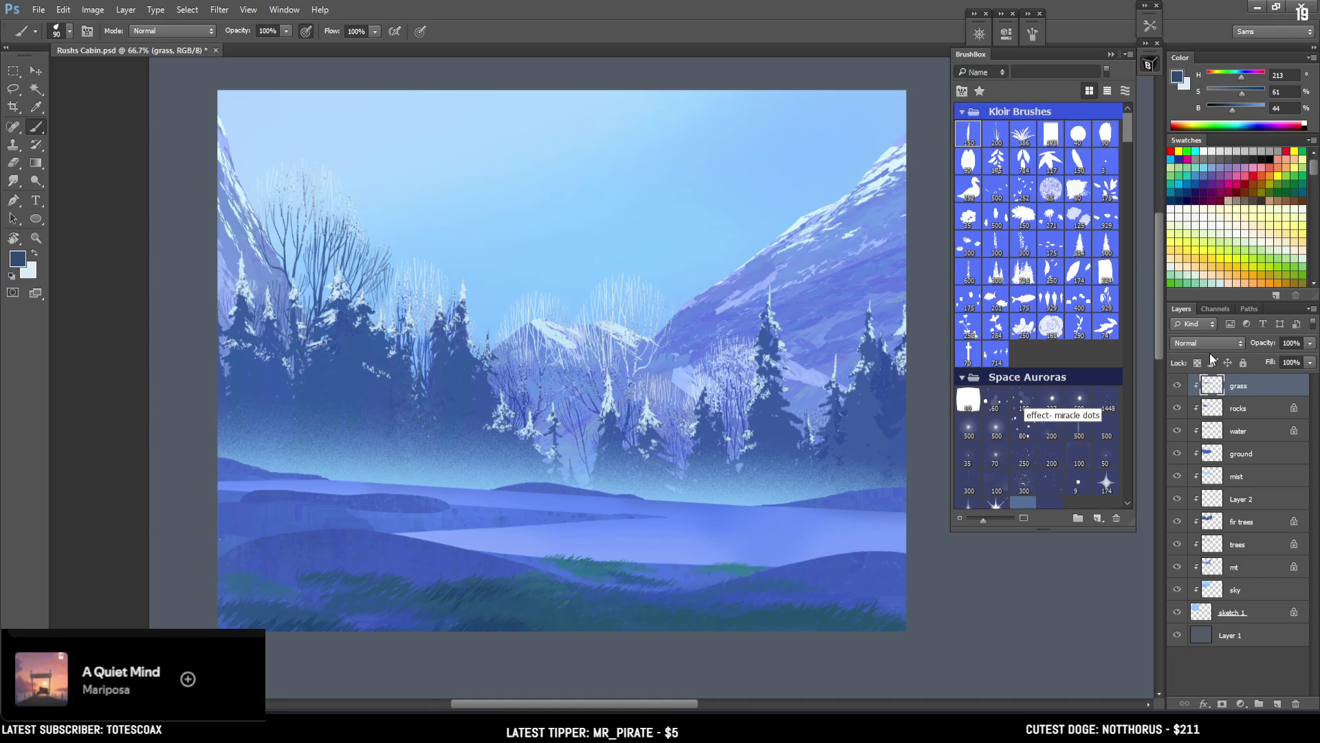
Step: Sample several grass blues from the foreground while shrinking the brush from 80 to 70
{"action": "left_click", "coordinate": [289, 623], "text": "alt"}
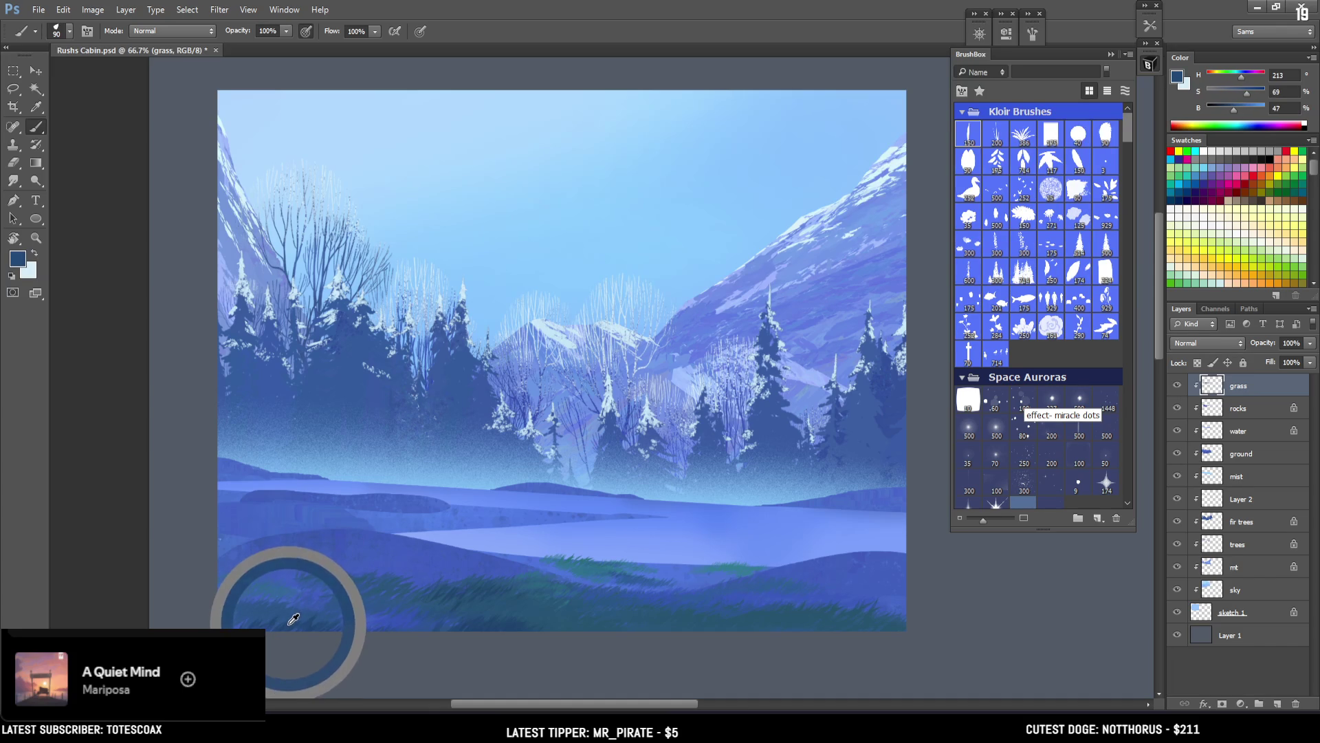
{"action": "key", "text": "bracketleft"}
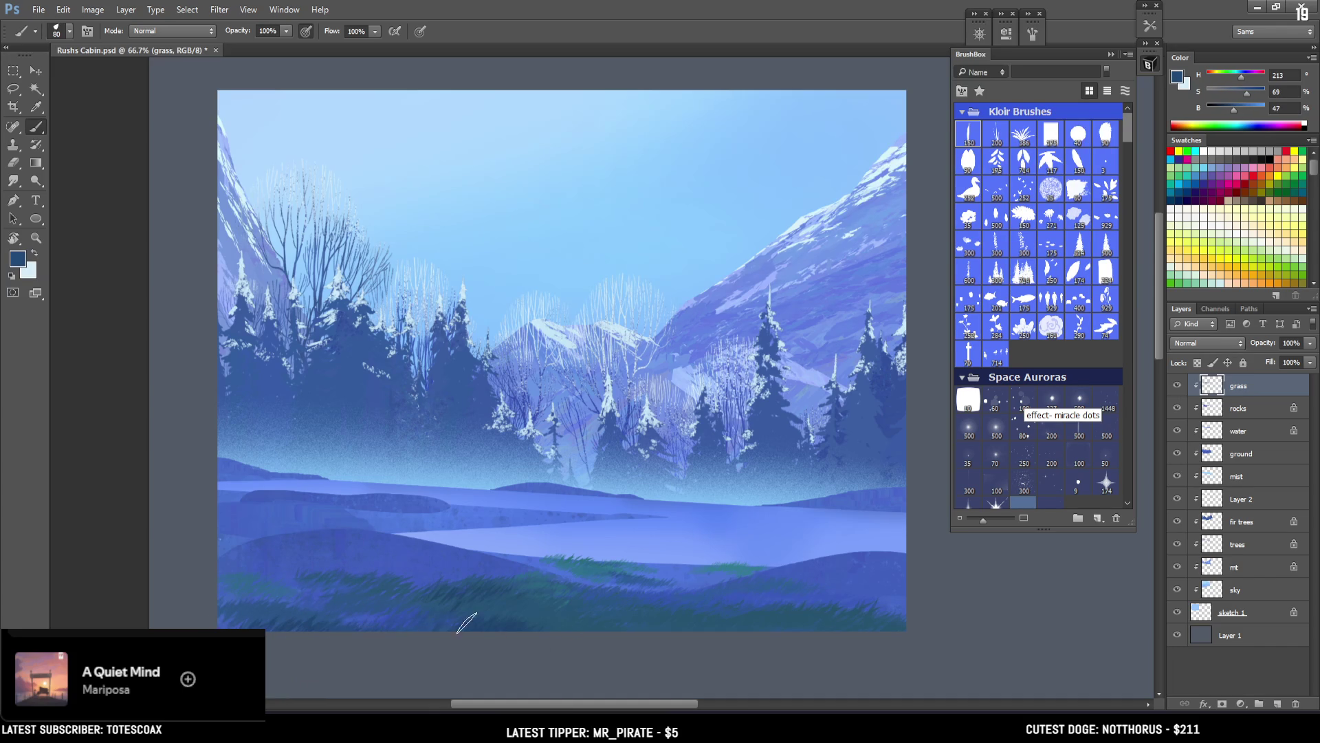
{"action": "left_click", "coordinate": [374, 614], "text": "alt"}
{"action": "key", "text": "bracketleft"}
{"action": "left_click", "coordinate": [314, 586], "text": "alt"}
{"action": "left_click", "coordinate": [480, 622], "text": "alt"}
Step: Switch to the Eraser and tilt its grass-blade brush tip to -40°
{"action": "key", "text": "e"}
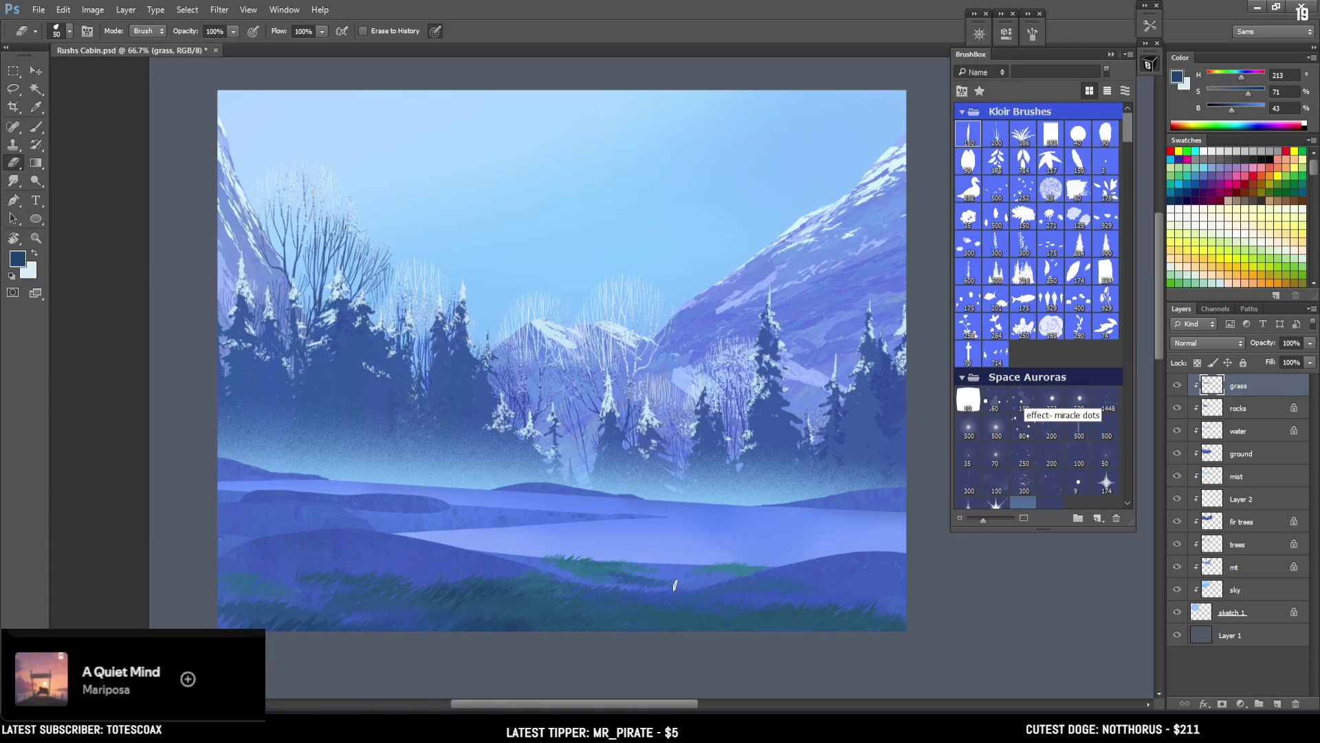
{"action": "left_click", "coordinate": [1032, 34]}
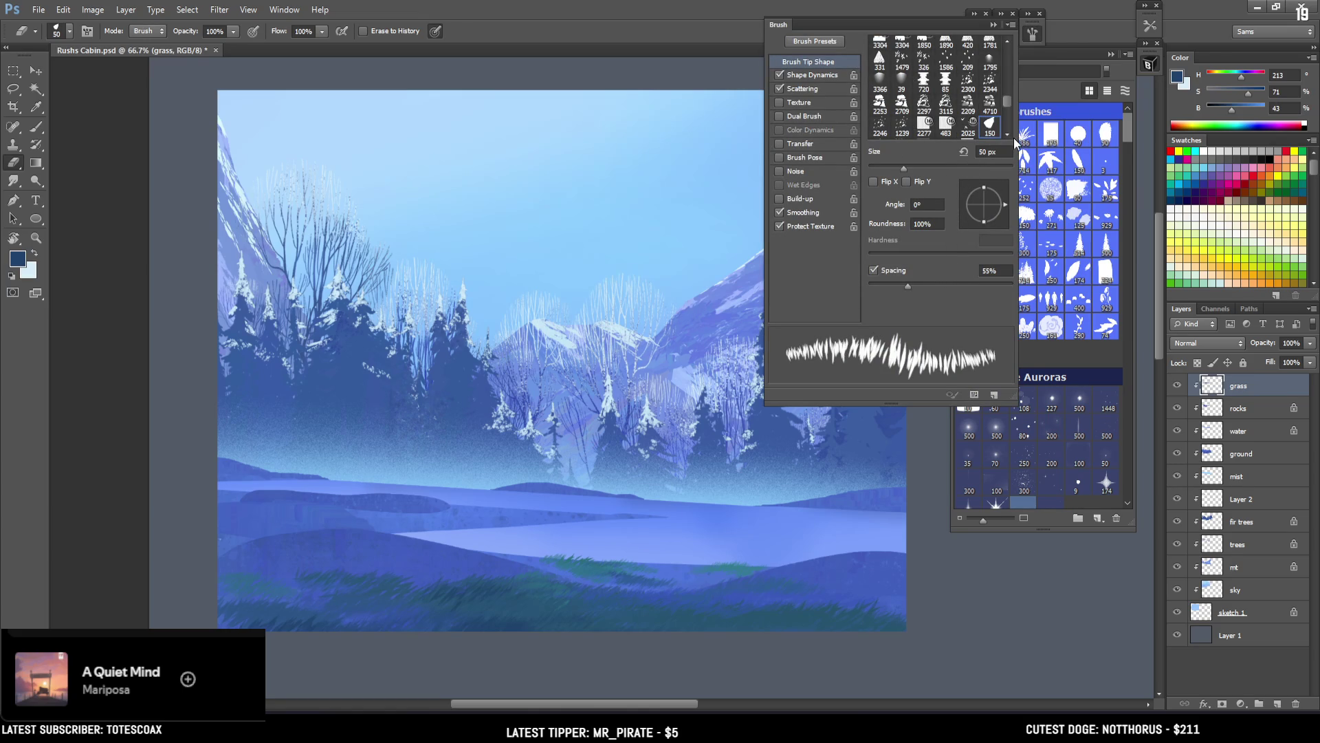
{"action": "left_click_drag", "start_coordinate": [1001, 204], "coordinate": [1003, 211]}
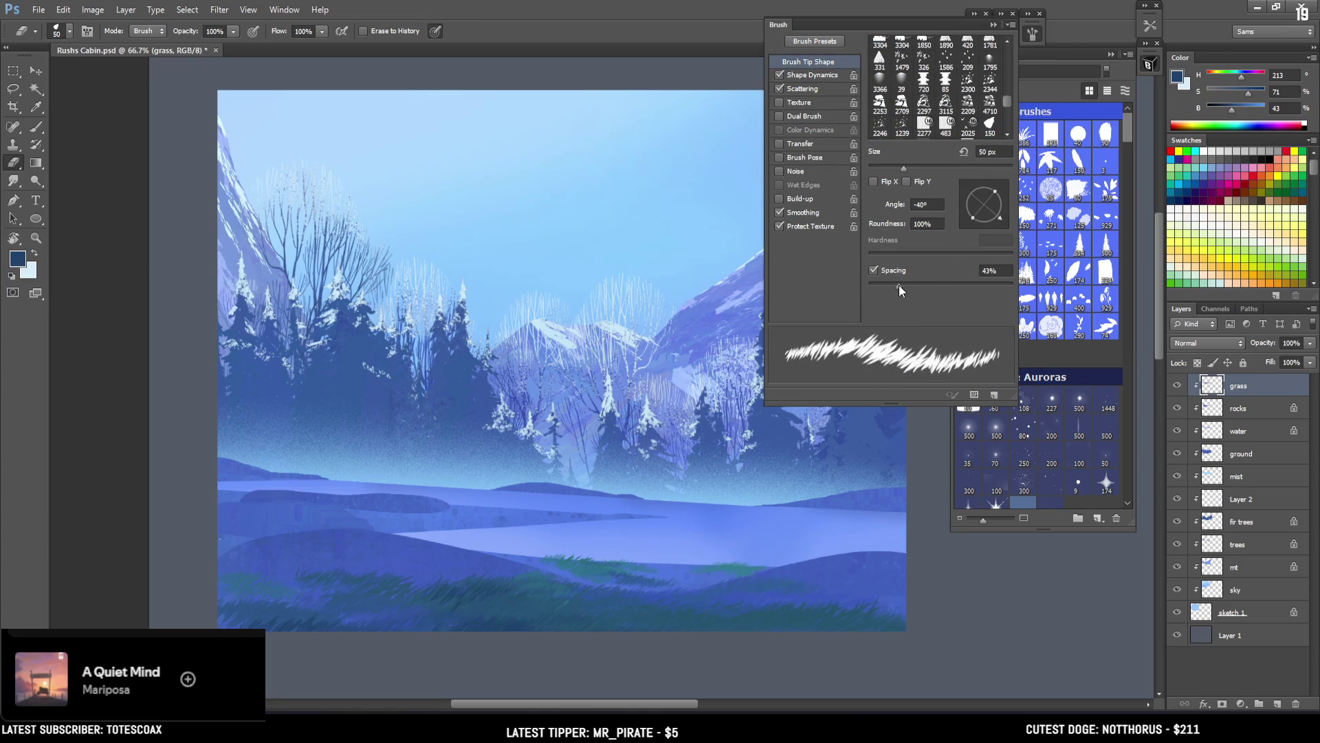
{"action": "left_click", "coordinate": [1022, 37]}
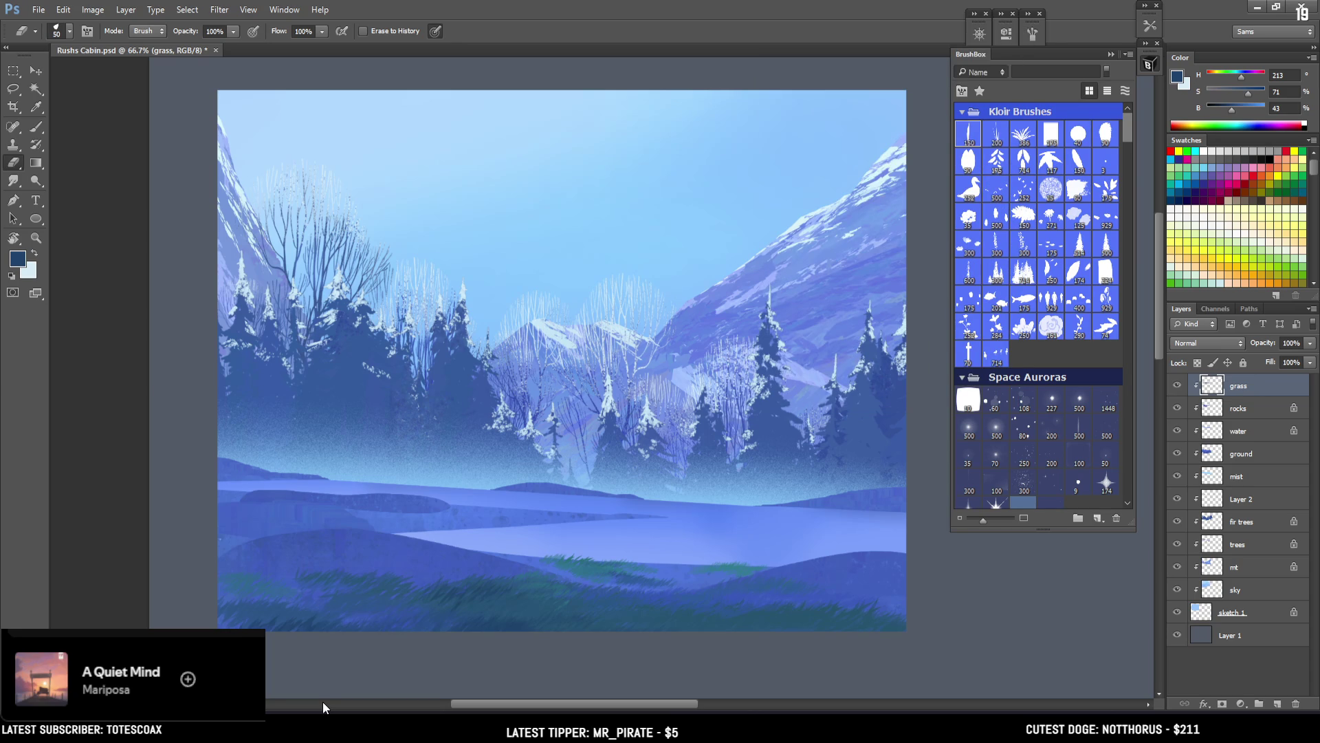
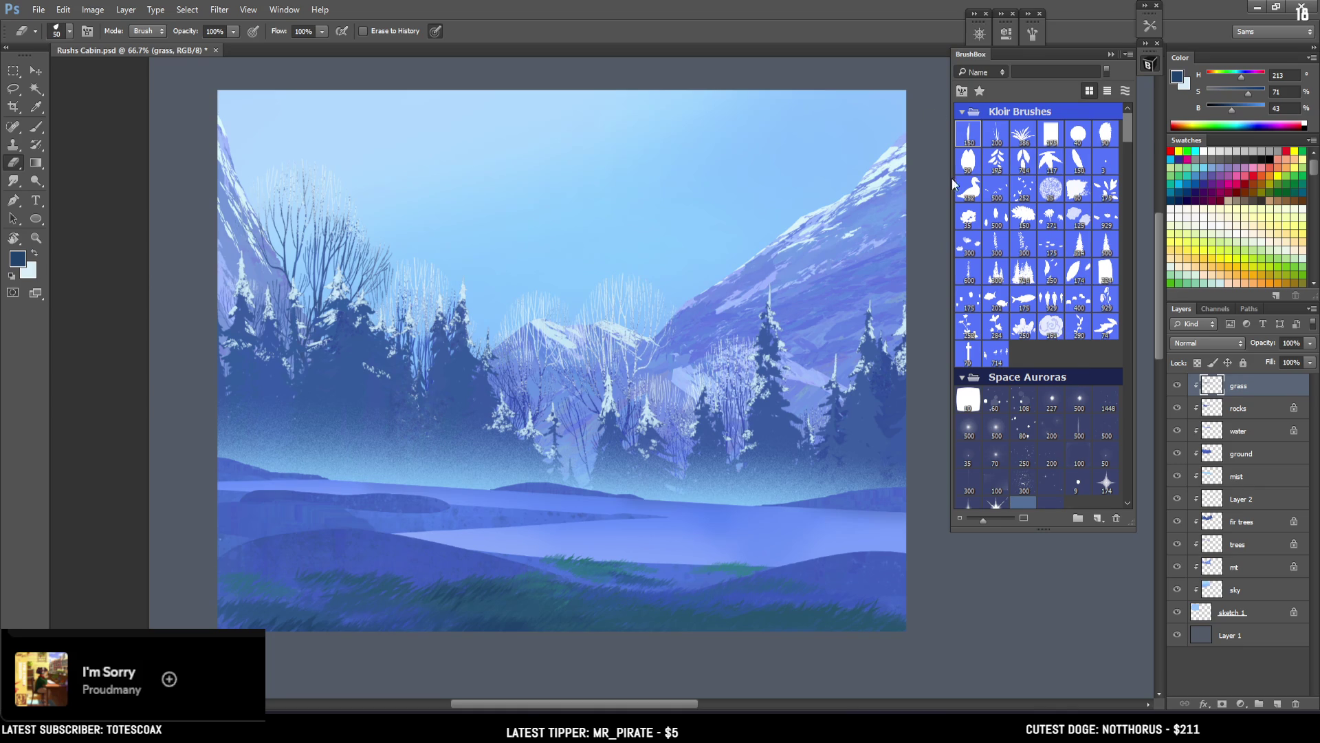
Step: Zoom in on the foreground and paint teal grass blades along the lake's near shore
{"action": "key", "text": "ctrl+plus"}
{"action": "key", "text": "ctrl+plus"}
{"action": "scroll", "coordinate": [619, 344], "scroll_direction": "down", "scroll_amount": 5}
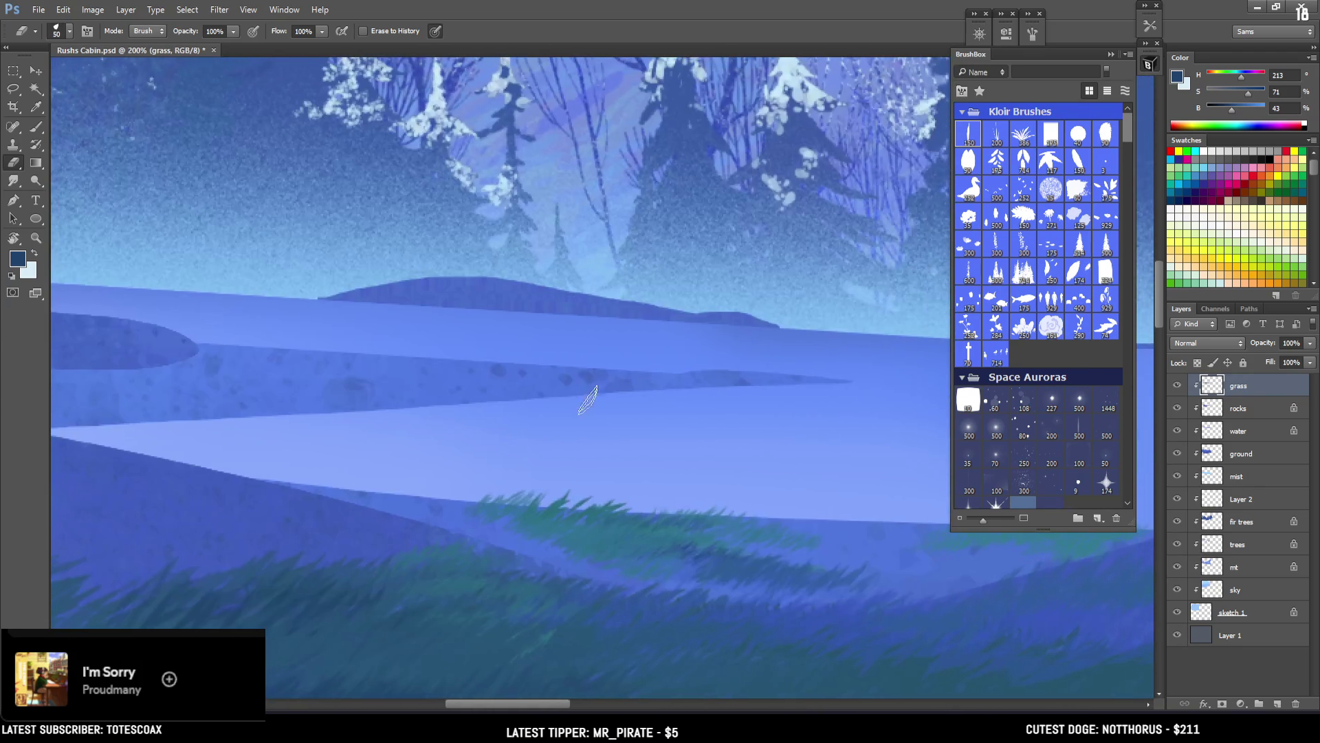
{"action": "key", "text": "b"}
{"action": "left_click", "coordinate": [491, 525], "text": "alt"}
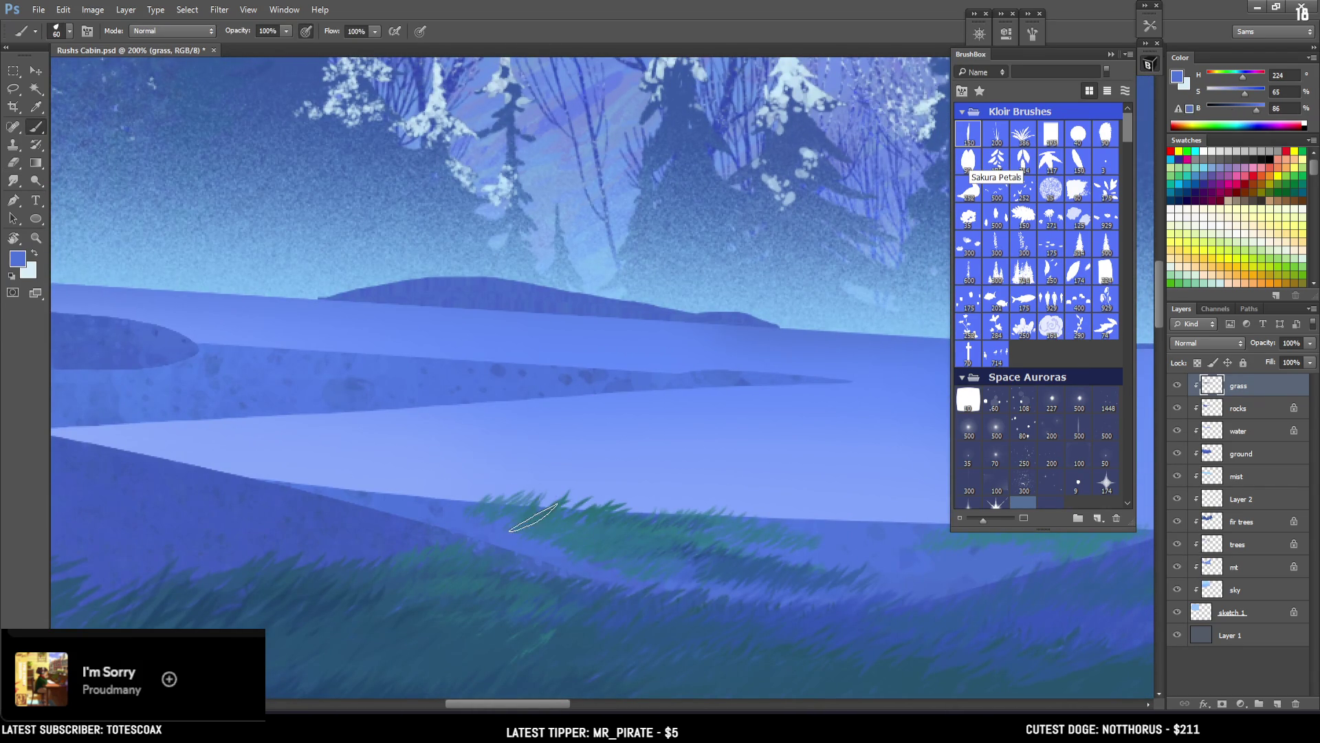
{"action": "key", "text": "bracketleft"}
{"action": "left_click", "coordinate": [605, 520], "text": "alt"}
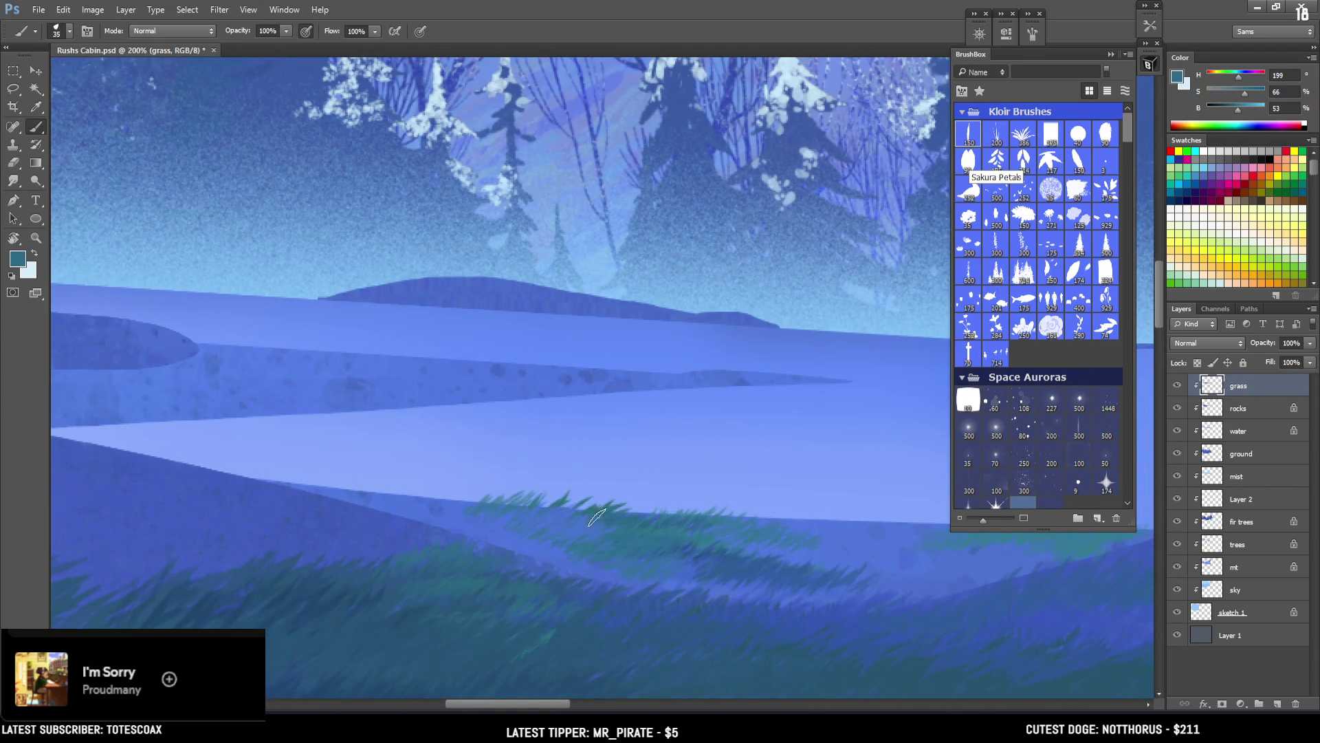
{"action": "left_click", "coordinate": [767, 553], "text": "alt"}
{"action": "left_click", "coordinate": [718, 526], "text": "alt"}
{"action": "key", "text": "bracketleft"}
{"action": "left_click_drag", "start_coordinate": [719, 523], "coordinate": [825, 517]}
Step: Sample teal and blue grass tones and sweep blue blades leftward across the meadow
{"action": "left_click", "coordinate": [850, 538], "text": "alt"}
{"action": "left_click", "coordinate": [706, 519], "text": "alt"}
{"action": "left_click", "coordinate": [501, 529], "text": "alt"}
{"action": "left_click", "coordinate": [661, 563], "text": "alt"}
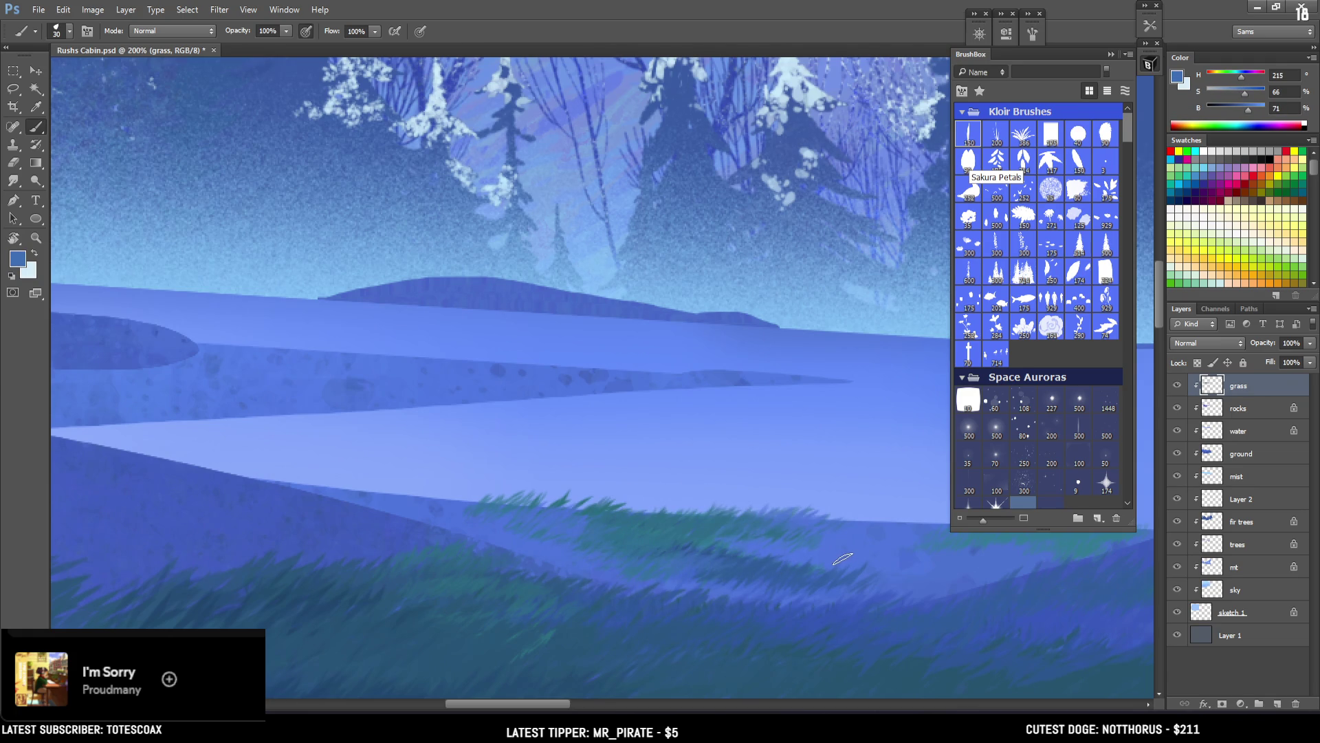
{"action": "left_click_drag", "start_coordinate": [707, 519], "coordinate": [468, 475]}
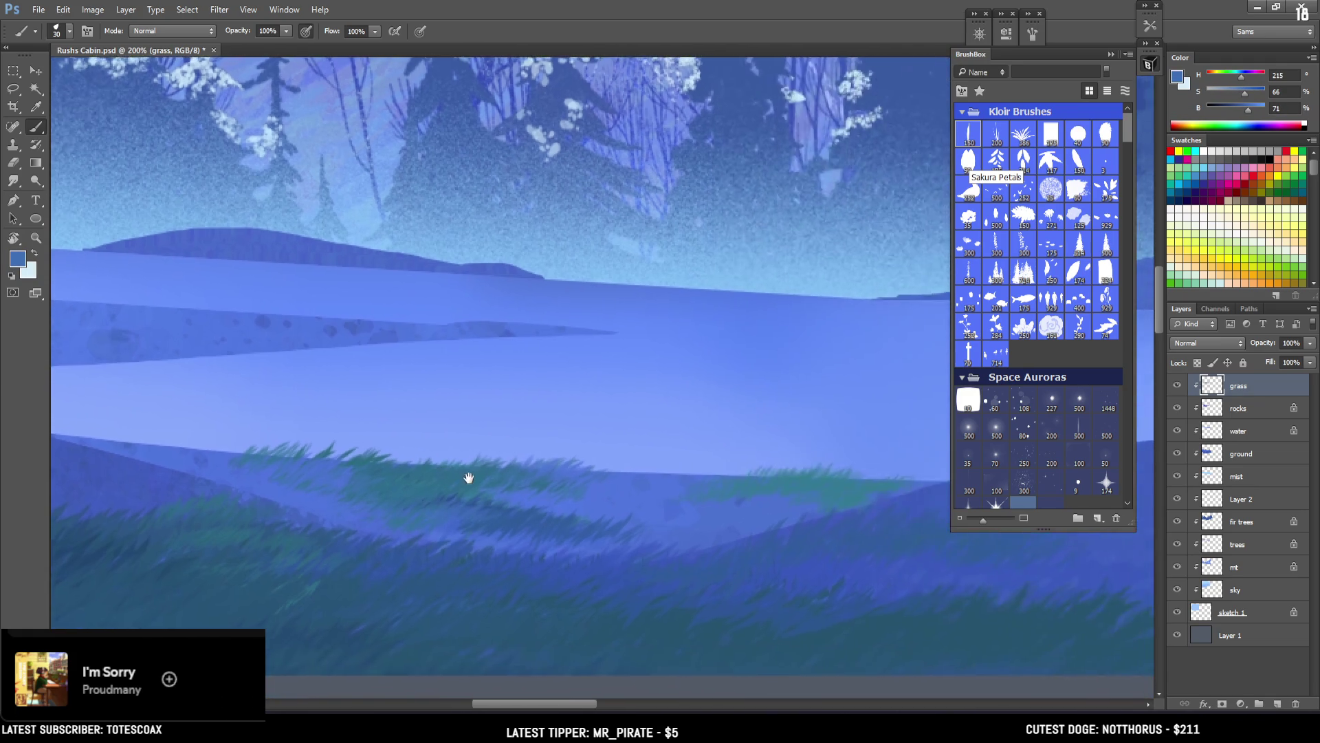
{"action": "left_click", "coordinate": [502, 478], "text": "alt"}
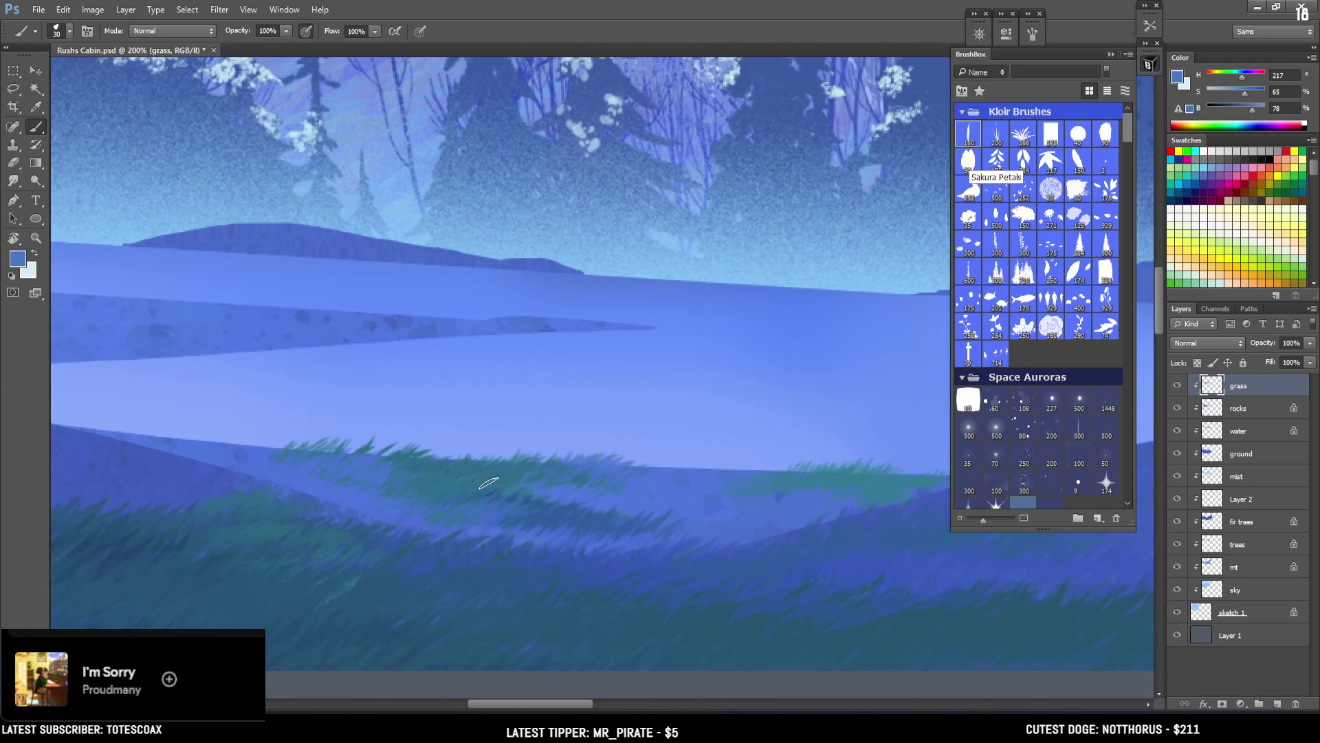
{"action": "left_click_drag", "start_coordinate": [566, 480], "coordinate": [457, 495]}
{"action": "left_click_drag", "start_coordinate": [554, 502], "coordinate": [413, 477], "text": "alt"}
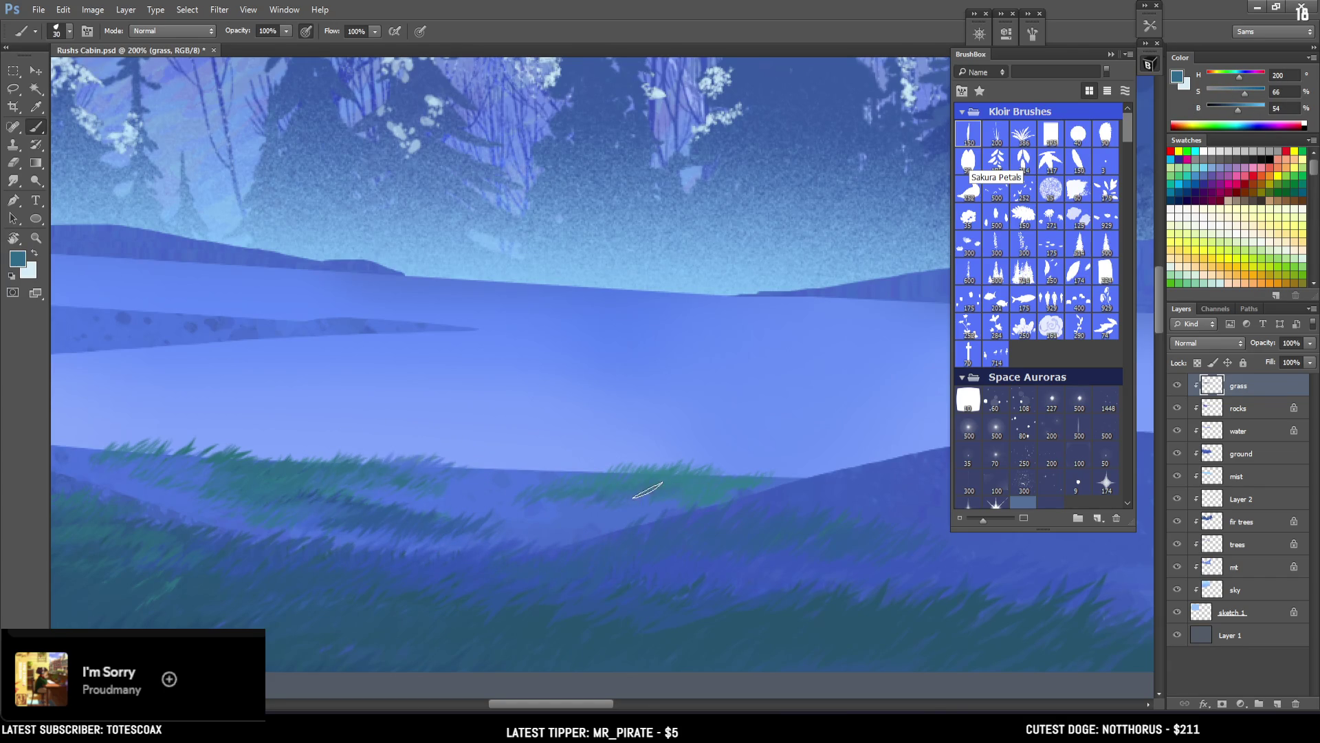
Step: With a smaller brush, add light blue, mid blue and dark teal blades through the grass
{"action": "key", "text": "bracketleft"}
{"action": "left_click", "coordinate": [527, 468], "text": "alt"}
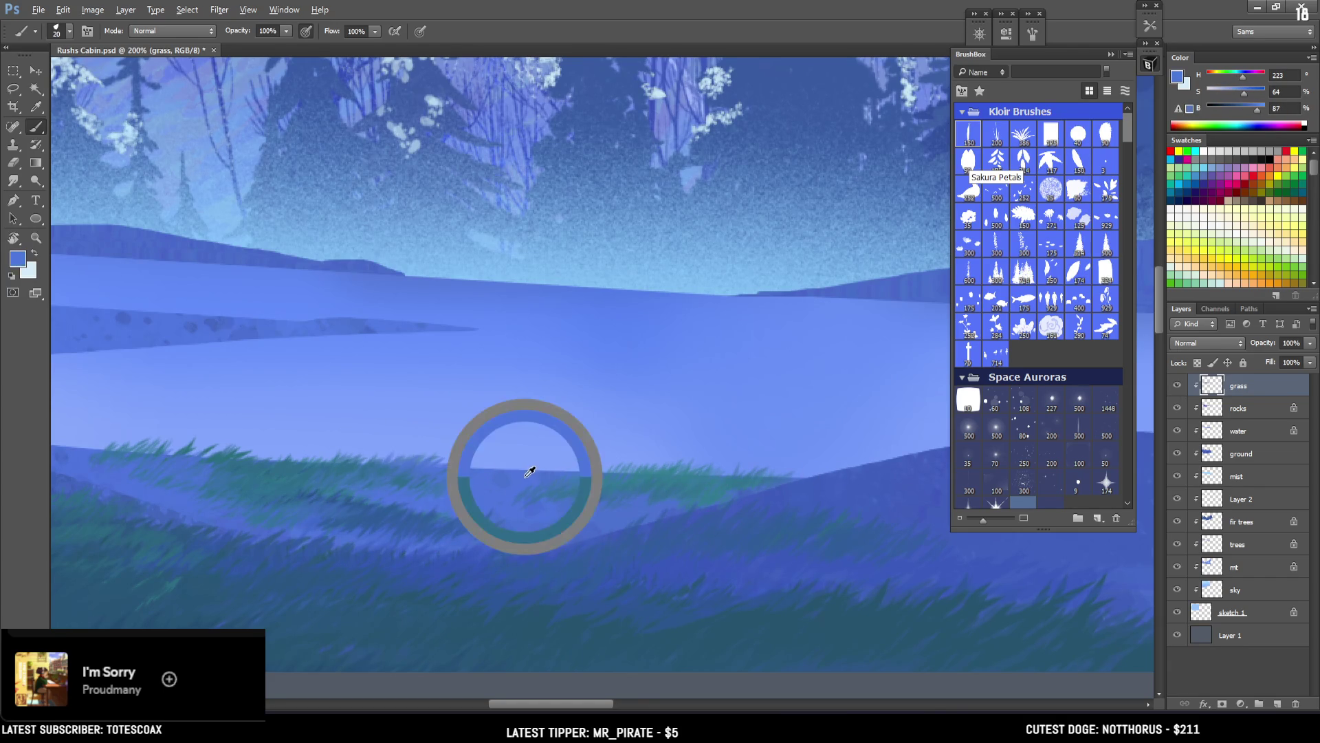
{"action": "left_click", "coordinate": [637, 479], "text": "alt"}
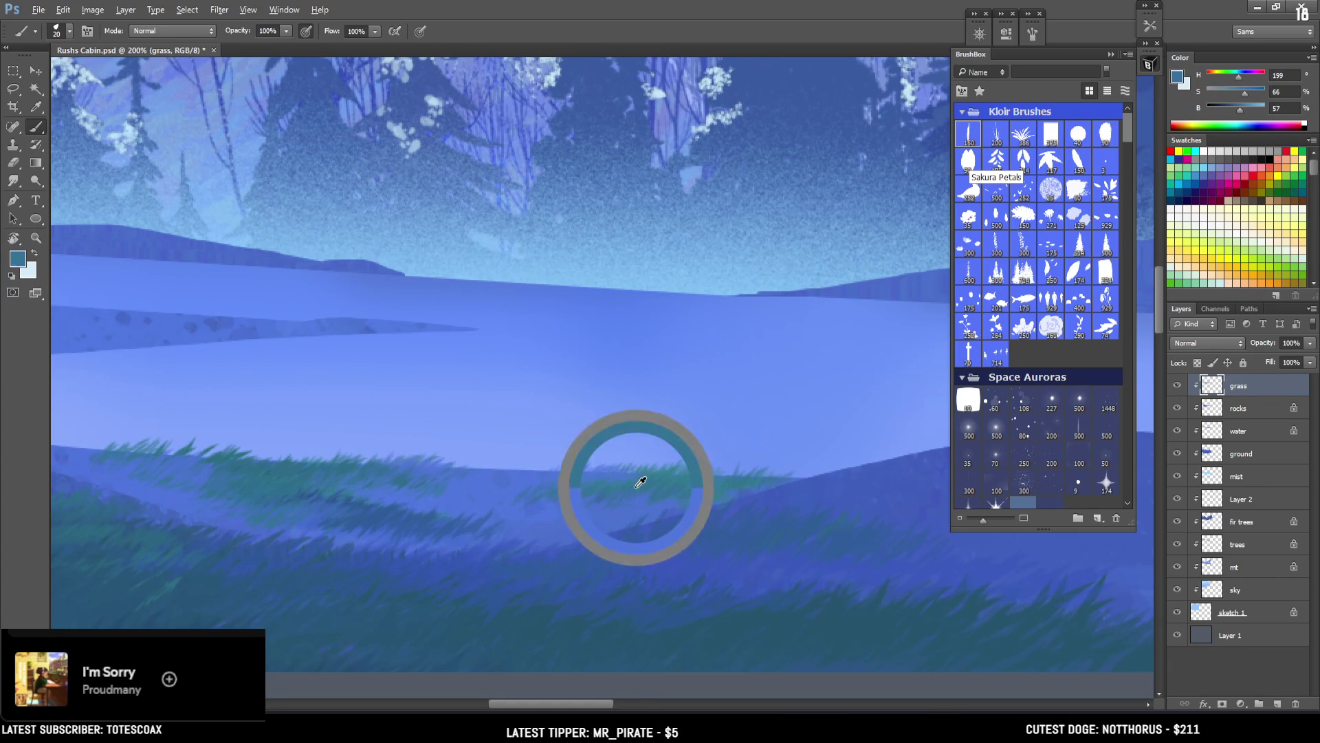
{"action": "left_click", "coordinate": [505, 498], "text": "alt"}
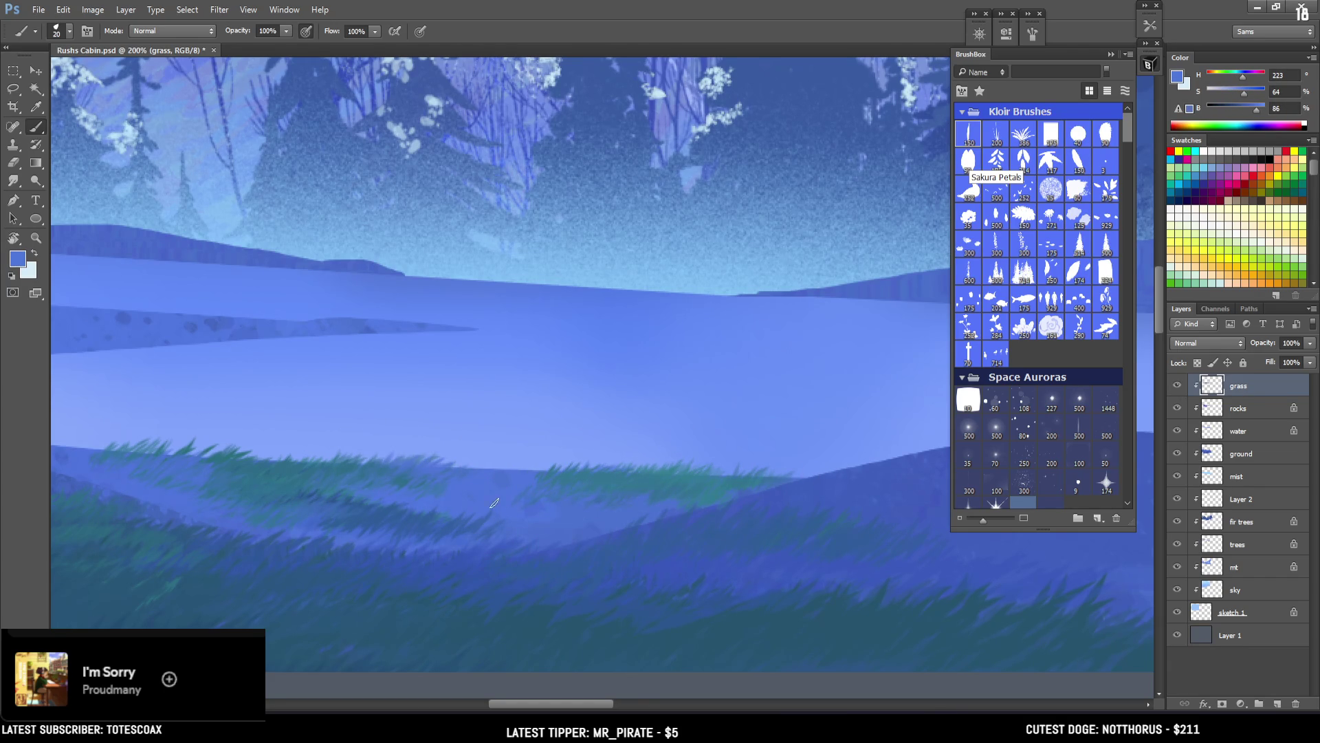
{"action": "left_click", "coordinate": [468, 526], "text": "alt"}
{"action": "key", "text": "bracketright"}
{"action": "left_click", "coordinate": [611, 500], "text": "alt"}
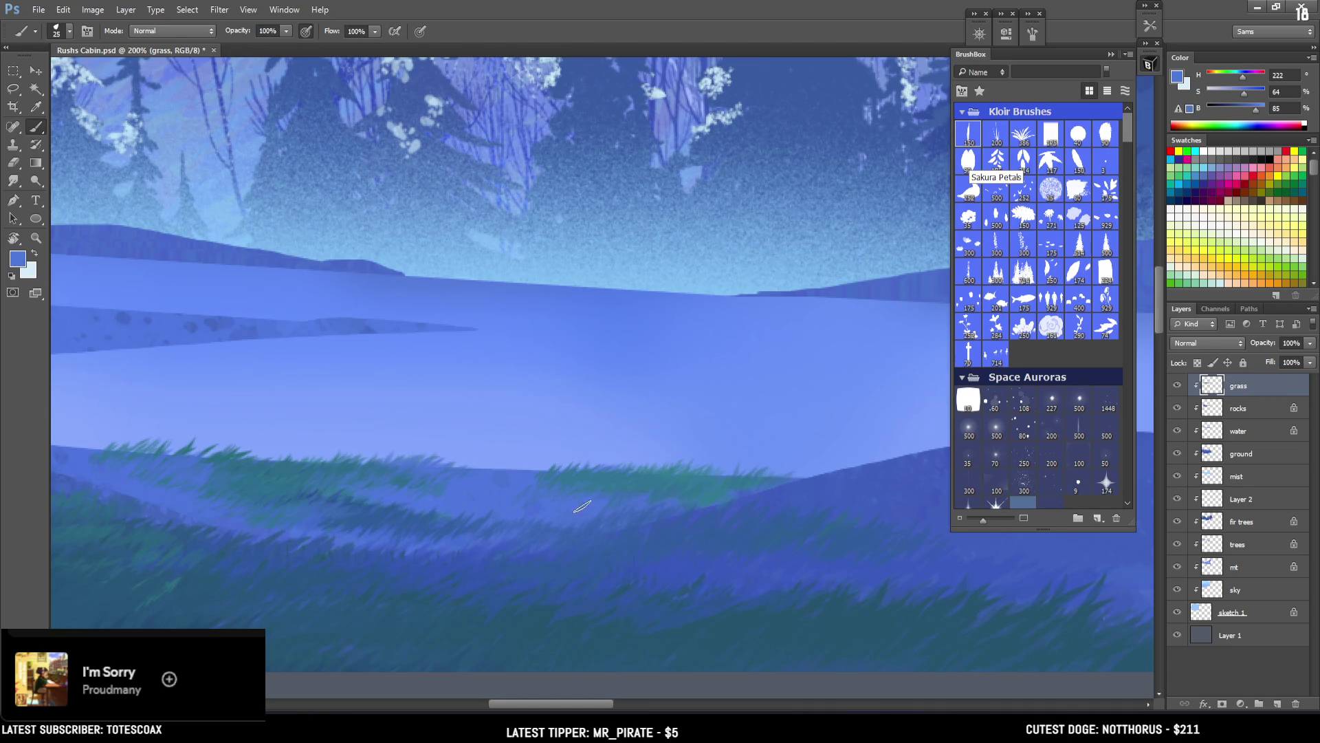
{"action": "left_click", "coordinate": [706, 490], "text": "alt"}
{"action": "scroll", "coordinate": [546, 493], "scroll_direction": "down", "scroll_amount": 3}
{"action": "scroll", "coordinate": [605, 499], "scroll_direction": "down", "scroll_amount": 1}
{"action": "scroll", "coordinate": [653, 461], "scroll_direction": "up", "scroll_amount": 3}
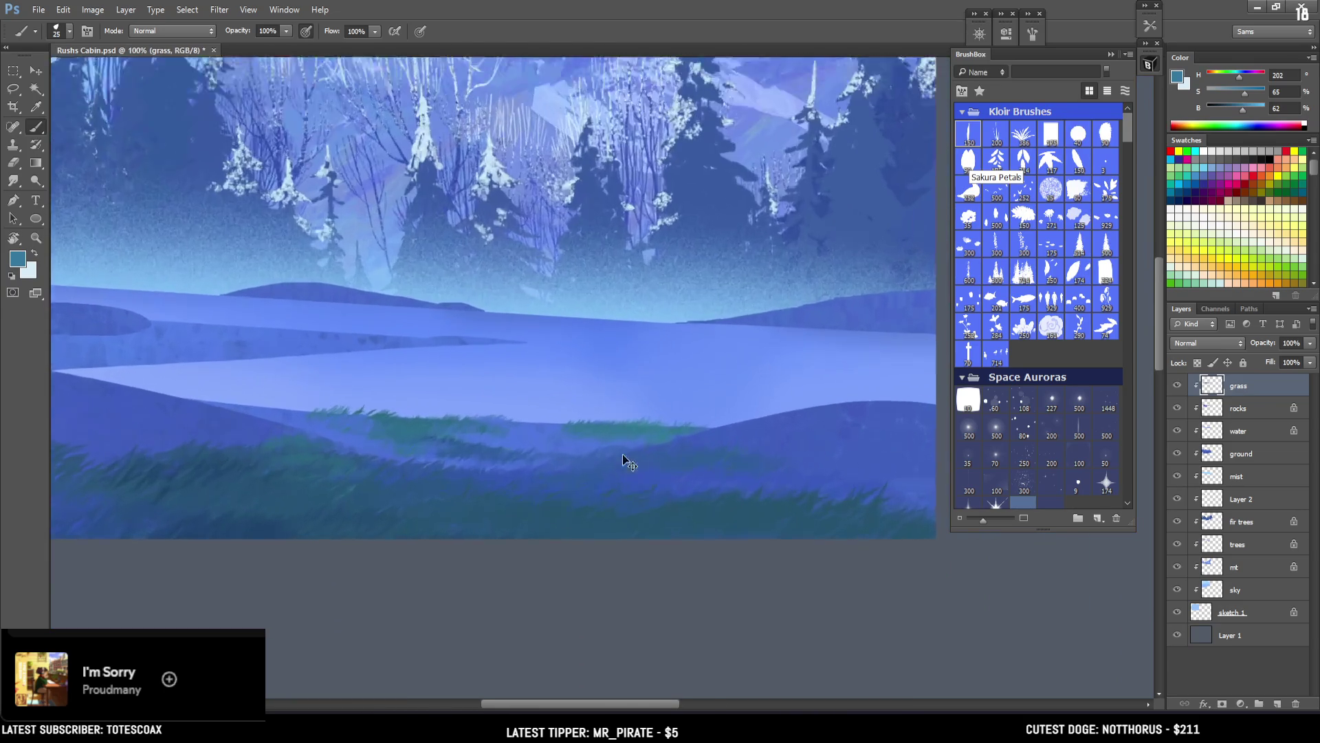
Step: Bring the left shoreline into view and add light blue and dark teal blades there
{"action": "left_click", "coordinate": [184, 454], "text": "alt"}
{"action": "left_click_drag", "start_coordinate": [184, 453], "coordinate": [190, 457]}
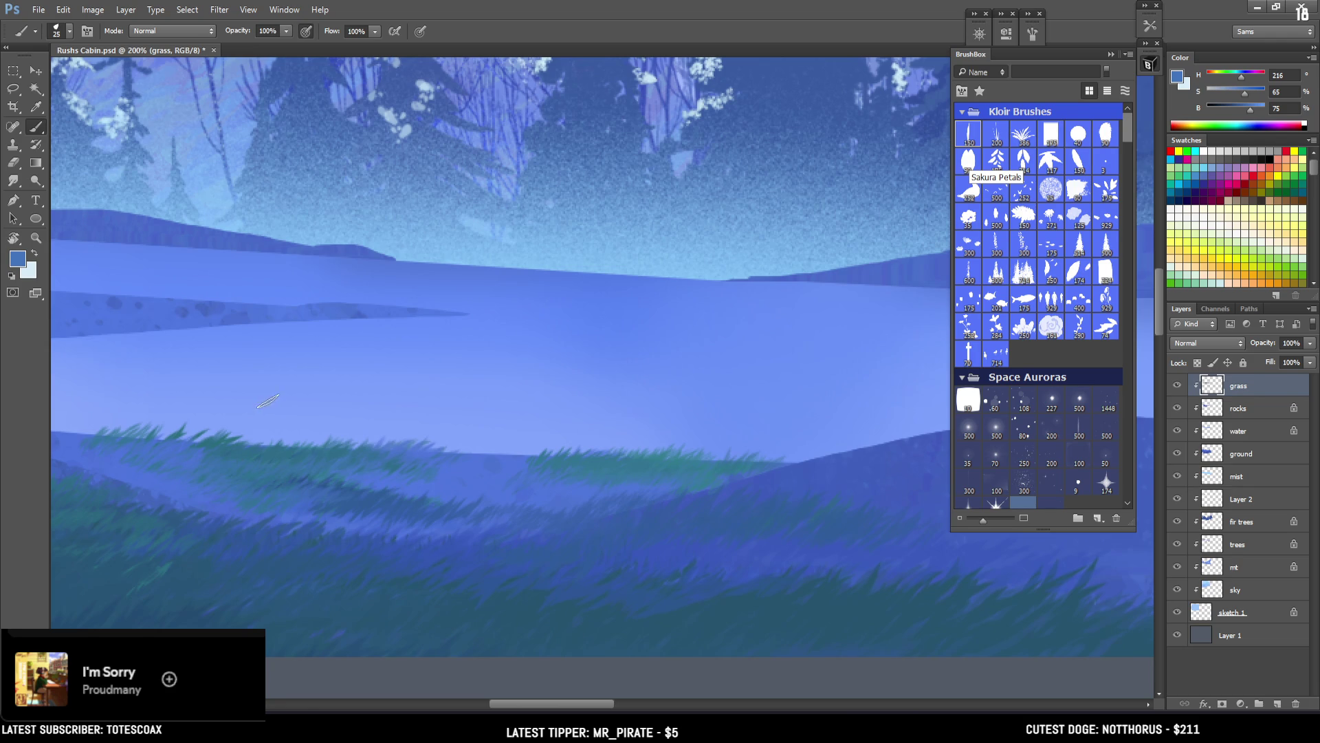
{"action": "left_click_drag", "start_coordinate": [138, 447], "coordinate": [395, 507]}
{"action": "left_click", "coordinate": [392, 505], "text": "alt"}
{"action": "key", "text": "bracketleft"}
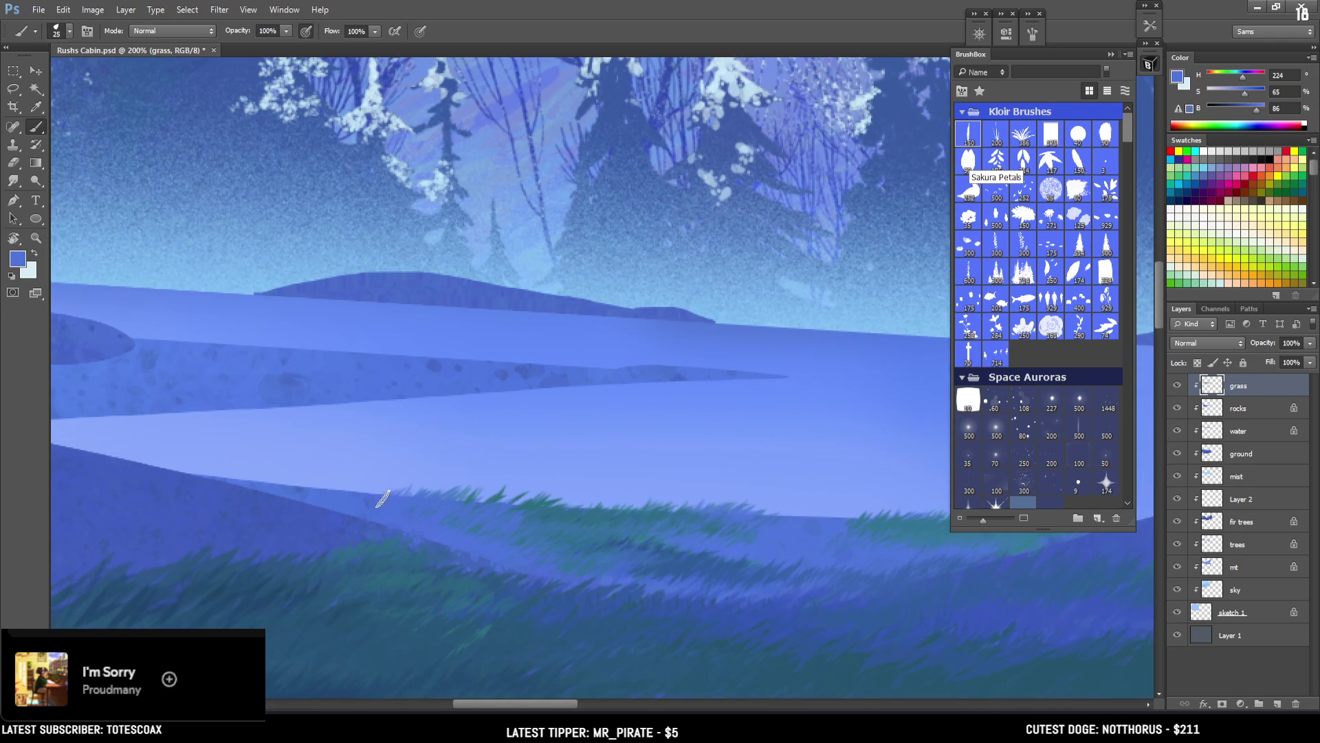
{"action": "left_click", "coordinate": [540, 517], "text": "alt"}
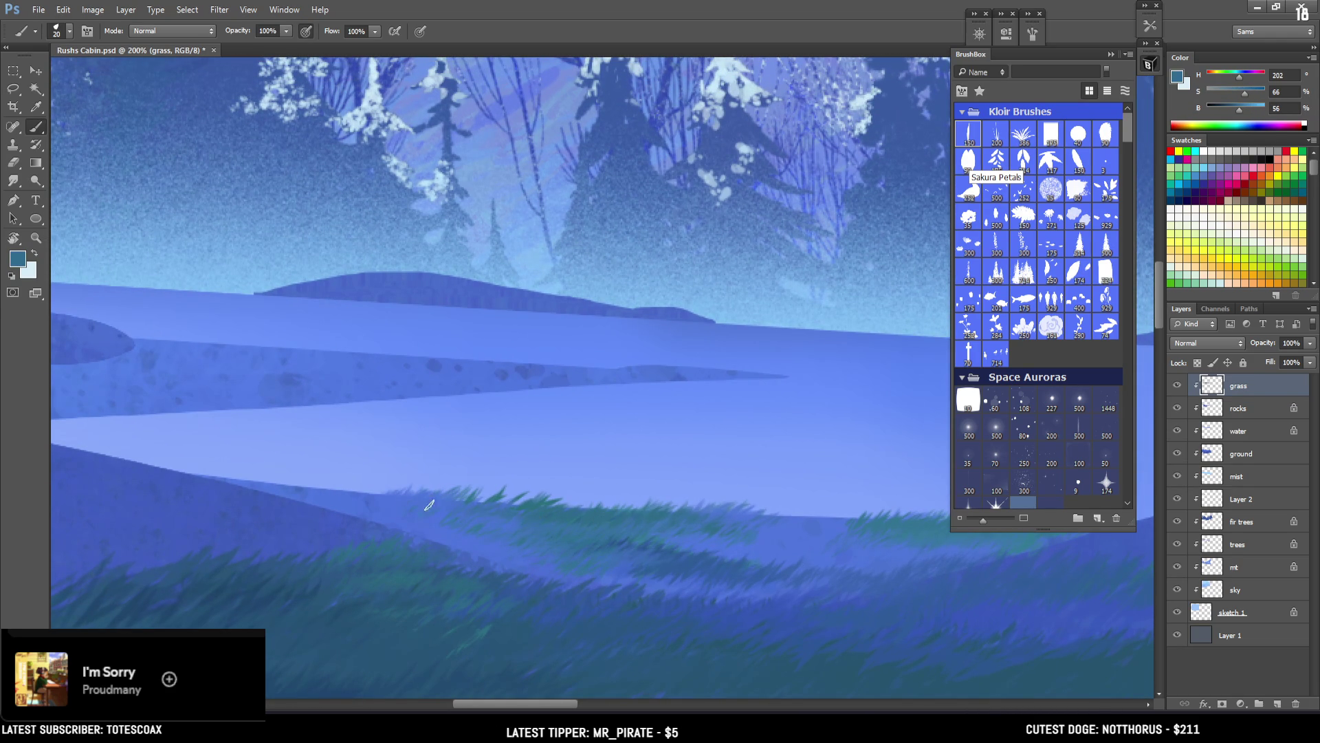
{"action": "left_click", "coordinate": [417, 511], "text": "alt"}
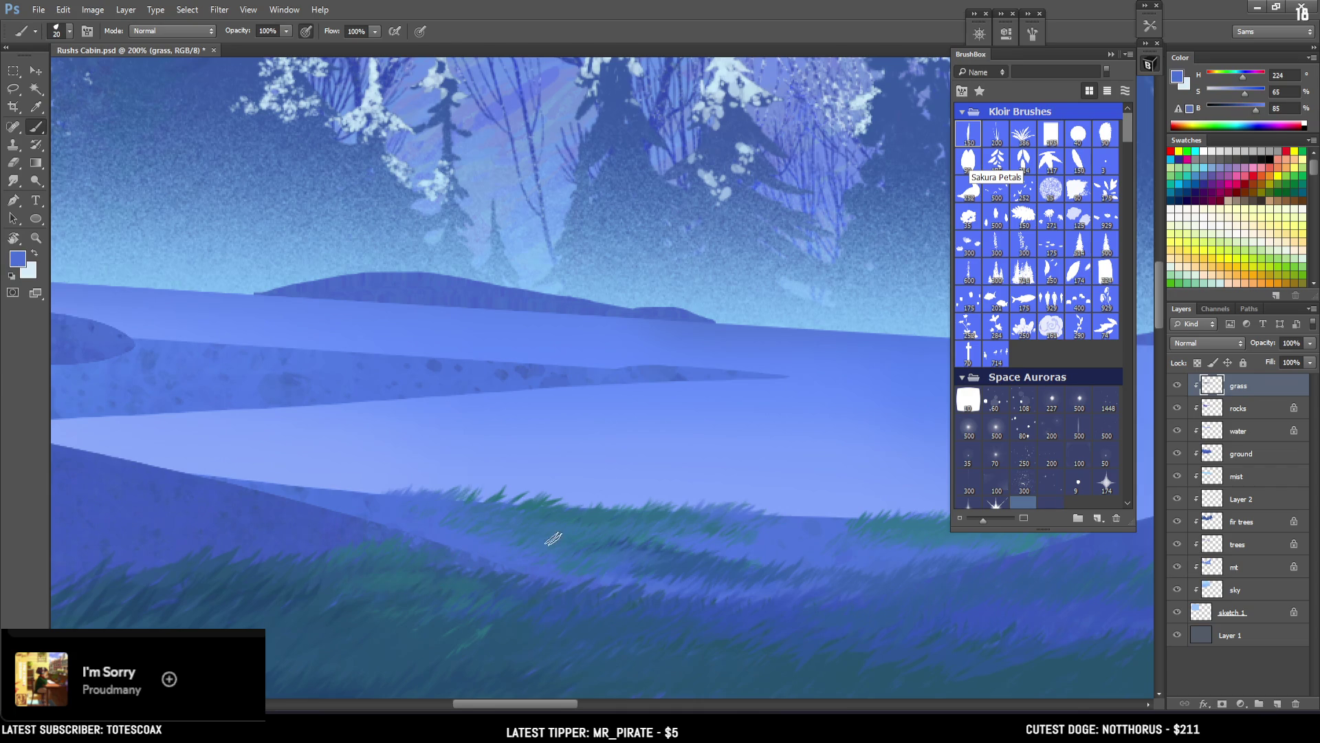
{"action": "left_click", "coordinate": [509, 543], "text": "alt"}
{"action": "left_click", "coordinate": [417, 559], "text": "alt"}
Step: Slightly enlarge the brush, layer mid and muted blue blades across the meadow, then zoom out
{"action": "key", "text": "bracketright"}
{"action": "left_click", "coordinate": [502, 541], "text": "alt"}
{"action": "left_click", "coordinate": [644, 550], "text": "alt"}
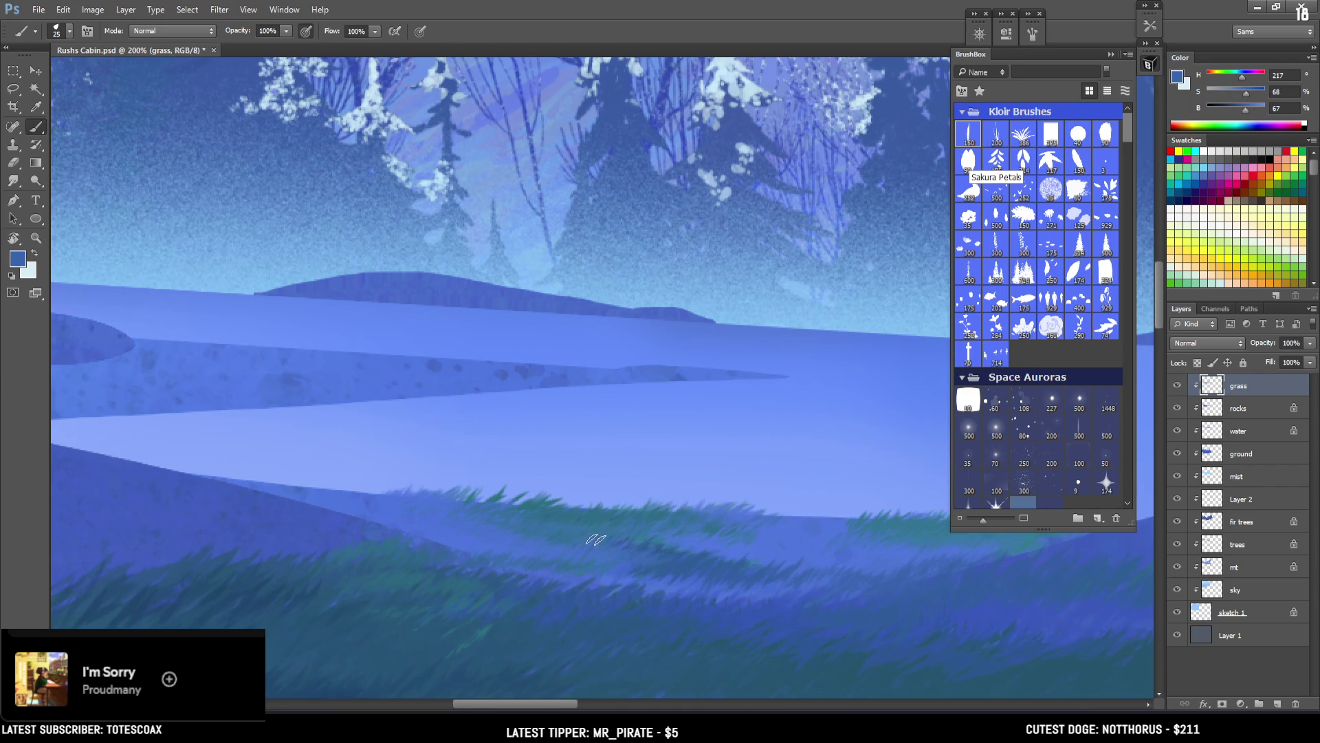
{"action": "left_click", "coordinate": [503, 535], "text": "alt"}
{"action": "left_click", "coordinate": [790, 541], "text": "alt"}
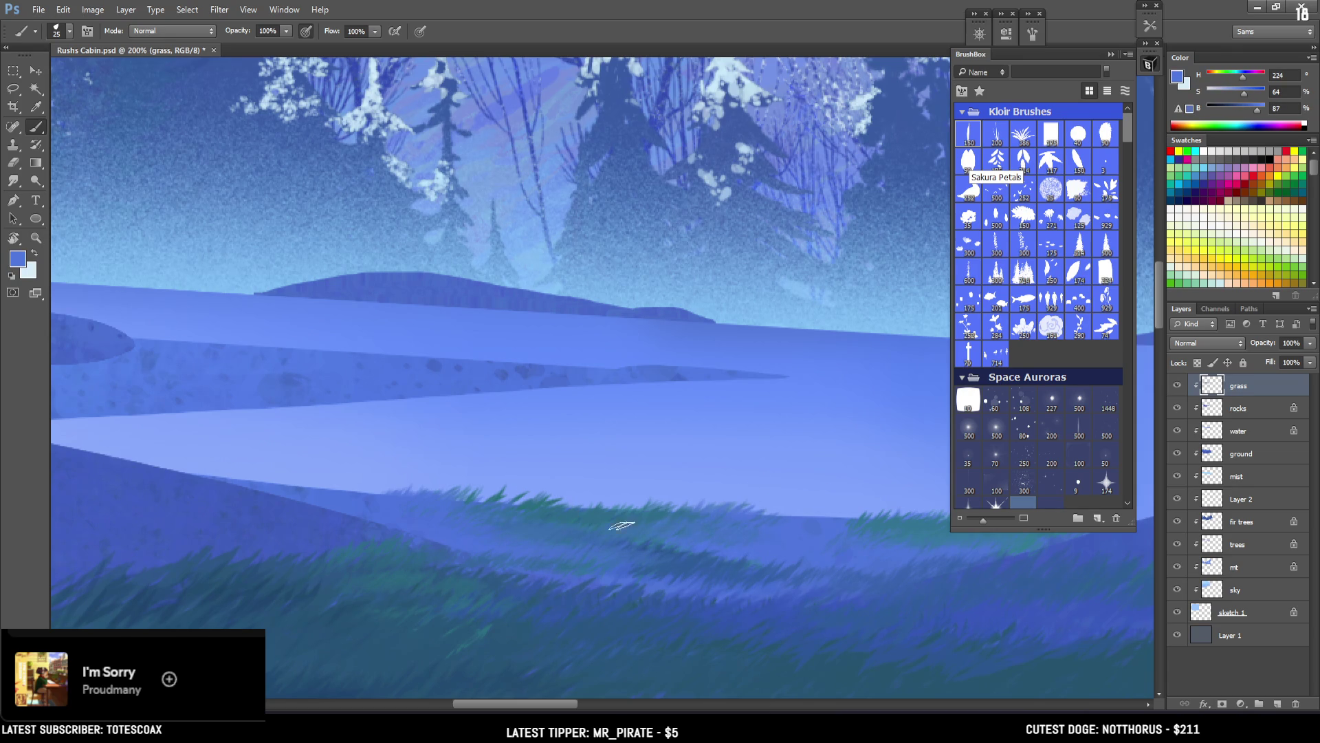
{"action": "mouse_move", "coordinate": [607, 518]}
{"action": "left_mouse_down", "text": "alt"}
{"action": "mouse_move", "coordinate": [580, 510]}
{"action": "mouse_move", "coordinate": [621, 504]}
{"action": "mouse_move", "coordinate": [617, 517]}
{"action": "left_mouse_up", "text": "alt"}
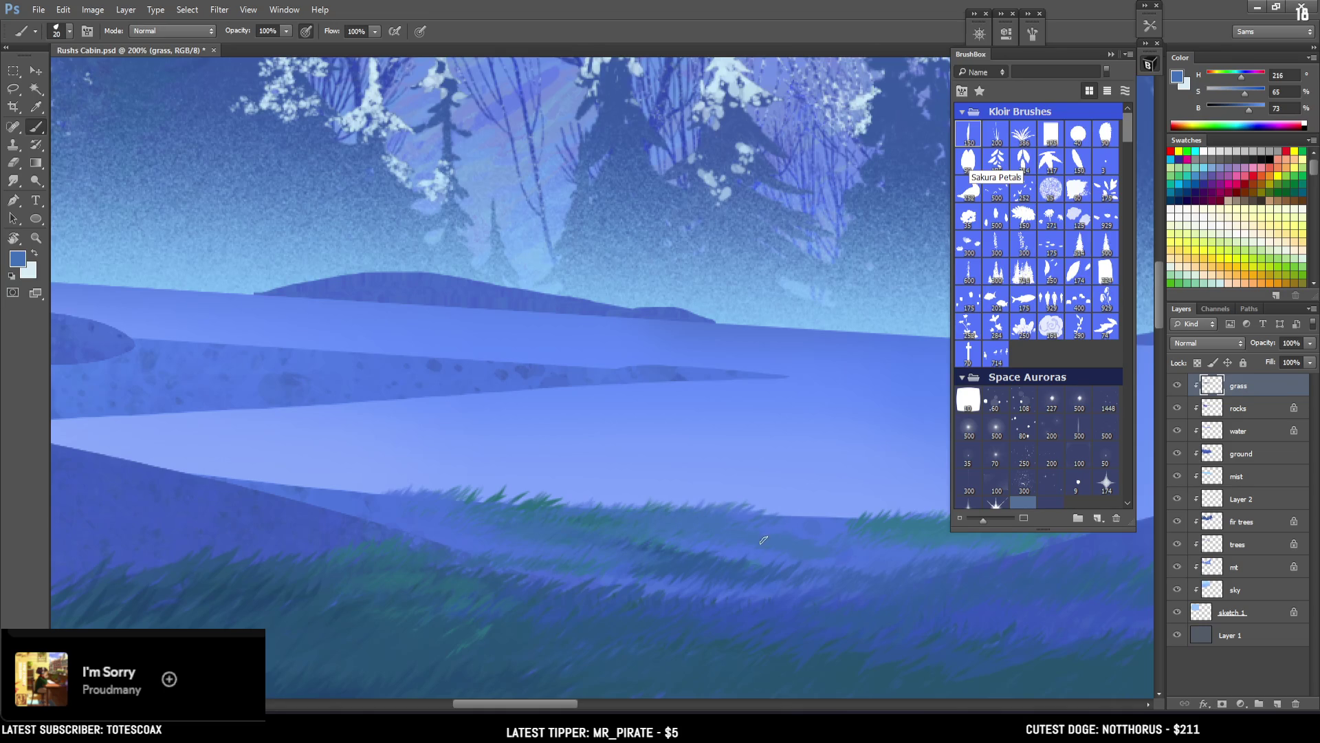
{"action": "left_click", "coordinate": [700, 558], "text": "alt"}
{"action": "left_click", "coordinate": [654, 555], "text": "alt"}
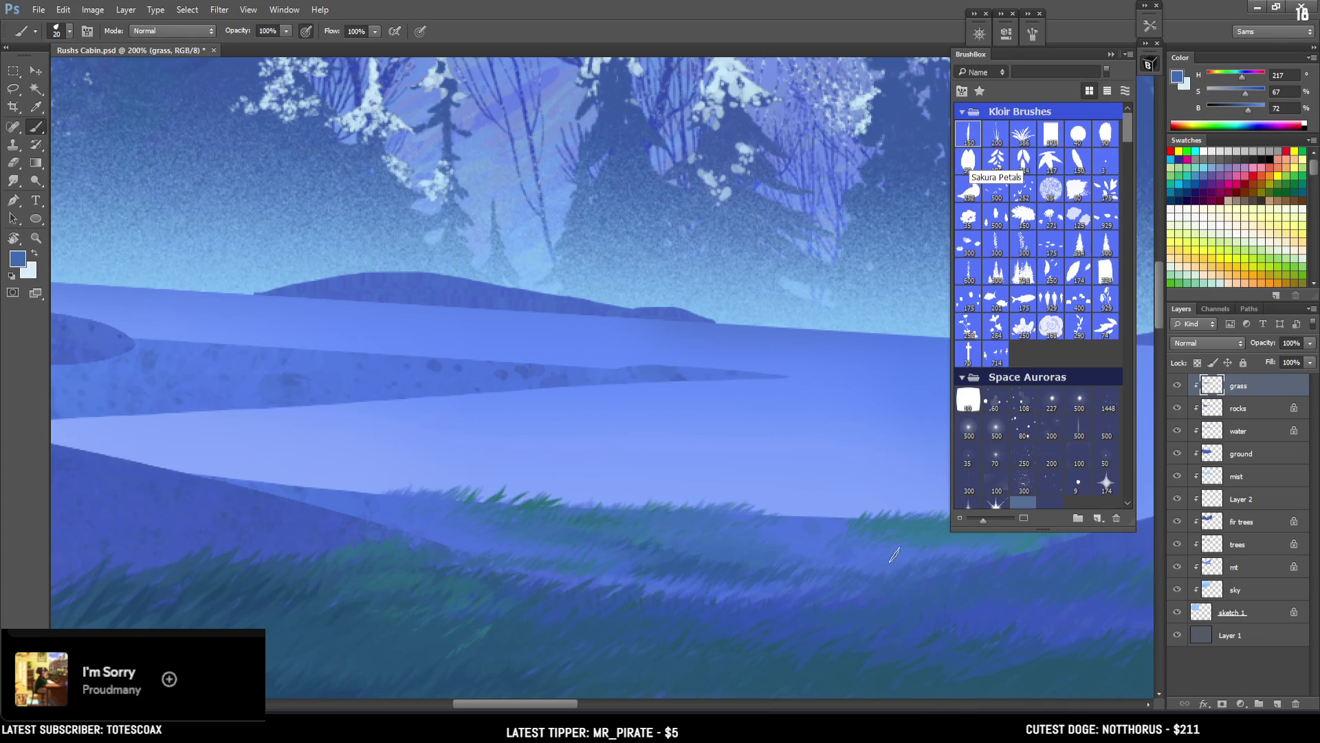
{"action": "key", "text": "ctrl+minus"}
{"action": "key", "text": "ctrl+minus"}
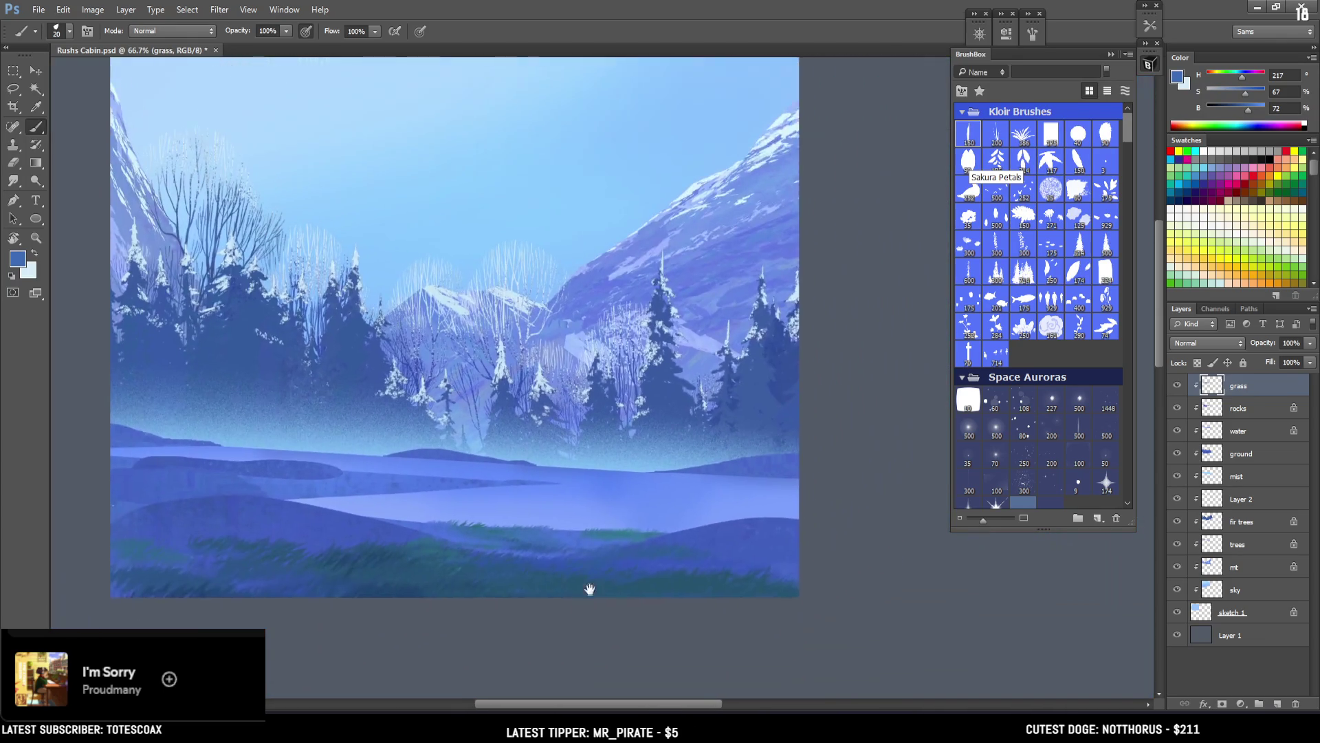
{"action": "left_click_drag", "start_coordinate": [589, 590], "coordinate": [650, 575]}
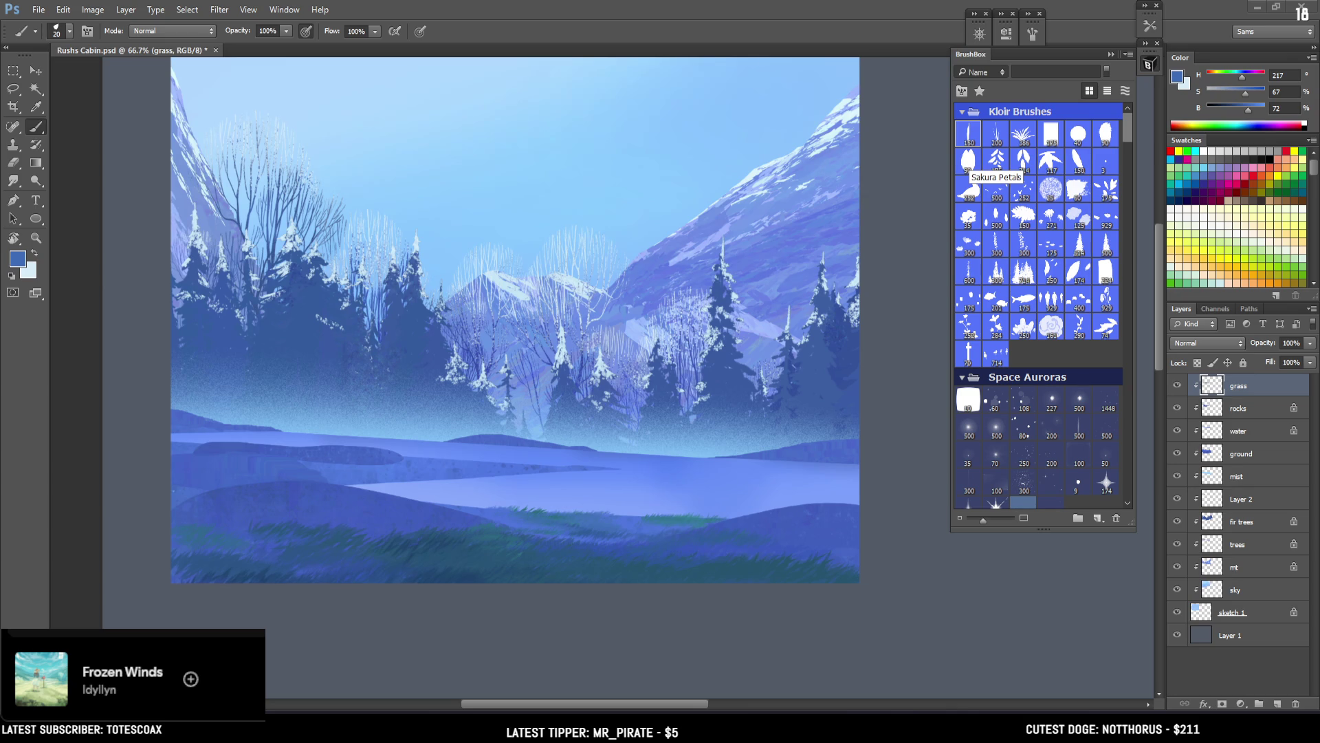
{"action": "left_click_drag", "start_coordinate": [607, 236], "coordinate": [704, 336]}
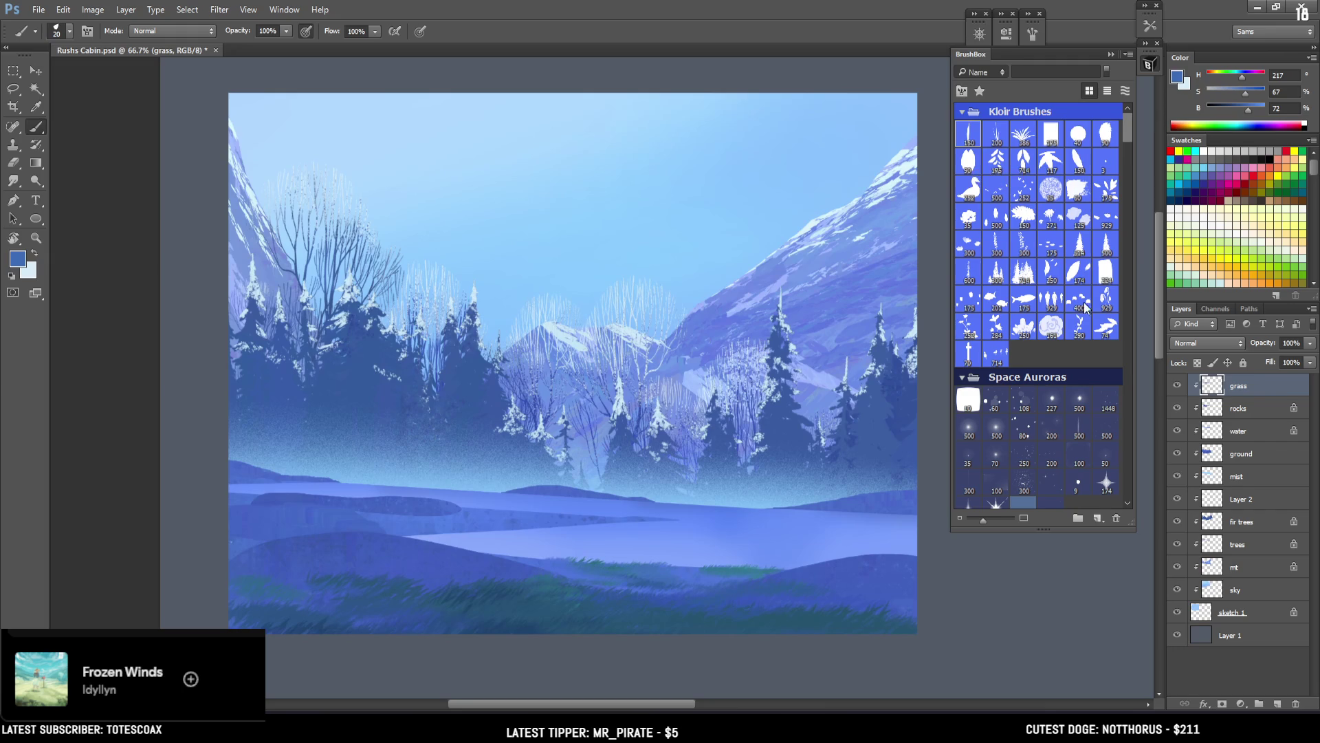
{"action": "scroll", "coordinate": [1045, 238], "scroll_direction": "down", "scroll_amount": 10}
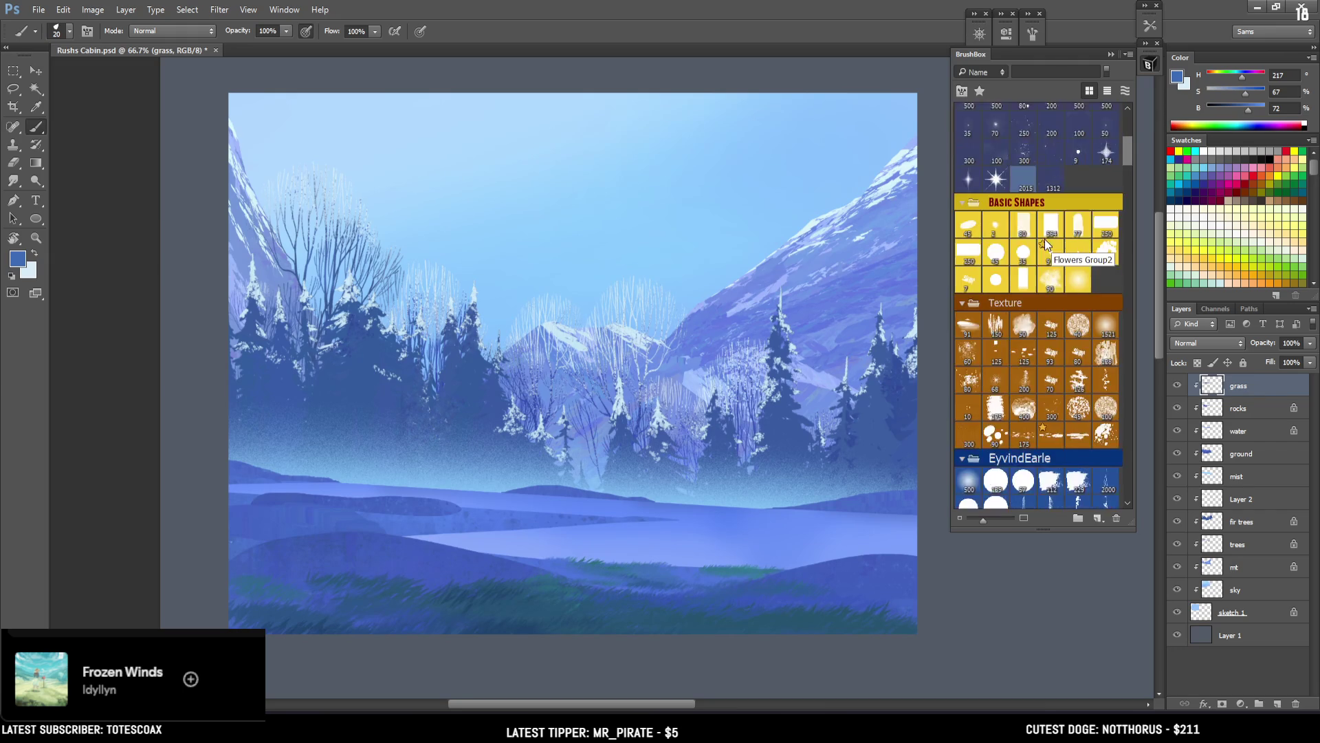
{"action": "scroll", "coordinate": [1047, 244], "scroll_direction": "down", "scroll_amount": 10}
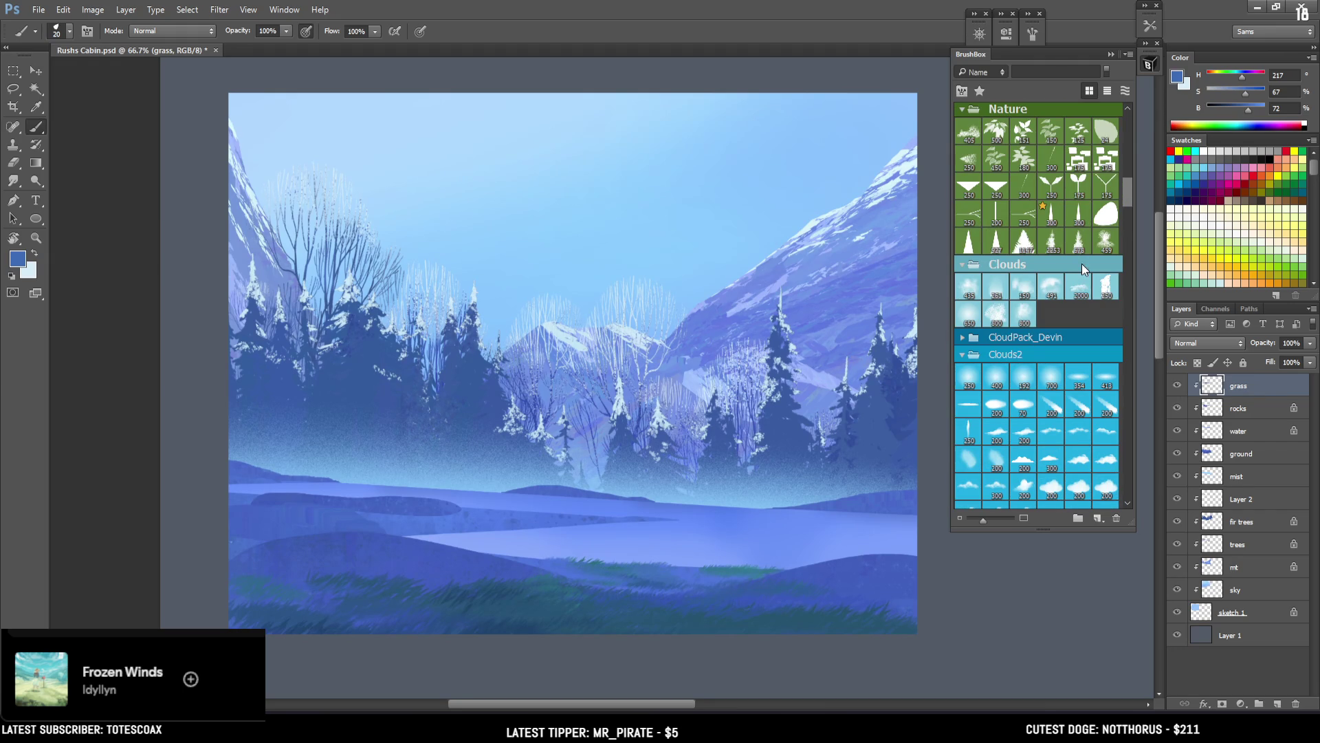
{"action": "scroll", "coordinate": [1083, 265], "scroll_direction": "down", "scroll_amount": 10}
{"action": "scroll", "coordinate": [1090, 291], "scroll_direction": "down", "scroll_amount": 15}
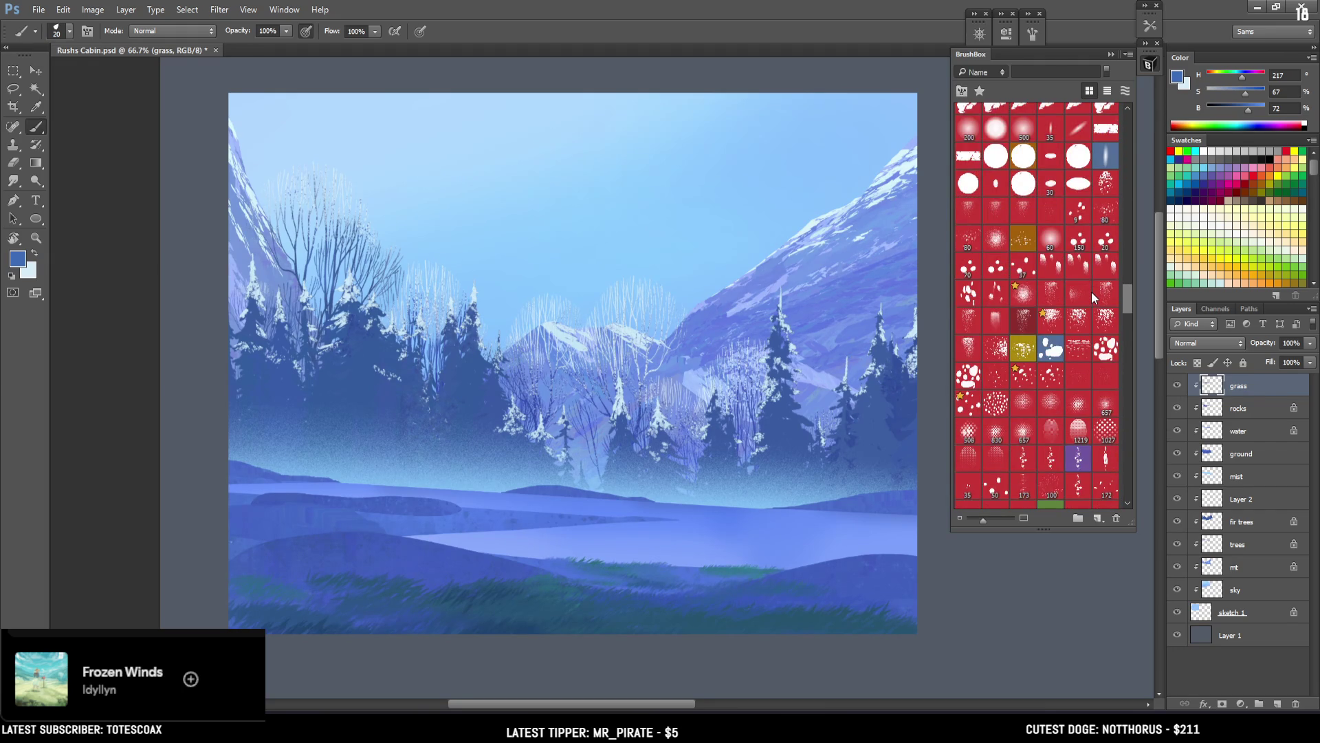
{"action": "scroll", "coordinate": [1091, 291], "scroll_direction": "up", "scroll_amount": 10}
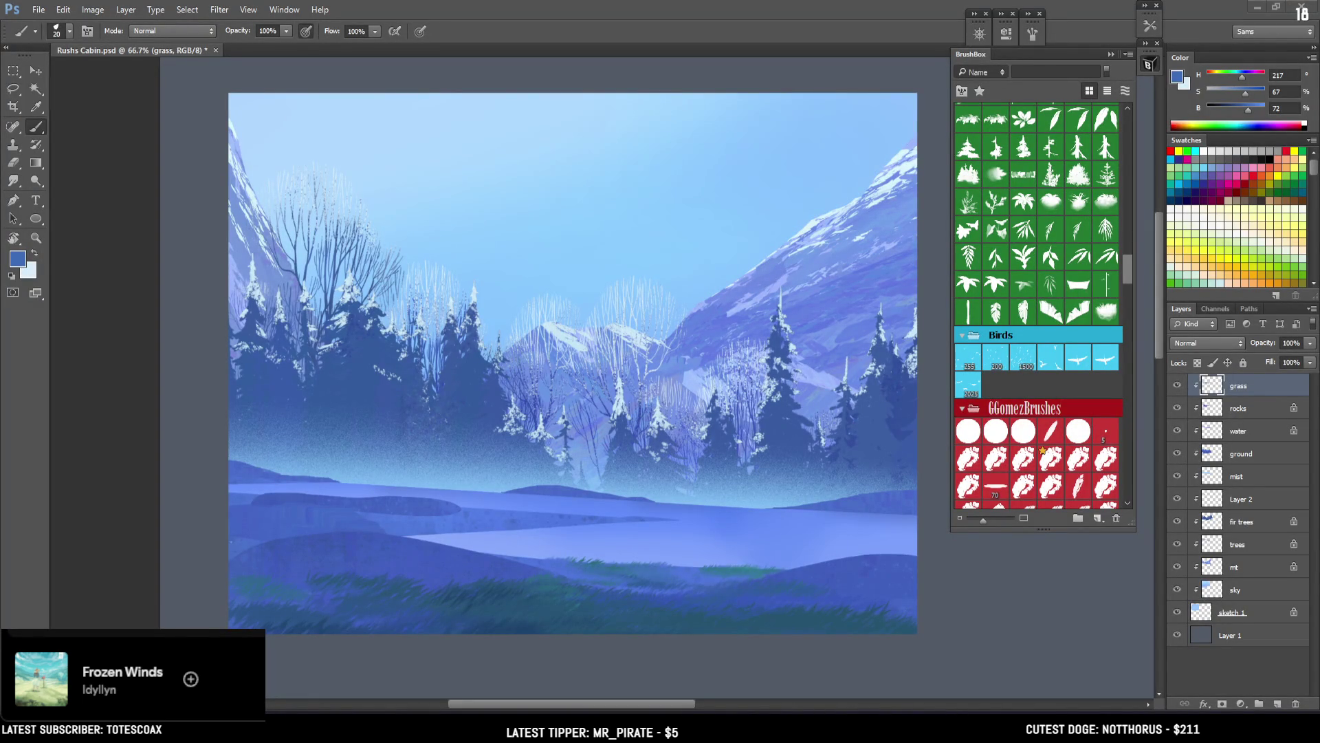
{"action": "scroll", "coordinate": [1101, 275], "scroll_direction": "up", "scroll_amount": 10}
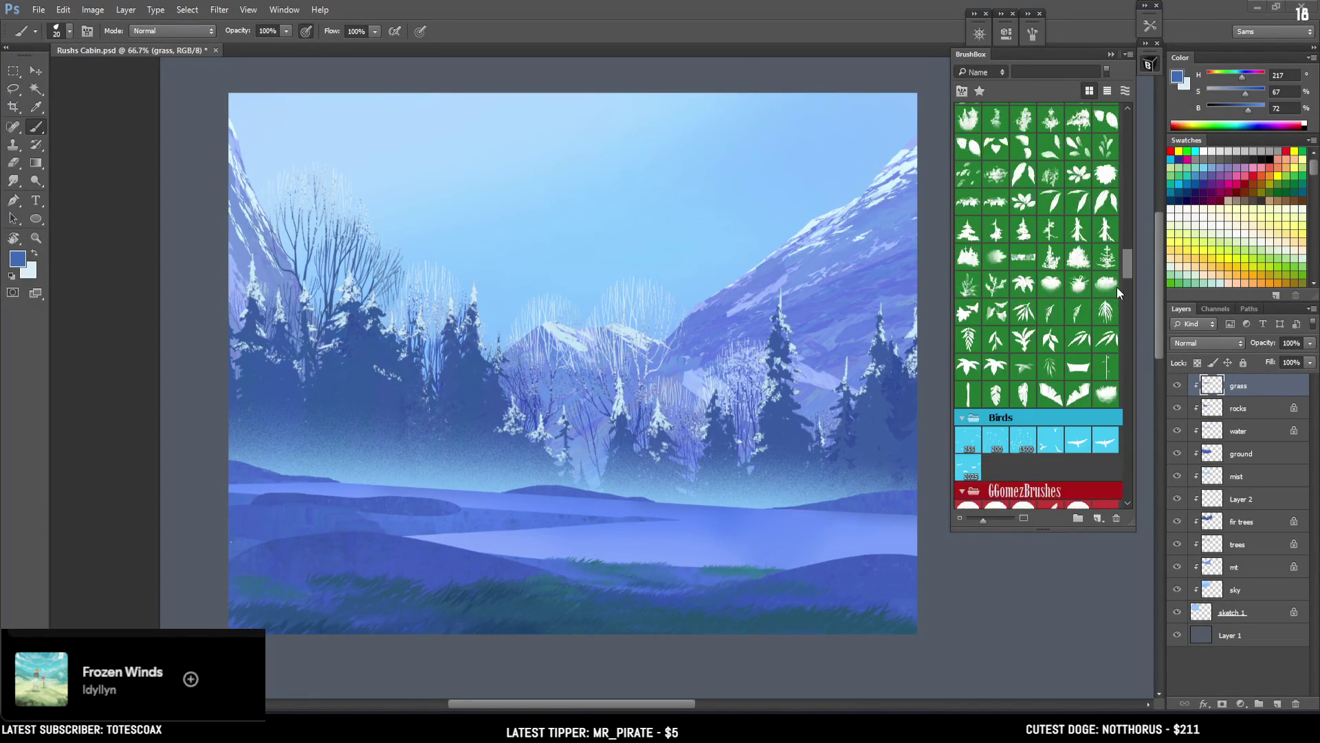
{"action": "scroll", "coordinate": [1083, 263], "scroll_direction": "up", "scroll_amount": 10}
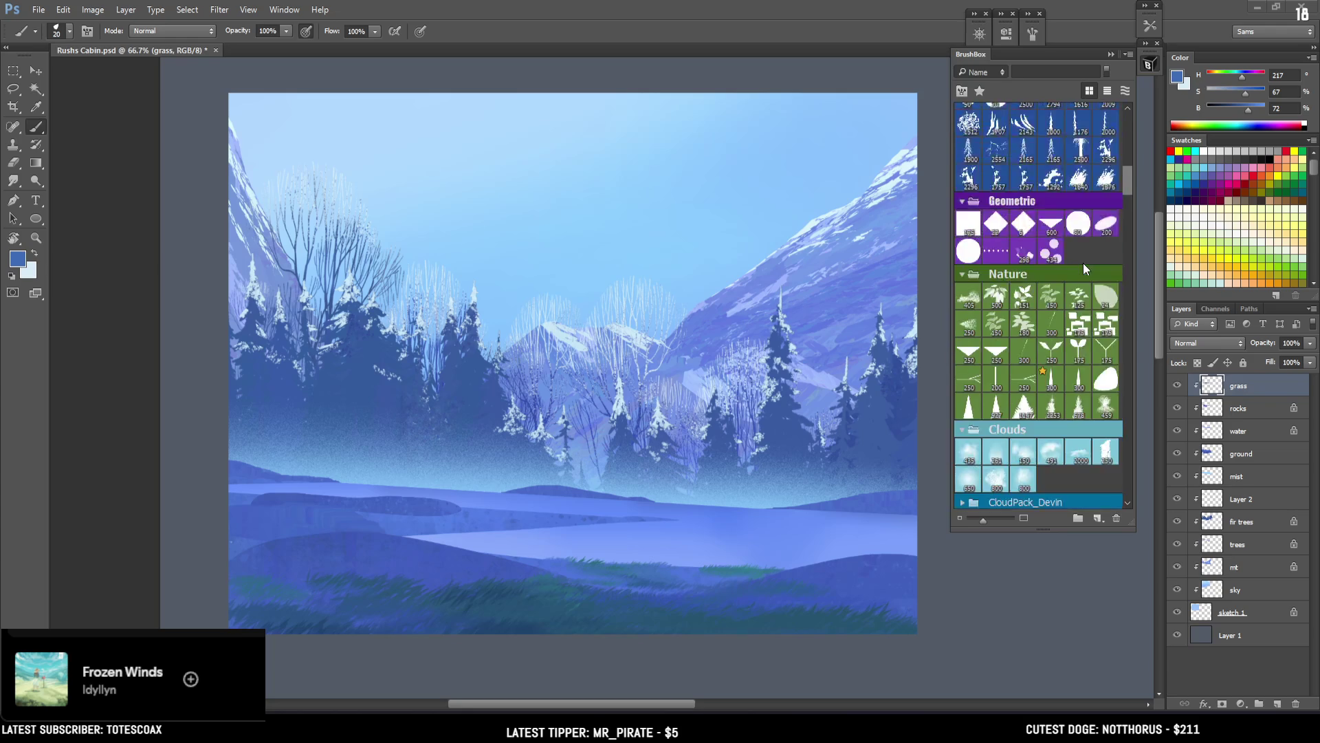
Step: Add a new layer clipped to the grass layer and name it 'large tree'
{"action": "left_click", "coordinate": [1025, 318]}
{"action": "left_click", "coordinate": [1277, 703]}
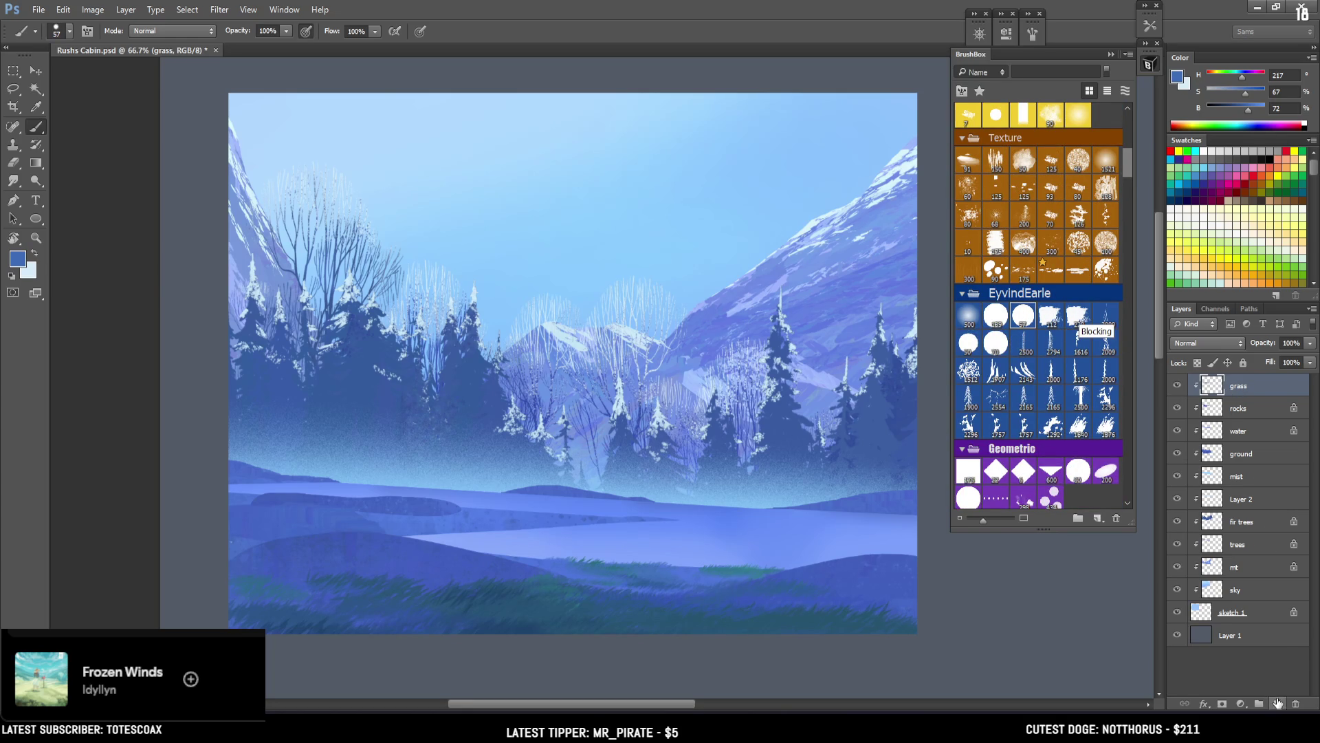
{"action": "left_click", "coordinate": [1243, 396], "text": "alt"}
{"action": "double_click", "coordinate": [1238, 386]}
{"action": "type", "text": "large tree"}
{"action": "key", "text": "Return"}
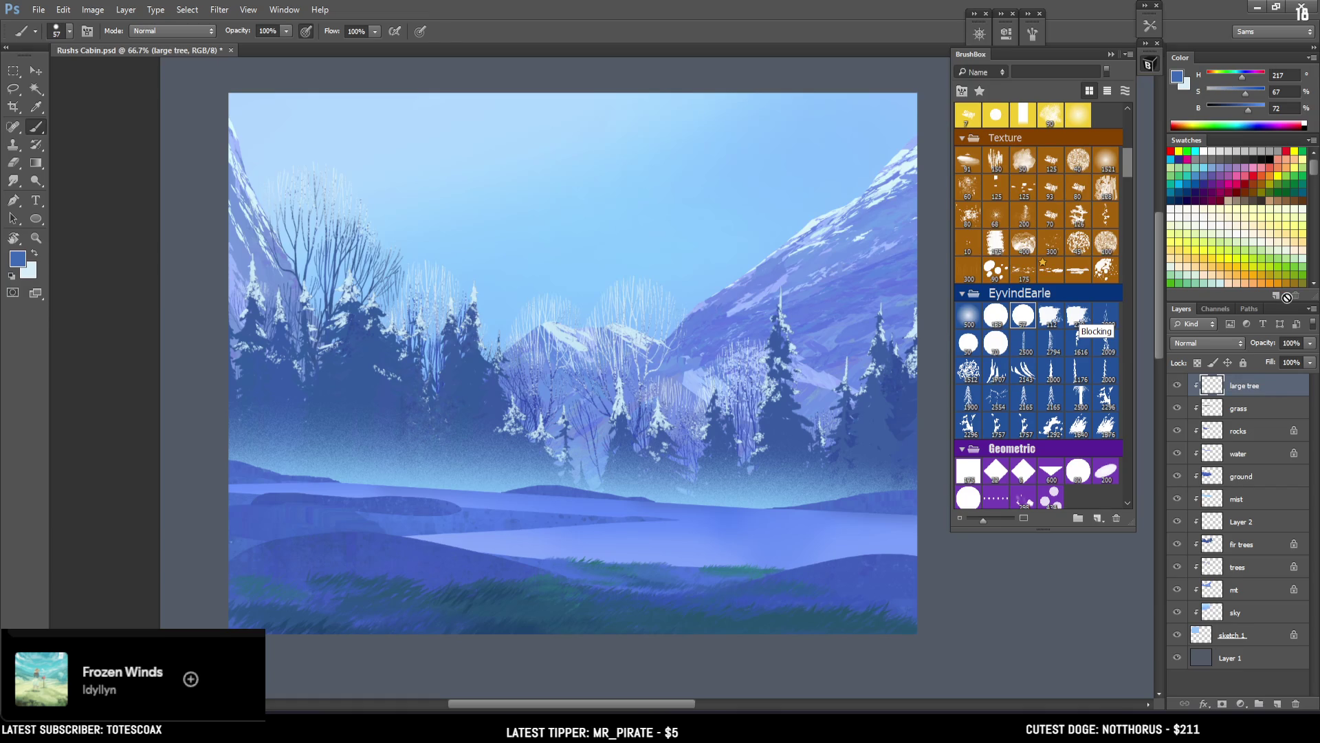
Step: Select the size 57 textured brush and set the foreground colour to dark teal 1e485a
{"action": "left_click", "coordinate": [1028, 318]}
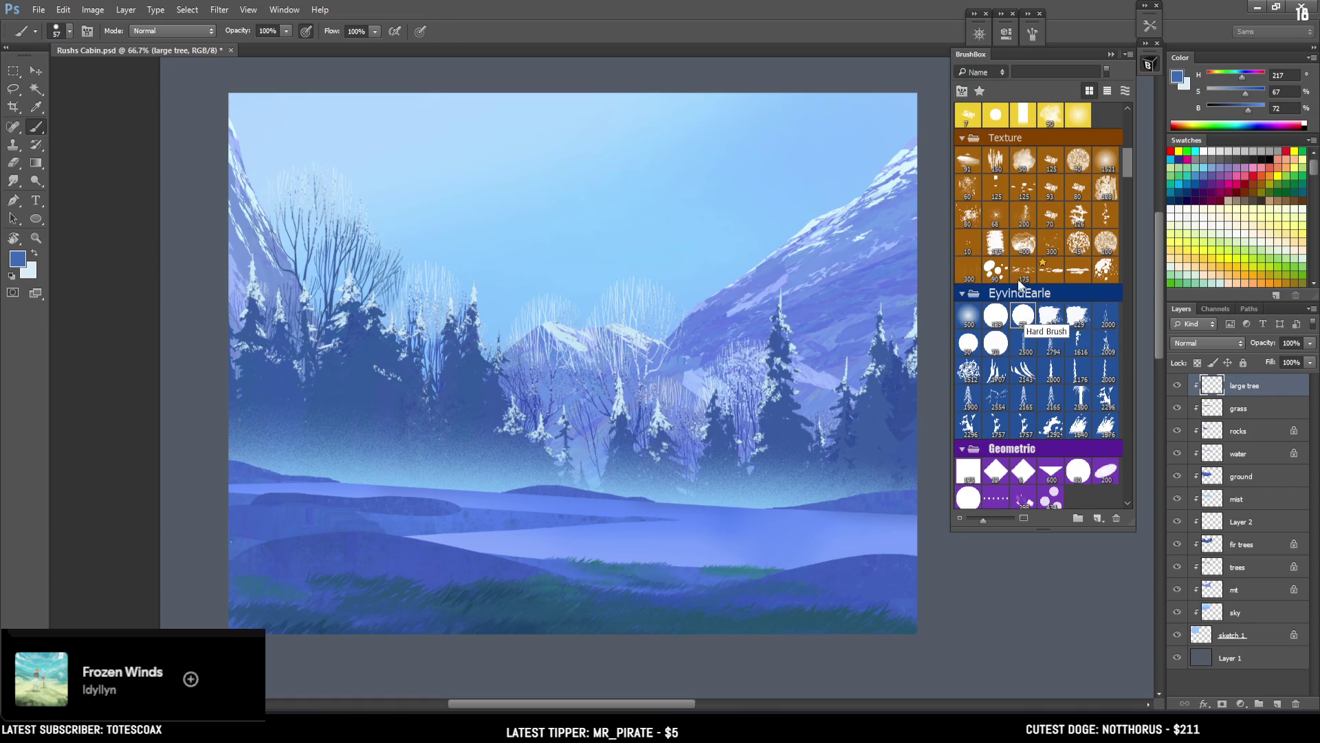
{"action": "left_click", "coordinate": [361, 329], "text": "alt"}
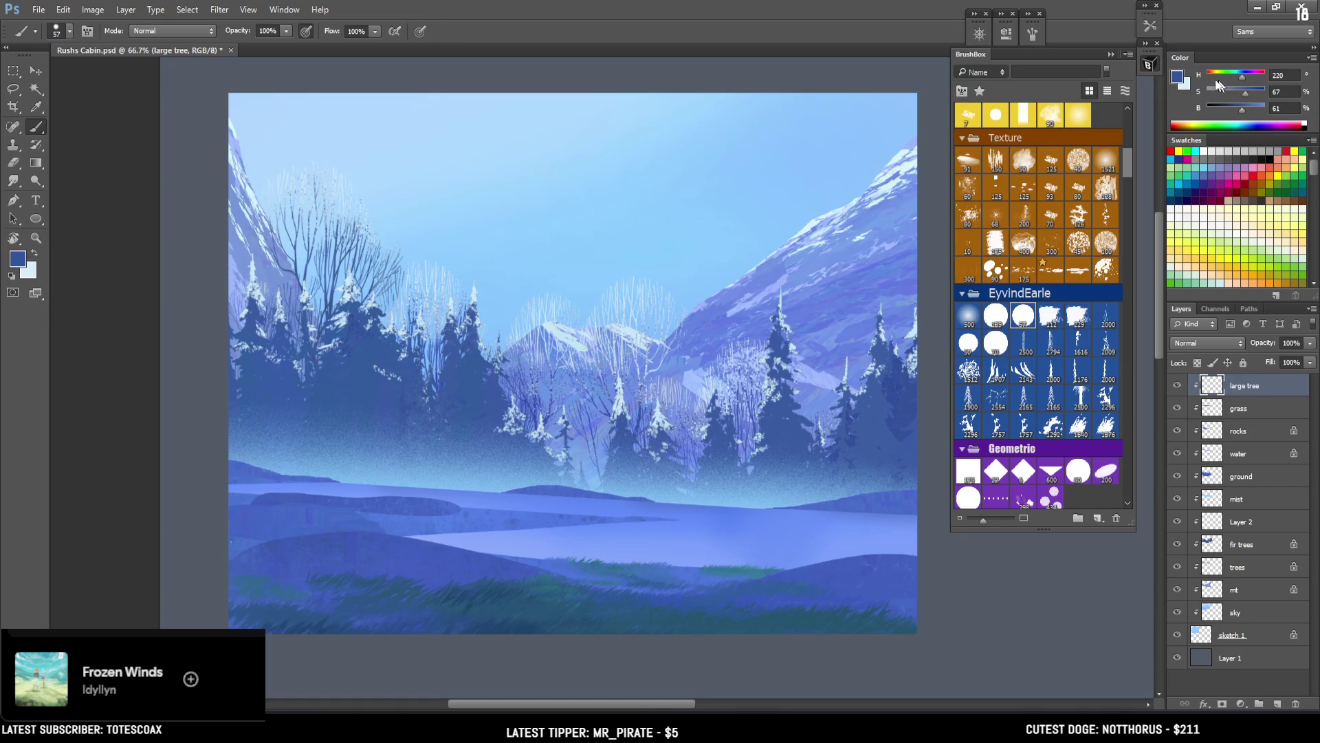
{"action": "left_click", "coordinate": [1177, 79]}
{"action": "left_click_drag", "start_coordinate": [872, 405], "coordinate": [924, 408]}
{"action": "left_click_drag", "start_coordinate": [996, 383], "coordinate": [987, 385]}
{"action": "mouse_move", "coordinate": [927, 430]}
{"action": "left_mouse_down"}
{"action": "mouse_move", "coordinate": [913, 451]}
{"action": "mouse_move", "coordinate": [912, 419]}
{"action": "left_mouse_up"}
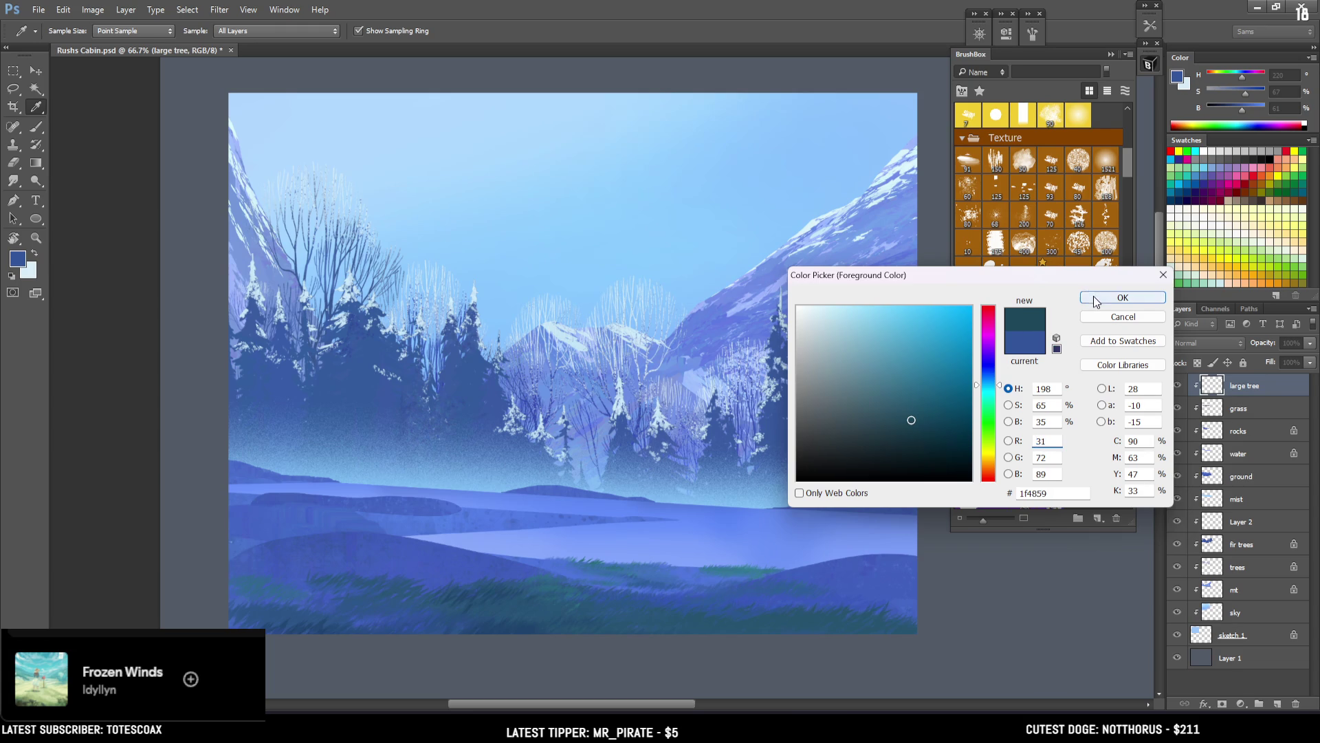
{"action": "left_click", "coordinate": [1100, 298]}
{"action": "key", "text": "b"}
Step: Try tall trunk strokes up the left side, undo them, and choose brush preset 112
{"action": "left_click_drag", "start_coordinate": [289, 113], "coordinate": [183, 537]}
{"action": "mouse_move", "coordinate": [249, 422]}
{"action": "left_mouse_down"}
{"action": "mouse_move", "coordinate": [332, 156]}
{"action": "mouse_move", "coordinate": [329, 96]}
{"action": "left_mouse_up"}
{"action": "key", "text": "ctrl+alt+z"}
{"action": "key", "text": "ctrl+alt+z"}
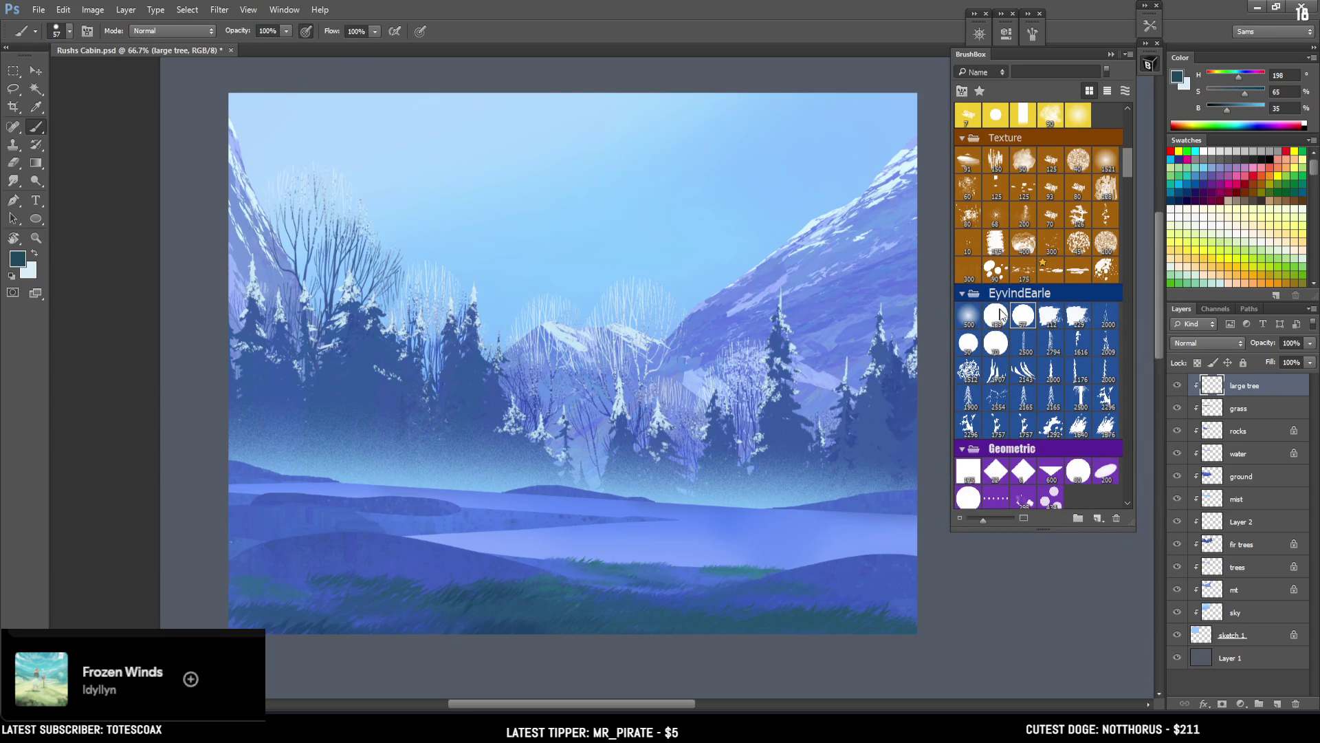
{"action": "left_click", "coordinate": [1050, 317]}
Step: Paint a thin diagonal dark teal trunk on the left with a root at its base
{"action": "mouse_move", "coordinate": [285, 124]}
{"action": "left_mouse_down"}
{"action": "mouse_move", "coordinate": [213, 412]}
{"action": "mouse_move", "coordinate": [241, 420]}
{"action": "left_mouse_up"}
{"action": "key", "text": "ctrl+z"}
{"action": "mouse_move", "coordinate": [347, 217]}
{"action": "left_mouse_down"}
{"action": "mouse_move", "coordinate": [251, 509]}
{"action": "mouse_move", "coordinate": [266, 413]}
{"action": "left_mouse_up"}
{"action": "key", "text": "bracketleft"}
{"action": "key", "text": "bracketleft"}
{"action": "key", "text": "bracketleft"}
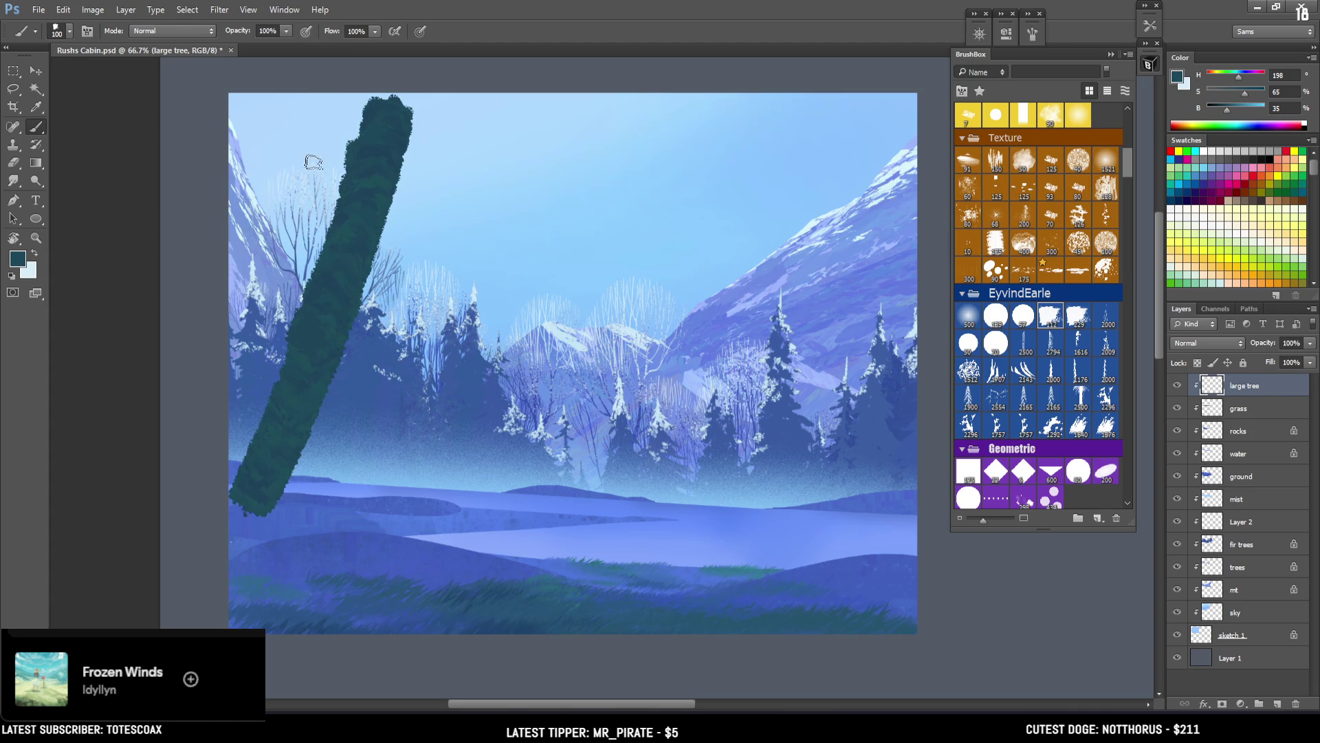
{"action": "key", "text": "ctrl+z"}
{"action": "mouse_move", "coordinate": [369, 167]}
{"action": "left_mouse_down"}
{"action": "mouse_move", "coordinate": [248, 483]}
{"action": "mouse_move", "coordinate": [360, 176]}
{"action": "mouse_move", "coordinate": [377, 163]}
{"action": "mouse_move", "coordinate": [305, 400]}
{"action": "mouse_move", "coordinate": [307, 344]}
{"action": "mouse_move", "coordinate": [274, 480]}
{"action": "mouse_move", "coordinate": [247, 506]}
{"action": "mouse_move", "coordinate": [237, 495]}
{"action": "mouse_move", "coordinate": [259, 487]}
{"action": "mouse_move", "coordinate": [254, 510]}
{"action": "mouse_move", "coordinate": [271, 523]}
{"action": "mouse_move", "coordinate": [282, 457]}
{"action": "left_mouse_up"}
{"action": "key", "text": "bracketleft"}
{"action": "key", "text": "bracketleft"}
{"action": "mouse_move", "coordinate": [315, 388]}
{"action": "left_mouse_down"}
{"action": "mouse_move", "coordinate": [297, 497]}
{"action": "mouse_move", "coordinate": [322, 532]}
{"action": "left_mouse_up"}
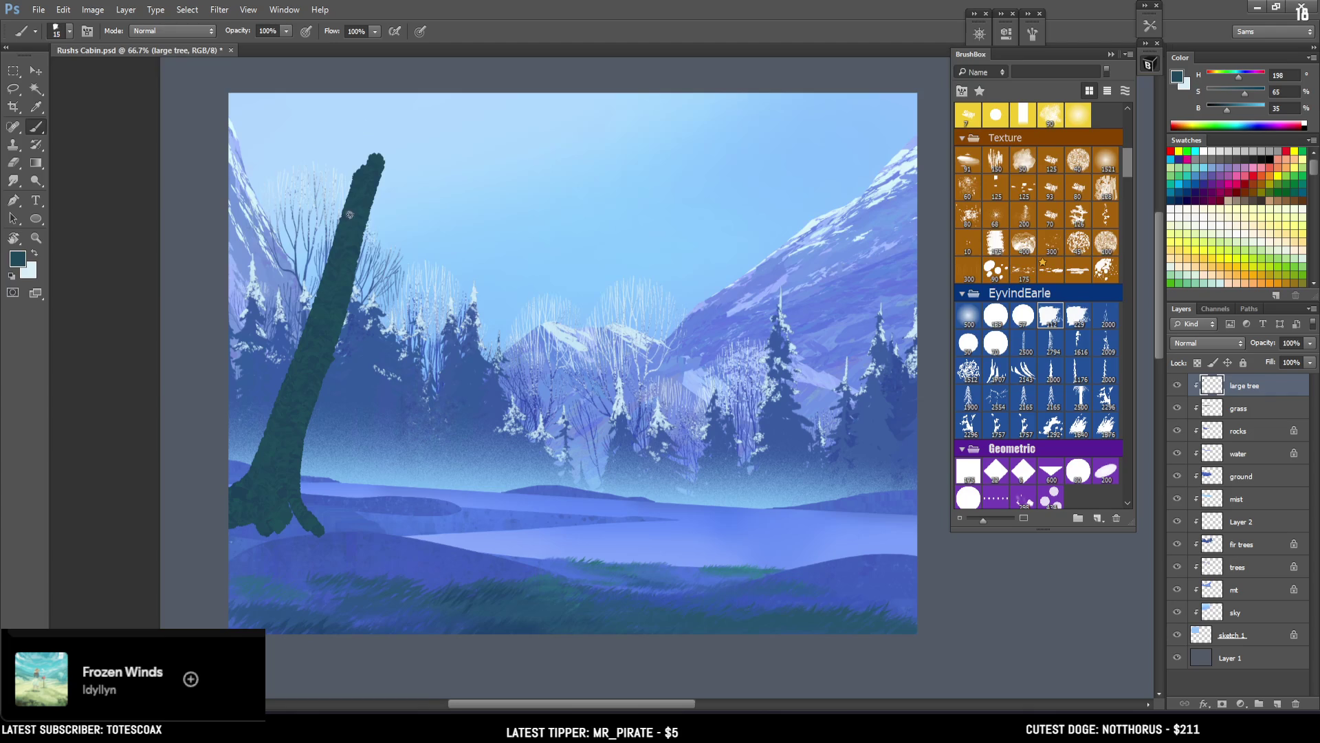
Step: Extend and widen the trunk to the top edge and add a thick branch rising right
{"action": "scroll", "coordinate": [344, 218], "scroll_direction": "up", "scroll_amount": 1}
{"action": "scroll", "coordinate": [344, 218], "scroll_direction": "right", "scroll_amount": 1}
{"action": "mouse_move", "coordinate": [332, 216]}
{"action": "left_mouse_down"}
{"action": "mouse_move", "coordinate": [356, 117]}
{"action": "mouse_move", "coordinate": [325, 215]}
{"action": "left_mouse_up"}
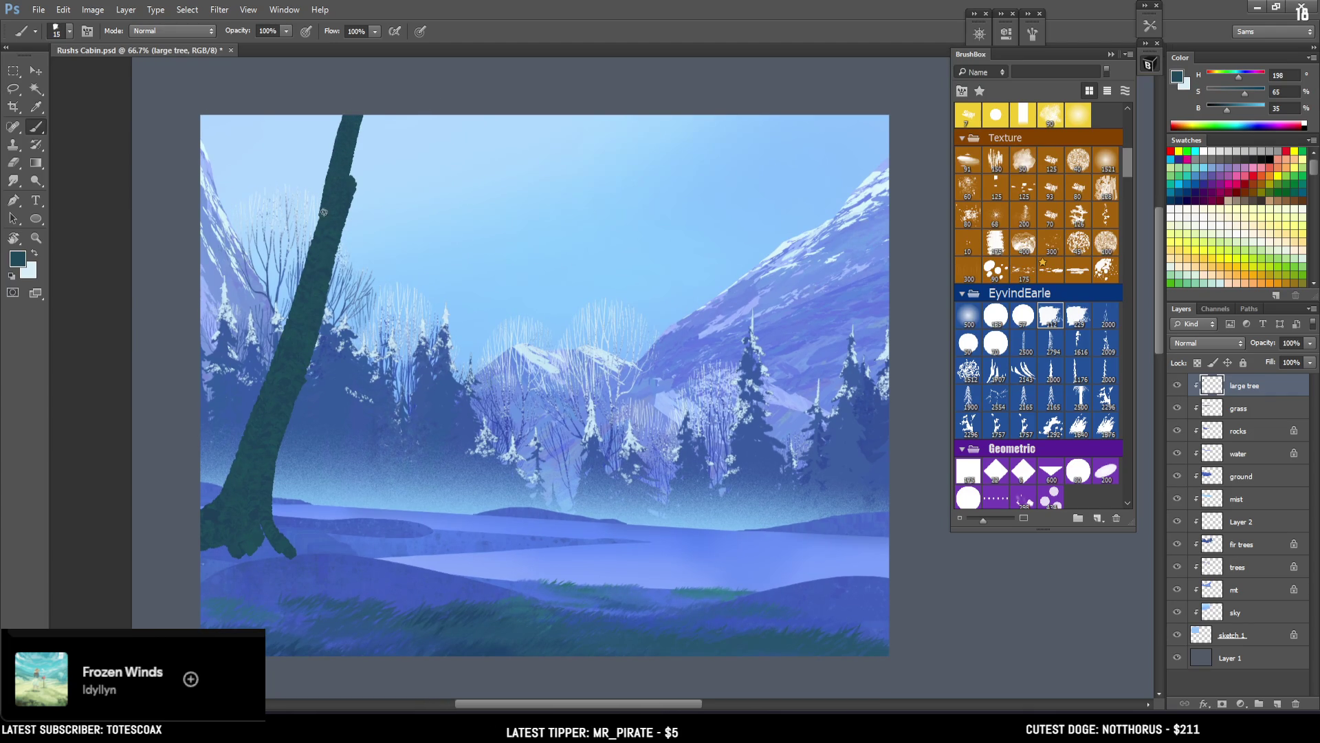
{"action": "key", "text": "ctrl+z"}
{"action": "left_click_drag", "start_coordinate": [349, 116], "coordinate": [335, 194]}
{"action": "left_click_drag", "start_coordinate": [346, 111], "coordinate": [324, 213]}
{"action": "left_click_drag", "start_coordinate": [355, 105], "coordinate": [328, 240]}
{"action": "key", "text": "bracketright"}
{"action": "key", "text": "bracketright"}
{"action": "mouse_move", "coordinate": [306, 313]}
{"action": "left_mouse_down"}
{"action": "mouse_move", "coordinate": [410, 186]}
{"action": "mouse_move", "coordinate": [456, 82]}
{"action": "left_mouse_up"}
{"action": "mouse_move", "coordinate": [433, 127]}
{"action": "left_mouse_down"}
{"action": "mouse_move", "coordinate": [428, 157]}
{"action": "mouse_move", "coordinate": [312, 299]}
{"action": "mouse_move", "coordinate": [365, 103]}
{"action": "mouse_move", "coordinate": [351, 218]}
{"action": "mouse_move", "coordinate": [428, 151]}
{"action": "mouse_move", "coordinate": [389, 200]}
{"action": "left_mouse_up"}
{"action": "key", "text": "bracketleft"}
Step: Trim the upper trunk's right edge with the size 57 textured eraser
{"action": "key", "text": "e"}
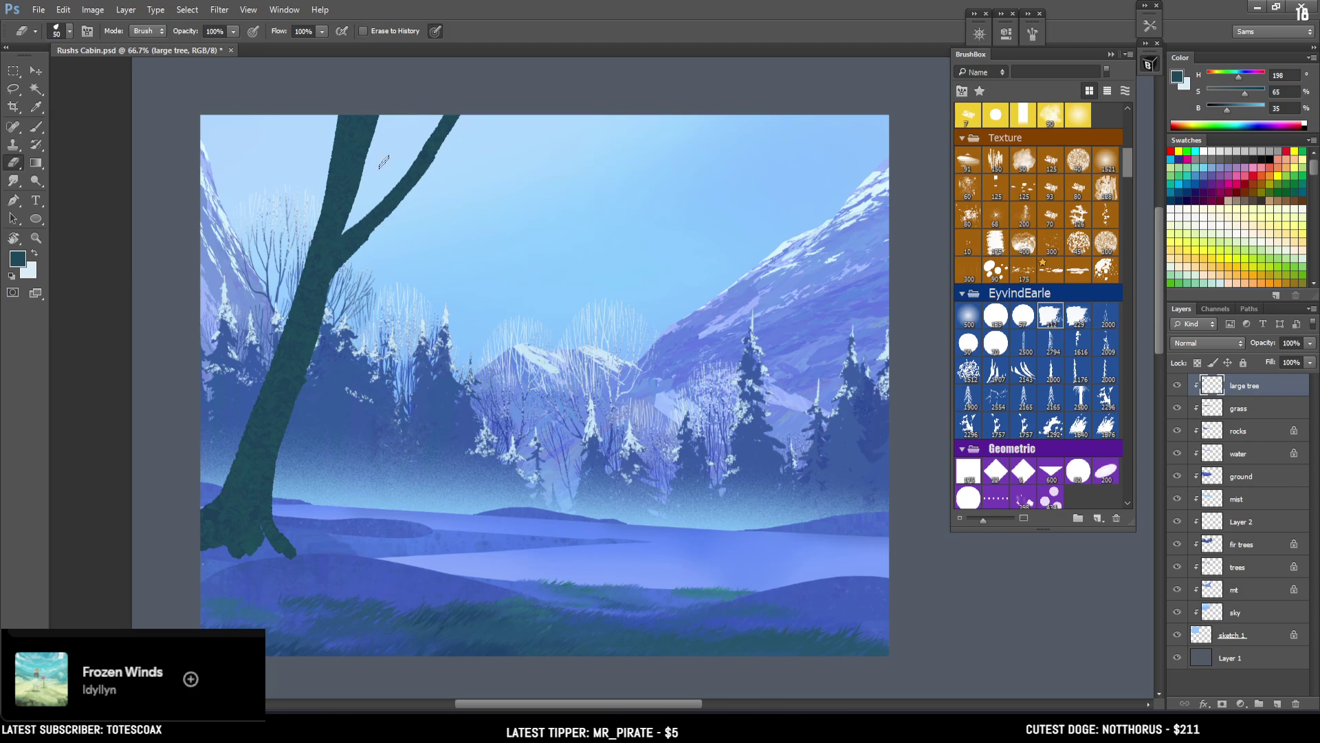
{"action": "left_click", "coordinate": [1022, 322]}
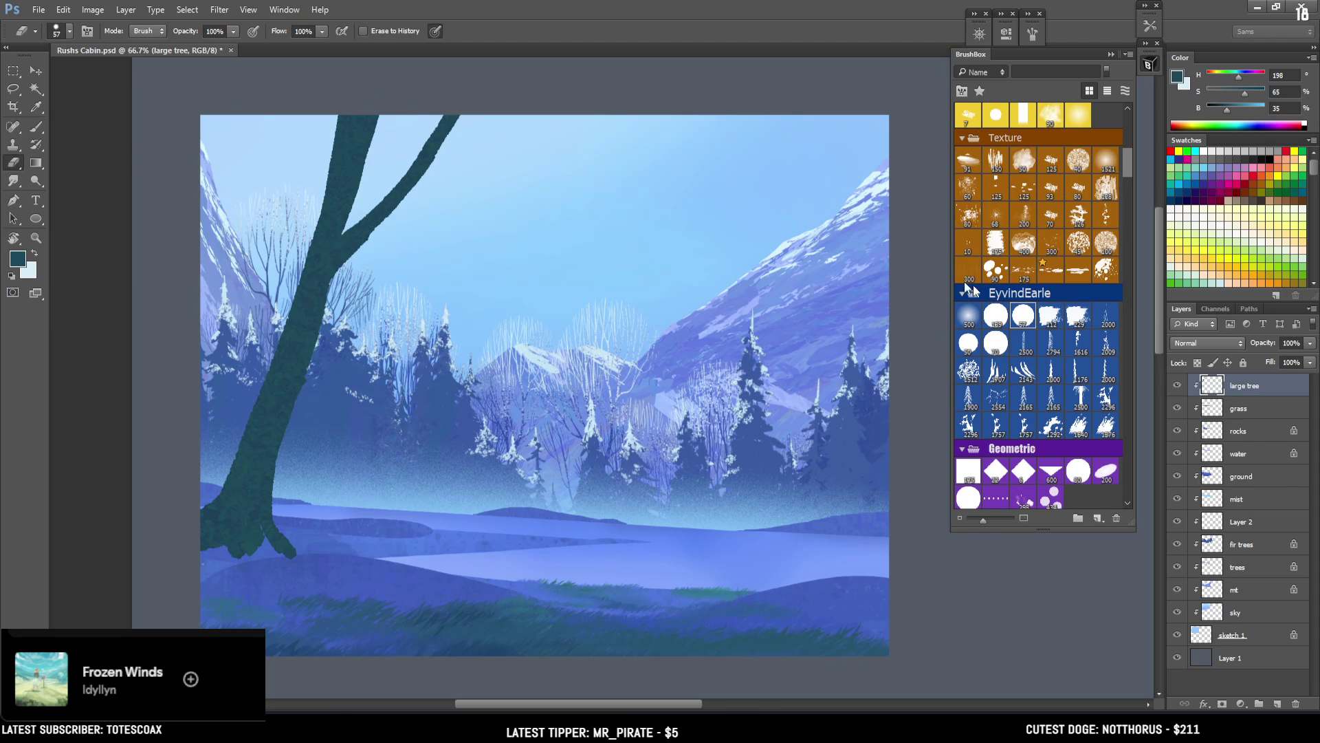
{"action": "mouse_move", "coordinate": [379, 134]}
{"action": "left_mouse_down"}
{"action": "mouse_move", "coordinate": [385, 101]}
{"action": "mouse_move", "coordinate": [377, 133]}
{"action": "mouse_move", "coordinate": [386, 107]}
{"action": "mouse_move", "coordinate": [374, 101]}
{"action": "mouse_move", "coordinate": [358, 190]}
{"action": "left_mouse_up"}
{"action": "key", "text": "bracketleft"}
{"action": "key", "text": "bracketleft"}
{"action": "key", "text": "bracketleft"}
{"action": "key", "text": "bracketright"}
{"action": "key", "text": "bracketright"}
{"action": "key", "text": "bracketright"}
{"action": "mouse_move", "coordinate": [366, 151]}
{"action": "left_mouse_down"}
{"action": "mouse_move", "coordinate": [369, 121]}
{"action": "mouse_move", "coordinate": [363, 172]}
{"action": "mouse_move", "coordinate": [363, 155]}
{"action": "left_mouse_up"}
Step: Paint a left branch to the top edge and darken the trunk's lower edge and branch junction
{"action": "key", "text": "b"}
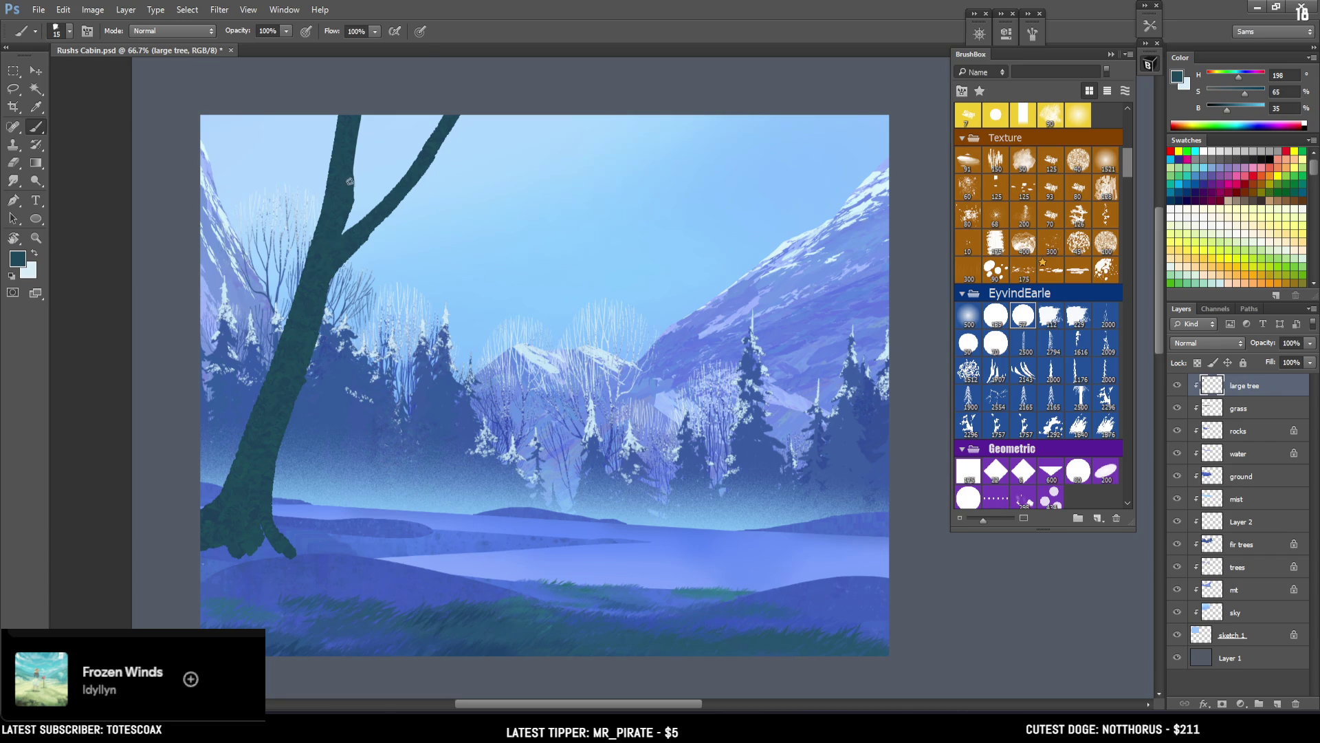
{"action": "left_click_drag", "start_coordinate": [287, 121], "coordinate": [302, 325]}
{"action": "left_click_drag", "start_coordinate": [287, 118], "coordinate": [306, 281]}
{"action": "key", "text": "bracketleft"}
{"action": "left_click_drag", "start_coordinate": [443, 149], "coordinate": [590, 88]}
{"action": "key", "text": "ctrl+z"}
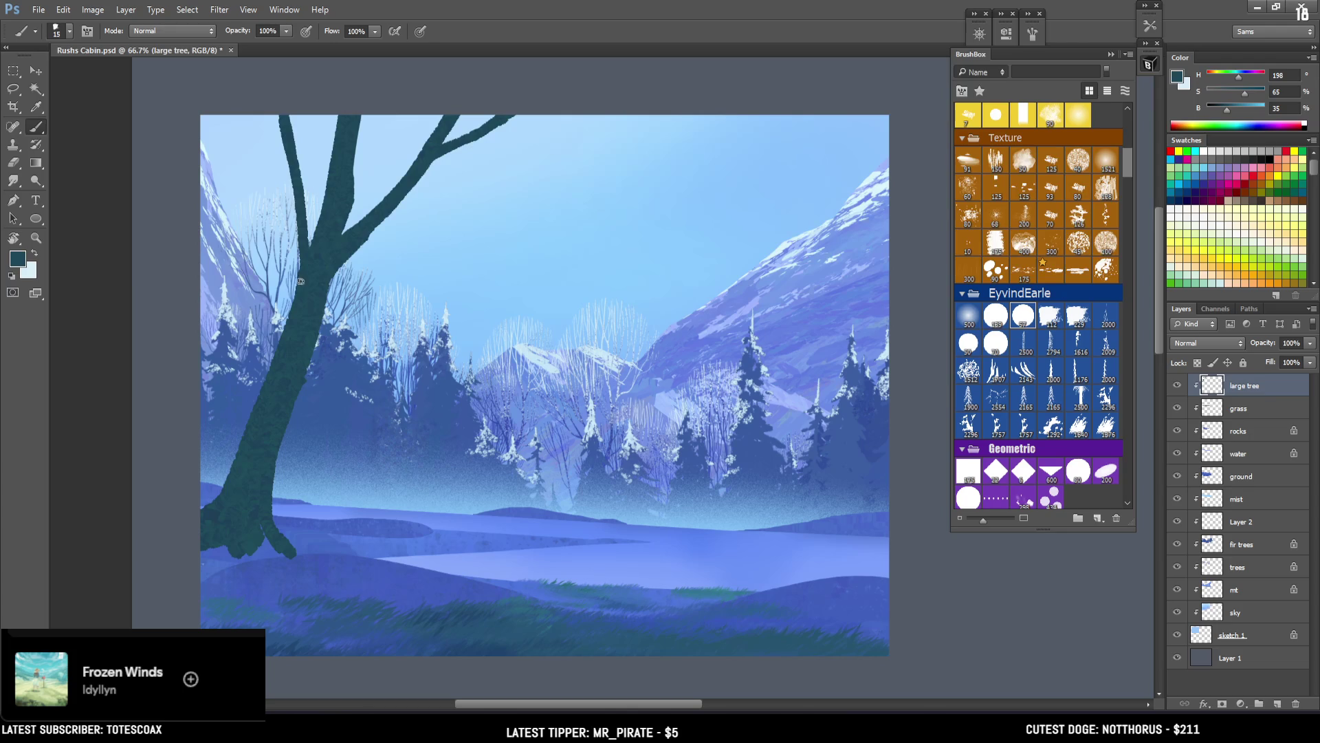
{"action": "mouse_move", "coordinate": [257, 408]}
{"action": "left_mouse_down"}
{"action": "mouse_move", "coordinate": [213, 492]}
{"action": "mouse_move", "coordinate": [188, 510]}
{"action": "left_mouse_up"}
{"action": "left_click_drag", "start_coordinate": [327, 292], "coordinate": [424, 177]}
Step: Darken the lower trunk's right edge with a slightly larger brush
{"action": "key", "text": "e"}
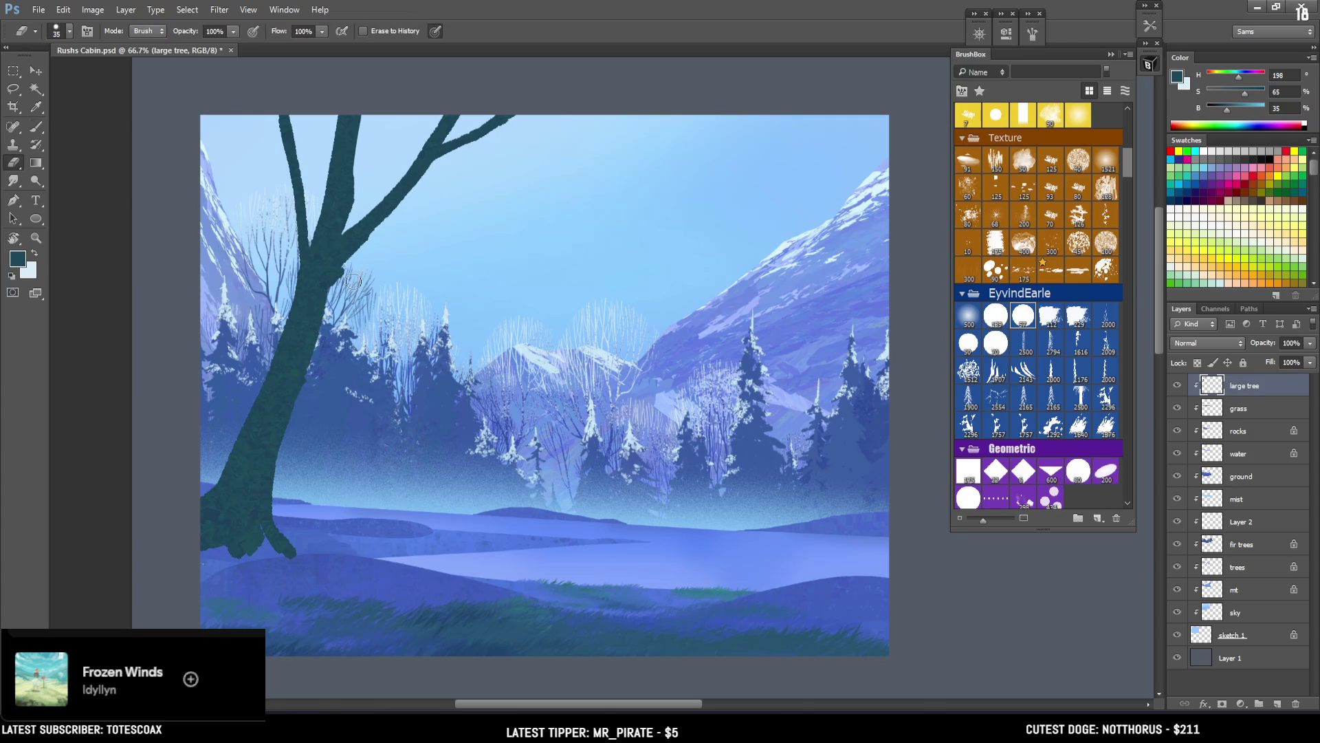
{"action": "key", "text": "b"}
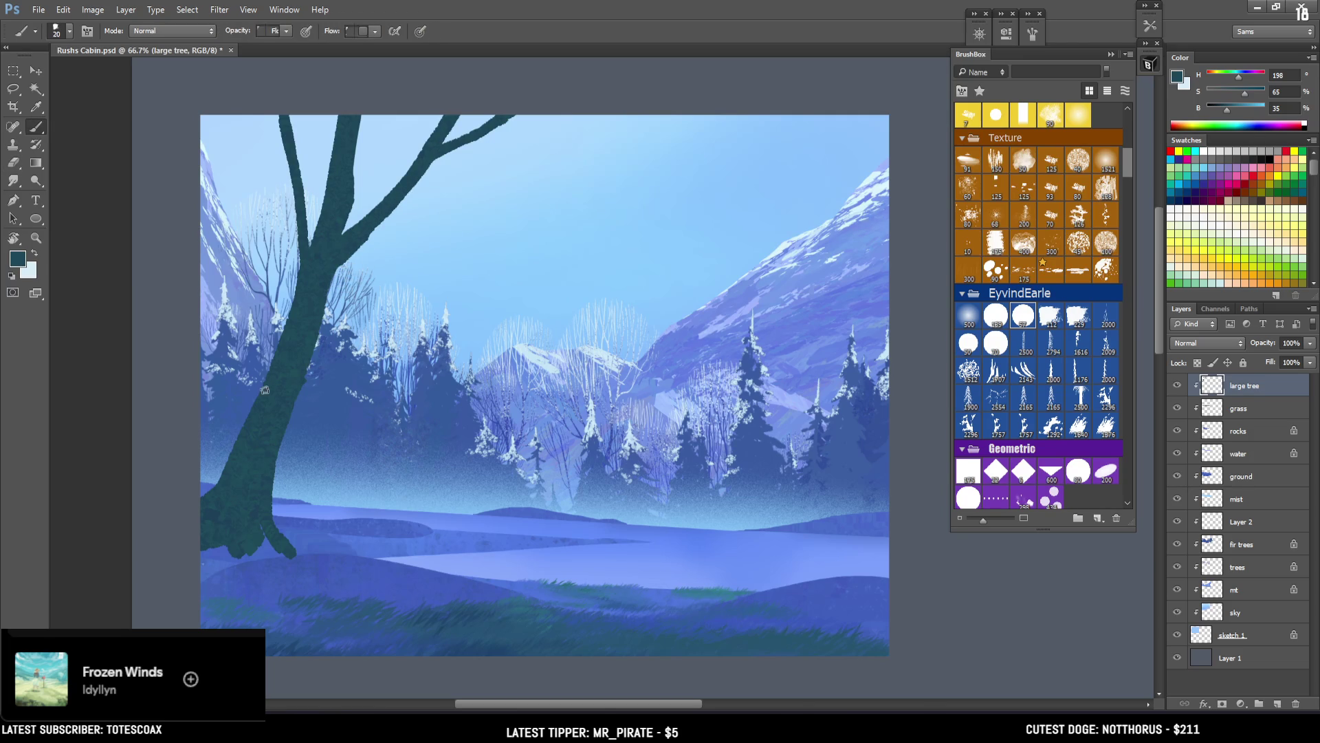
{"action": "key", "text": "bracketright"}
{"action": "left_click_drag", "start_coordinate": [271, 457], "coordinate": [296, 548]}
Step: Free-transform the large tree layer, rotating it slightly and moving it into place
{"action": "key", "text": "ctrl+t"}
{"action": "mouse_move", "coordinate": [550, 137]}
{"action": "left_mouse_down"}
{"action": "mouse_move", "coordinate": [637, 216]}
{"action": "mouse_move", "coordinate": [619, 220]}
{"action": "left_mouse_up"}
{"action": "mouse_move", "coordinate": [521, 261]}
{"action": "left_mouse_down"}
{"action": "mouse_move", "coordinate": [401, 362]}
{"action": "mouse_move", "coordinate": [416, 334]}
{"action": "left_mouse_up"}
{"action": "key", "text": "Return"}
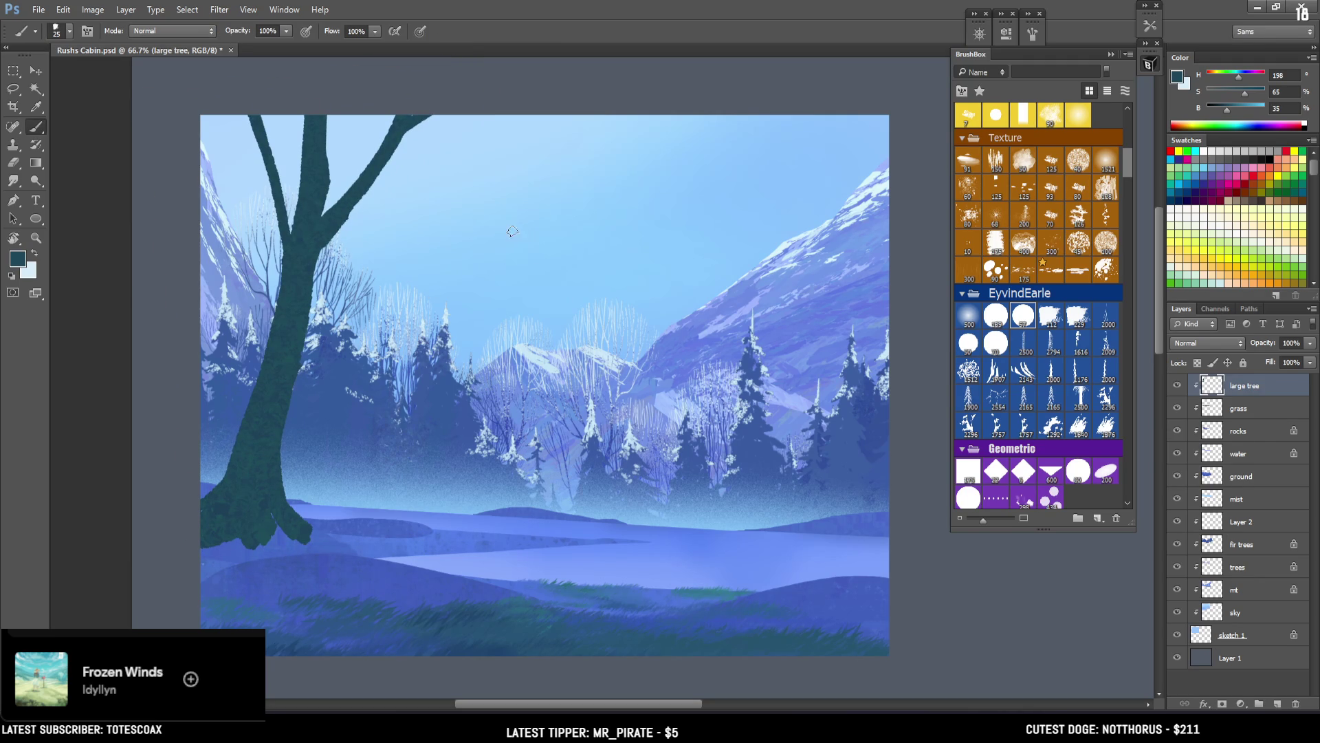
Step: Thicken and extend the right branch toward the treetop
{"action": "mouse_move", "coordinate": [343, 297]}
{"action": "left_mouse_down"}
{"action": "mouse_move", "coordinate": [327, 306]}
{"action": "mouse_move", "coordinate": [314, 277]}
{"action": "mouse_move", "coordinate": [322, 302]}
{"action": "left_mouse_up"}
{"action": "key", "text": "e"}
{"action": "key", "text": "b"}
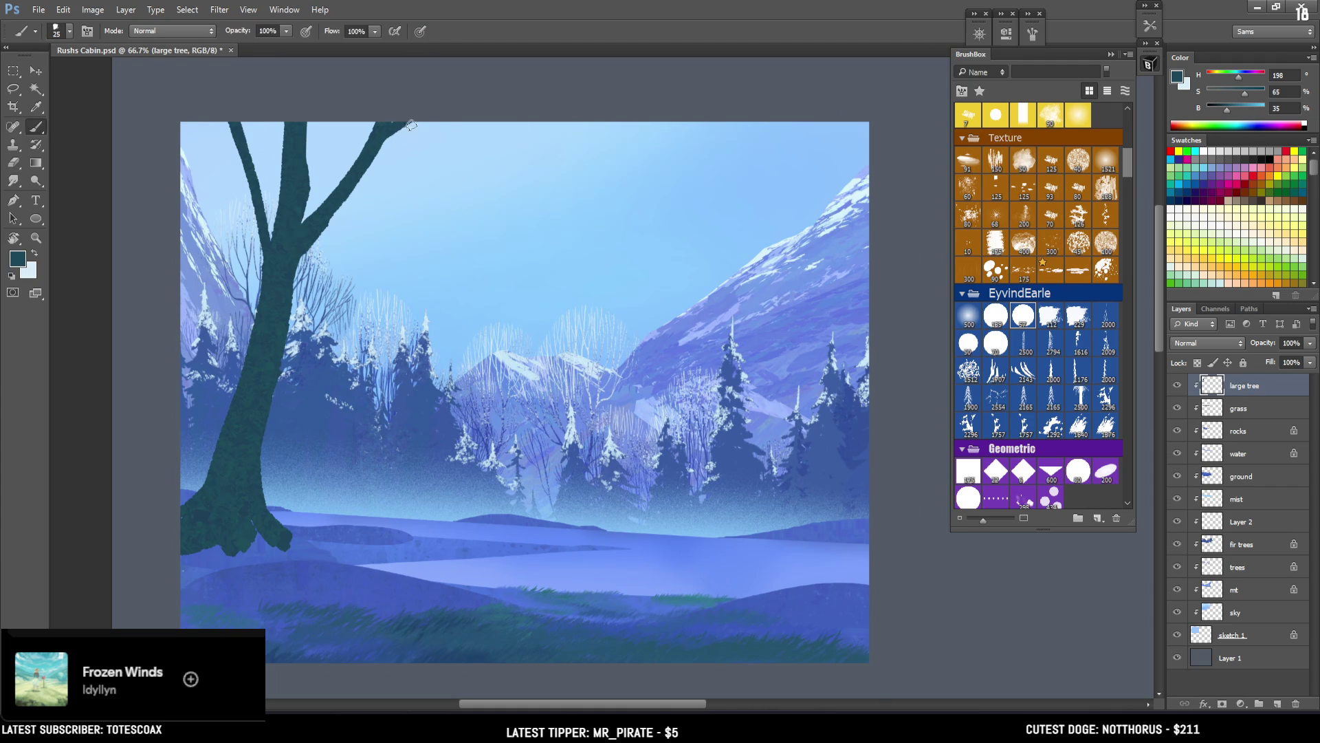
{"action": "left_click_drag", "start_coordinate": [423, 116], "coordinate": [317, 228]}
{"action": "key", "text": "e"}
{"action": "left_click_drag", "start_coordinate": [342, 129], "coordinate": [352, 131]}
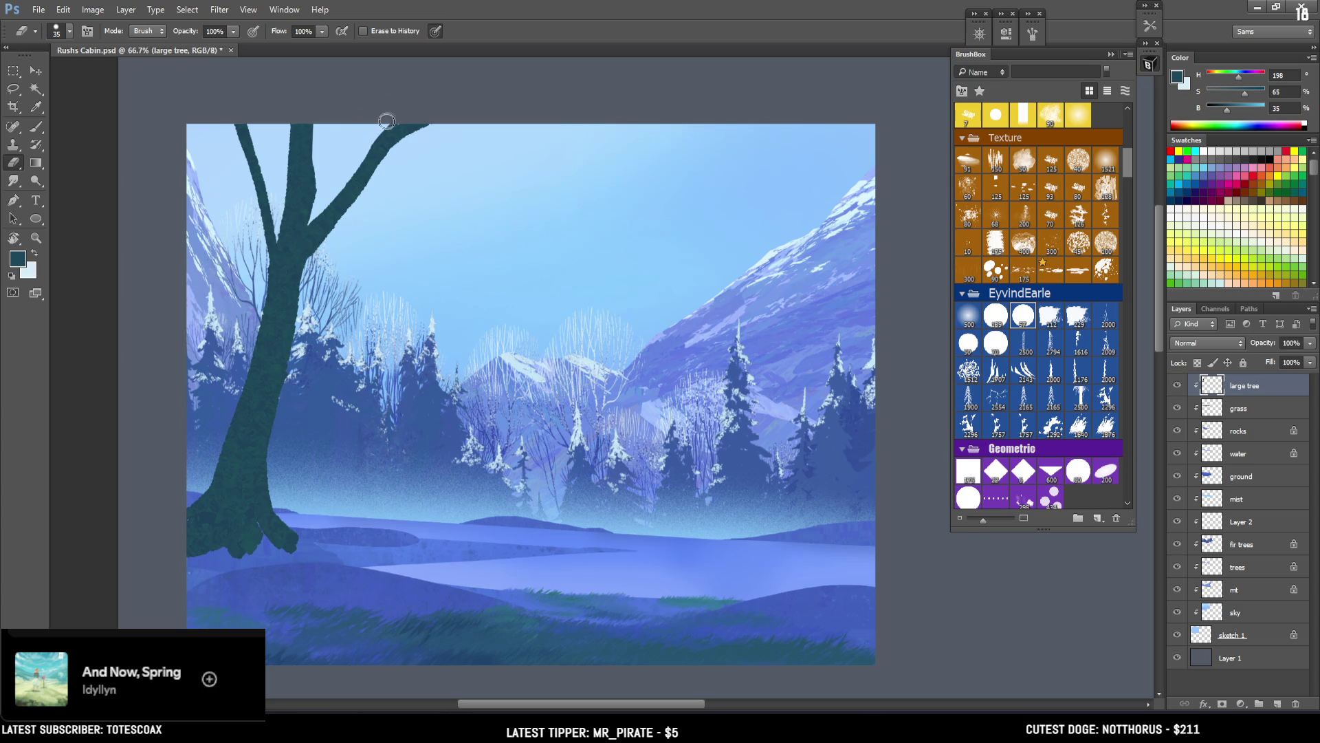
{"action": "key", "text": "b"}
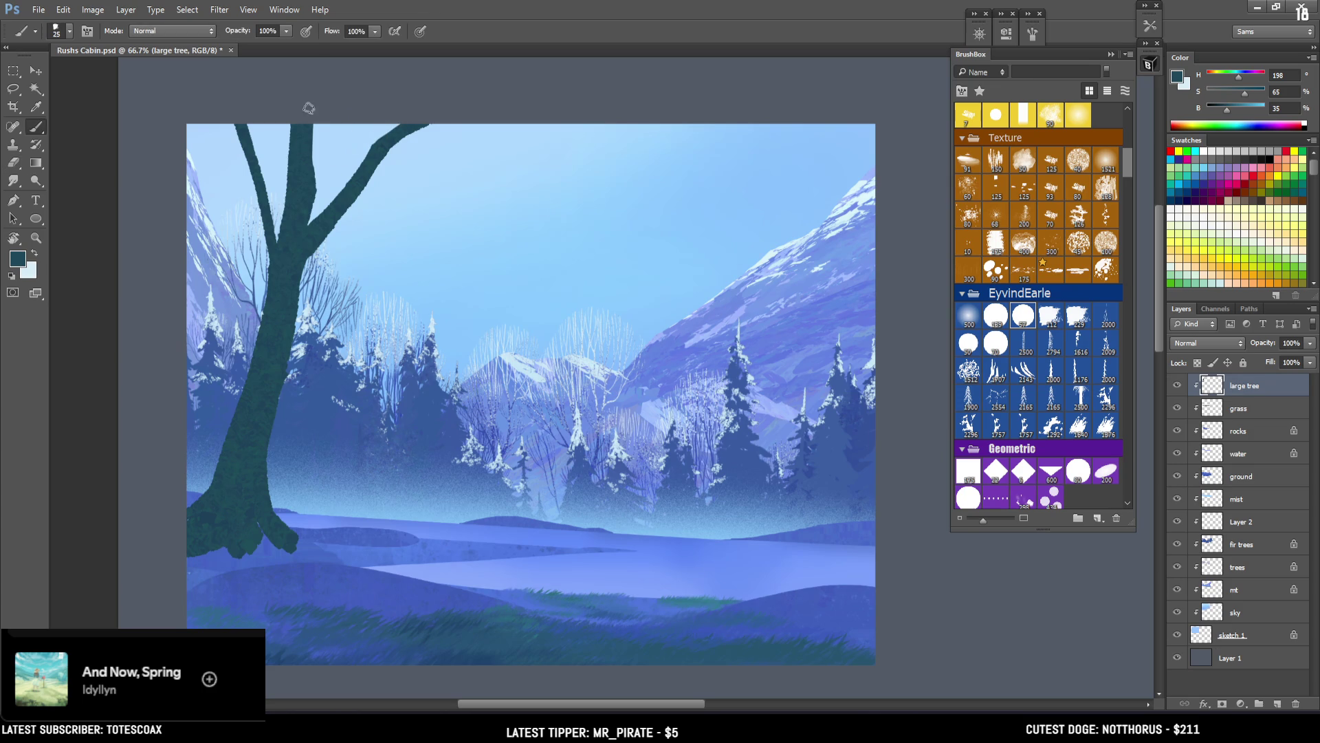
Step: Repaint the upper part of the left branch in a smoother stroke
{"action": "mouse_move", "coordinate": [262, 203]}
{"action": "left_mouse_down"}
{"action": "mouse_move", "coordinate": [249, 161]}
{"action": "mouse_move", "coordinate": [272, 244]}
{"action": "left_mouse_up"}
{"action": "key", "text": "ctrl+z"}
{"action": "left_click_drag", "start_coordinate": [233, 125], "coordinate": [275, 244]}
{"action": "key", "text": "ctrl+z"}
{"action": "mouse_move", "coordinate": [234, 122]}
{"action": "left_mouse_down"}
{"action": "mouse_move", "coordinate": [284, 240]}
{"action": "mouse_move", "coordinate": [279, 225]}
{"action": "left_mouse_up"}
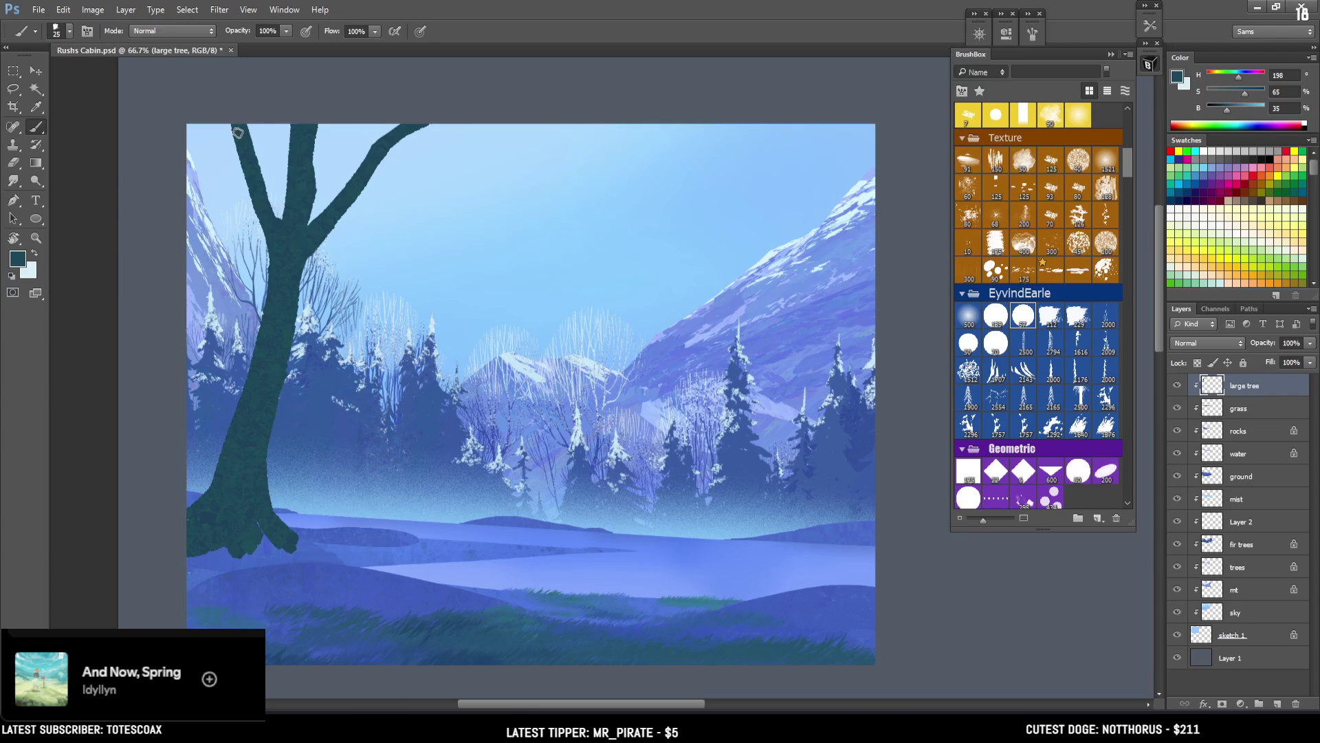
Step: Lasso the top of the left branch, shift it up and right, and deselect
{"action": "key", "text": "l"}
{"action": "mouse_move", "coordinate": [219, 138]}
{"action": "left_mouse_down"}
{"action": "mouse_move", "coordinate": [256, 244]}
{"action": "mouse_move", "coordinate": [289, 225]}
{"action": "mouse_move", "coordinate": [265, 135]}
{"action": "left_mouse_up"}
{"action": "key", "text": "v"}
{"action": "left_click_drag", "start_coordinate": [267, 180], "coordinate": [281, 142]}
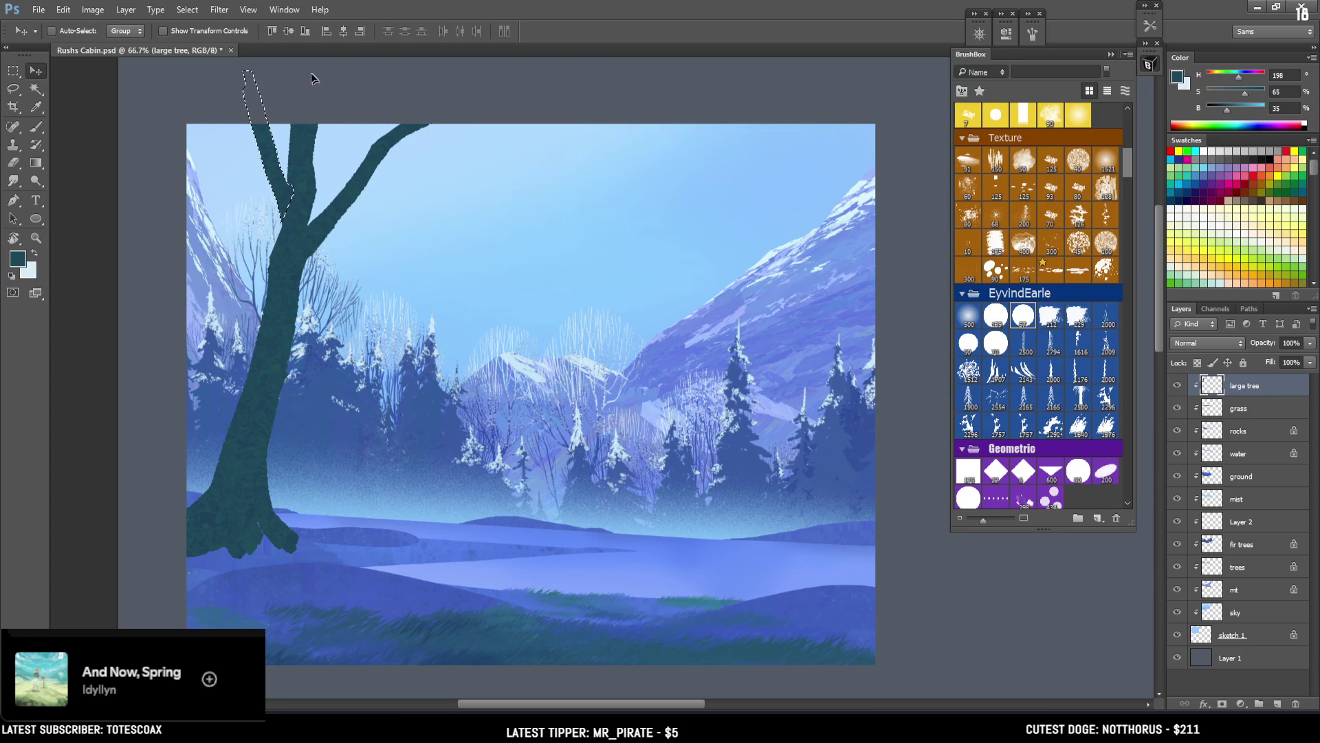
{"action": "key", "text": "ctrl+d"}
Step: Paint a thin forked branch from the top edge down onto the upper limb
{"action": "key", "text": "e"}
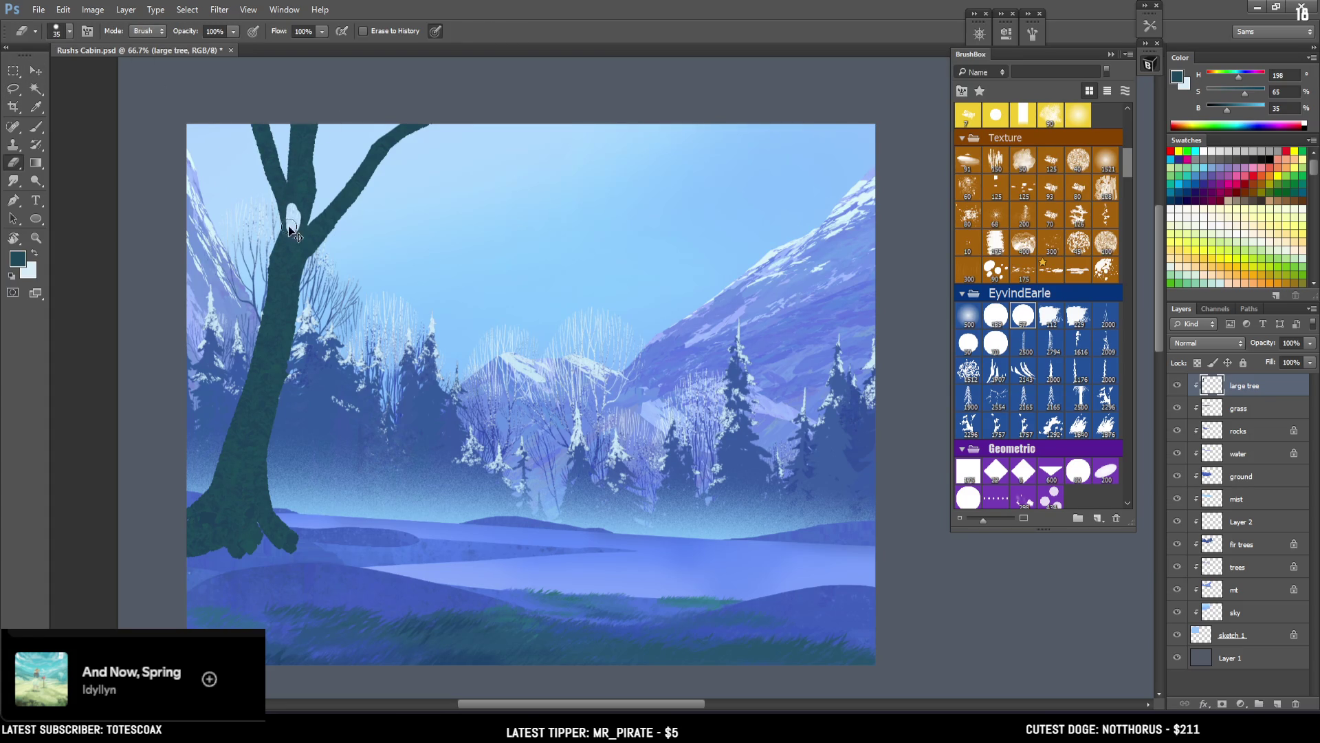
{"action": "key", "text": "b"}
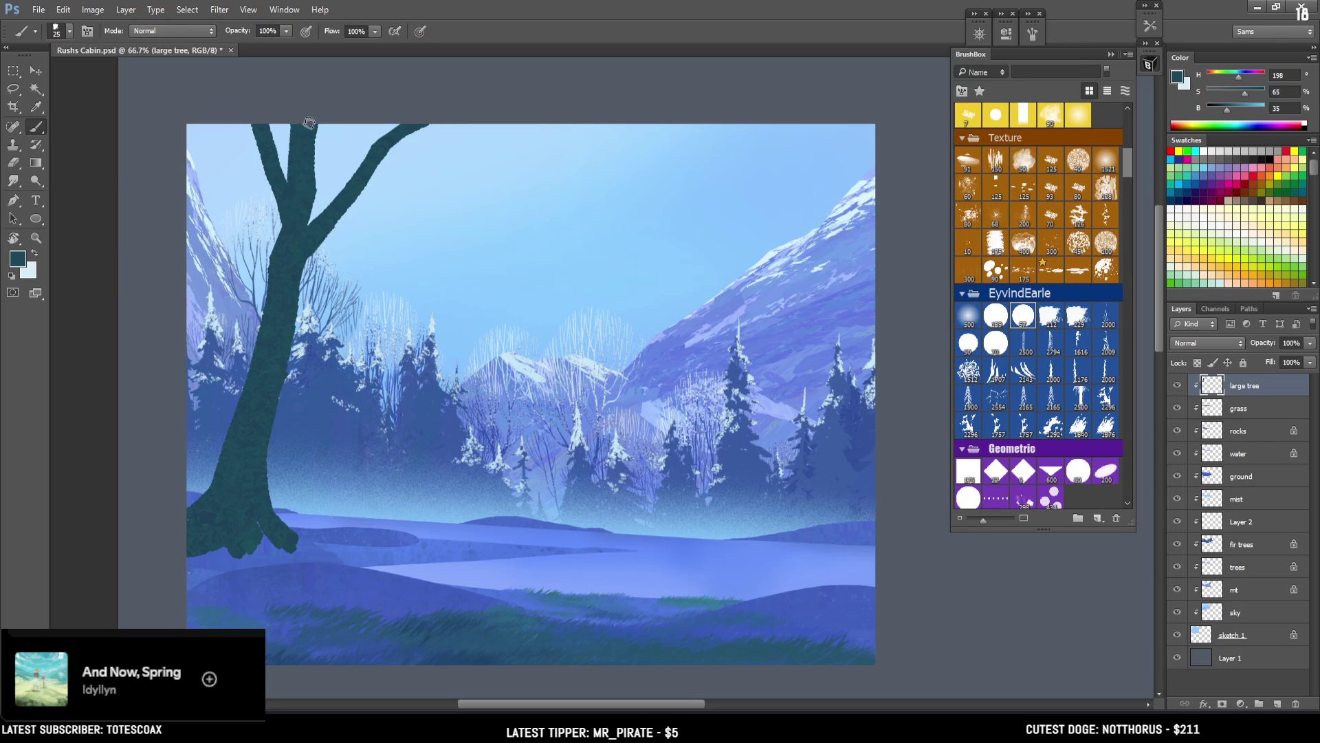
{"action": "key", "text": "e"}
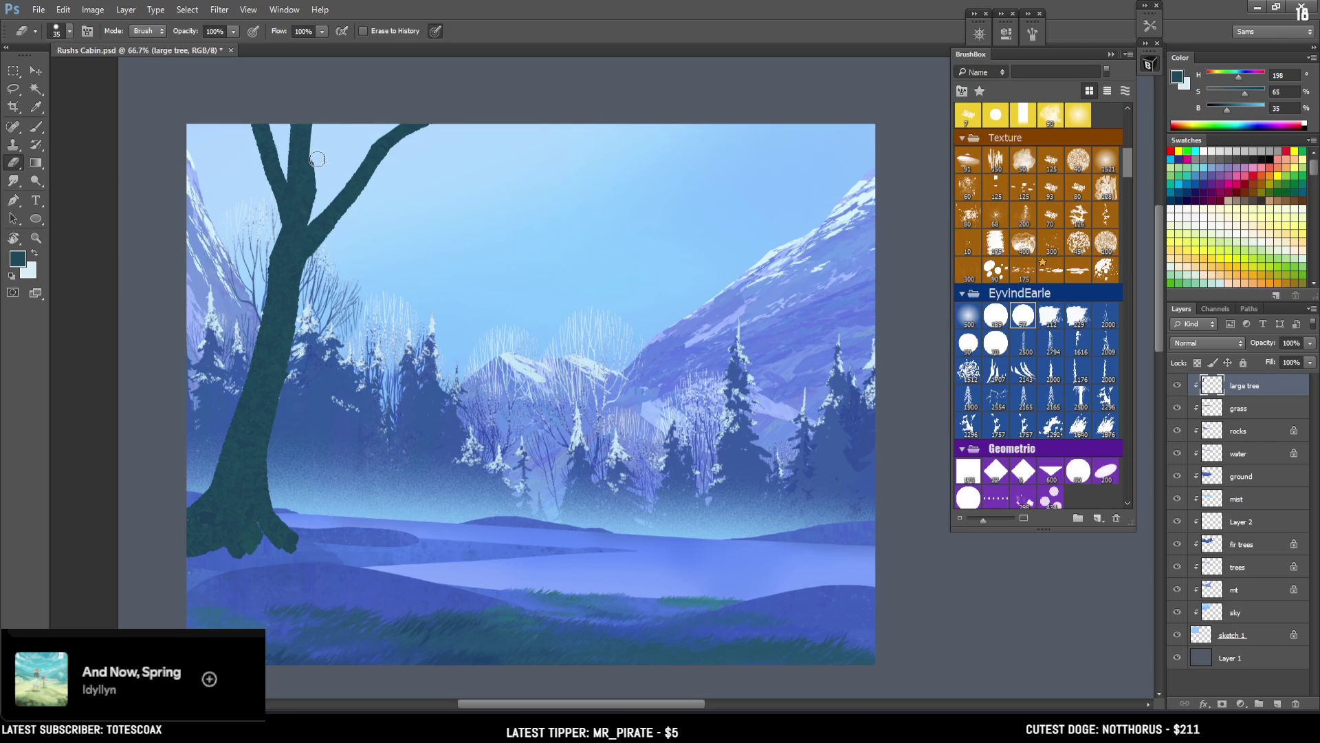
{"action": "key", "text": "b"}
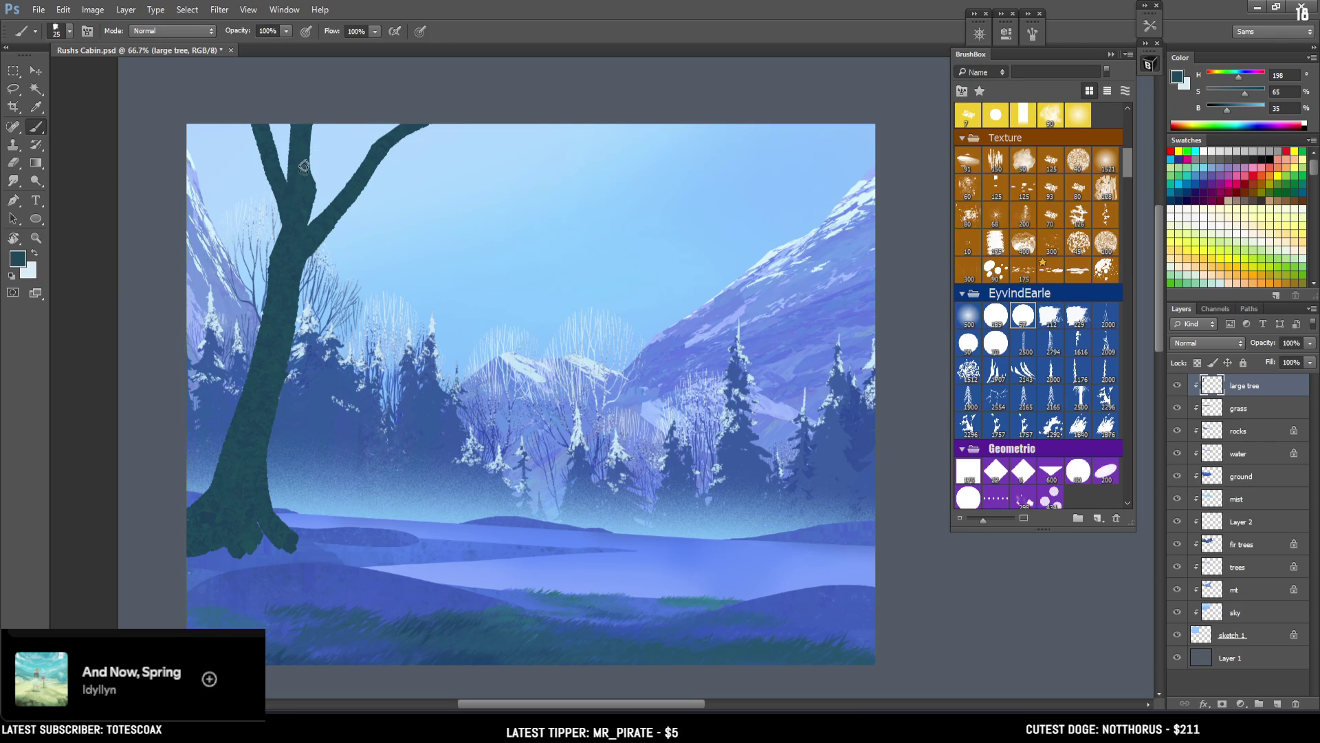
{"action": "key", "text": "bracketleft"}
{"action": "left_click_drag", "start_coordinate": [296, 171], "coordinate": [319, 166]}
{"action": "key", "text": "bracketright"}
{"action": "key", "text": "bracketright"}
{"action": "key", "text": "bracketright"}
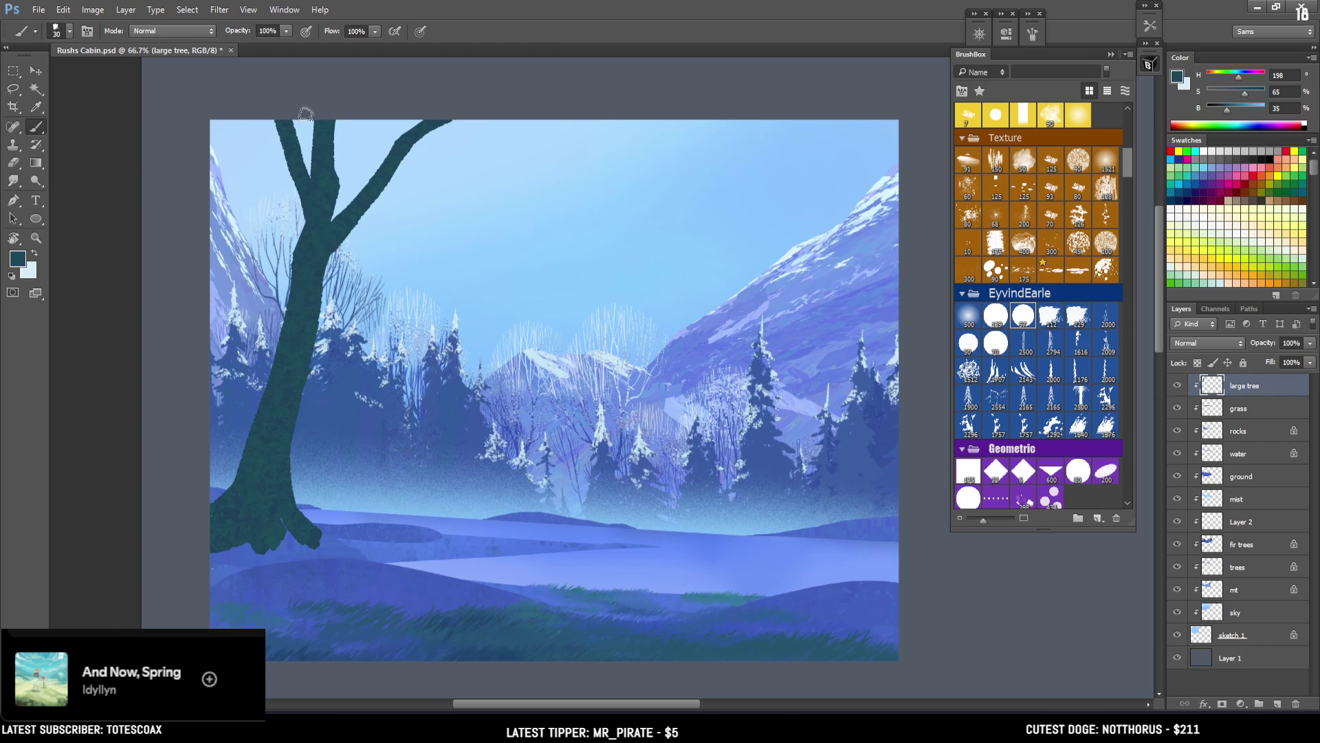
{"action": "left_click_drag", "start_coordinate": [330, 249], "coordinate": [327, 277]}
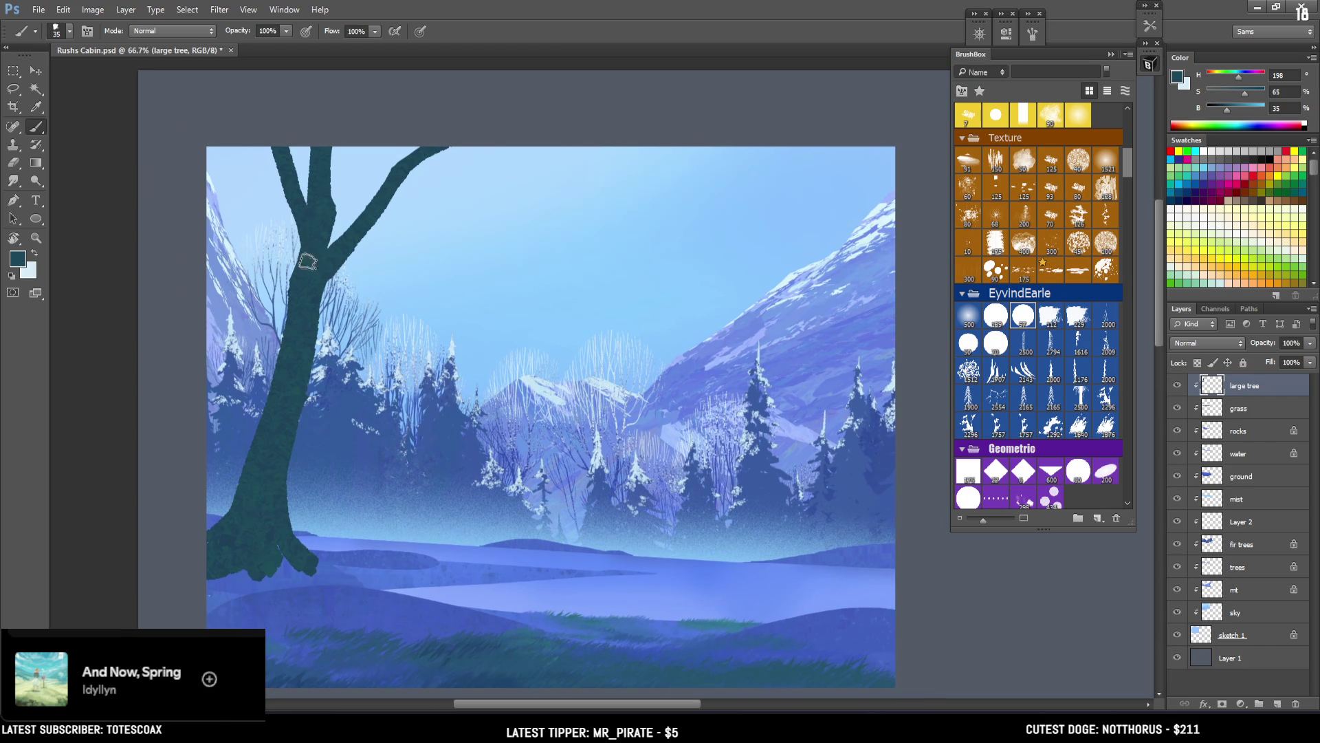
{"action": "key", "text": "e"}
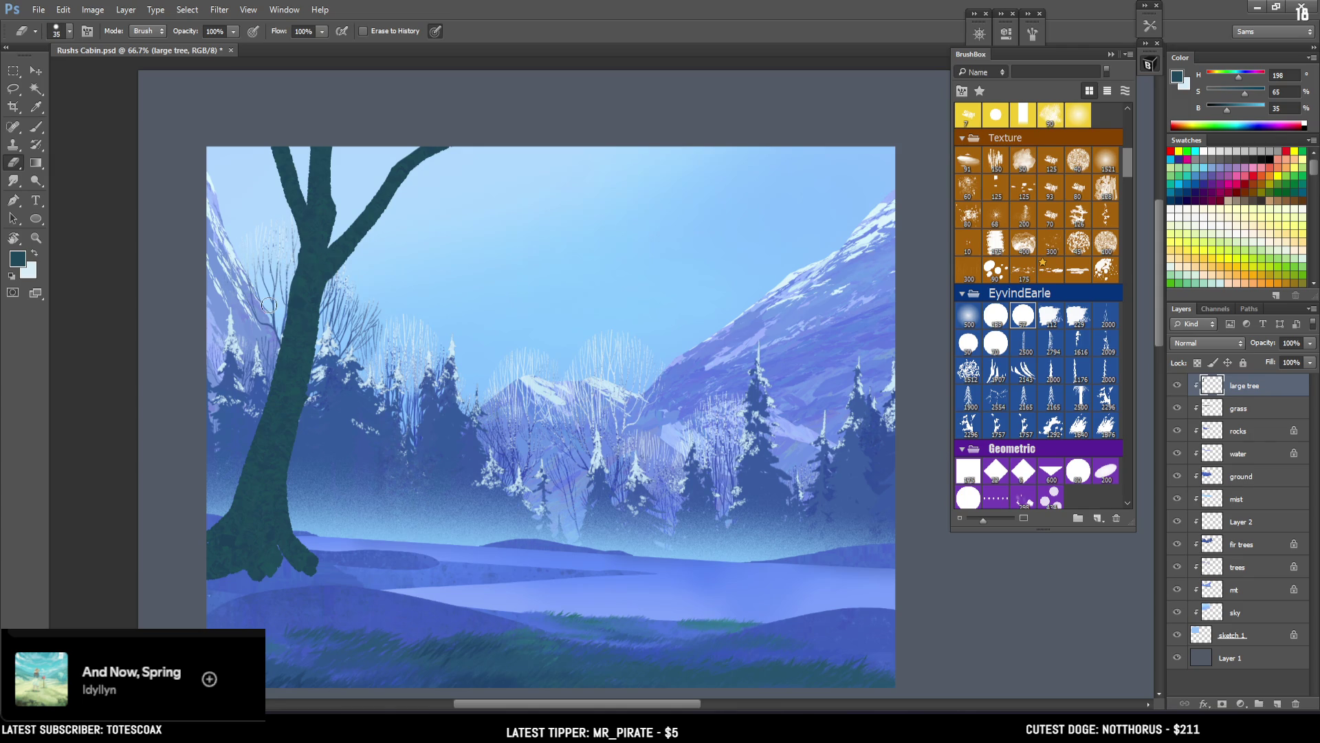
{"action": "key", "text": "b"}
{"action": "mouse_move", "coordinate": [385, 196]}
{"action": "left_mouse_down"}
{"action": "mouse_move", "coordinate": [450, 166]}
{"action": "mouse_move", "coordinate": [371, 174]}
{"action": "mouse_move", "coordinate": [348, 237]}
{"action": "left_mouse_up"}
{"action": "key", "text": "ctrl+z"}
{"action": "left_click_drag", "start_coordinate": [384, 140], "coordinate": [367, 201]}
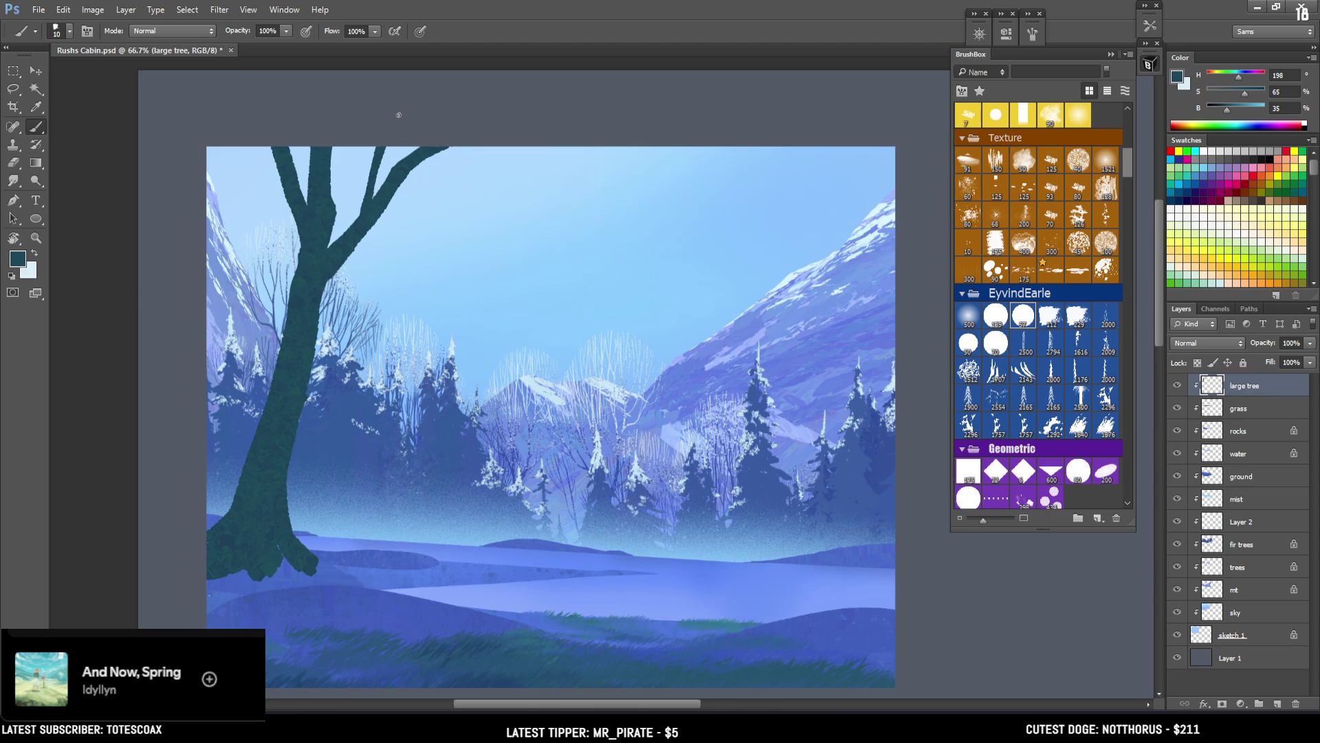
Step: Replace the thin top branch with an up-right branch from the trunk and a curved upper limb
{"action": "key", "text": "ctrl+z"}
{"action": "left_click_drag", "start_coordinate": [398, 191], "coordinate": [463, 167]}
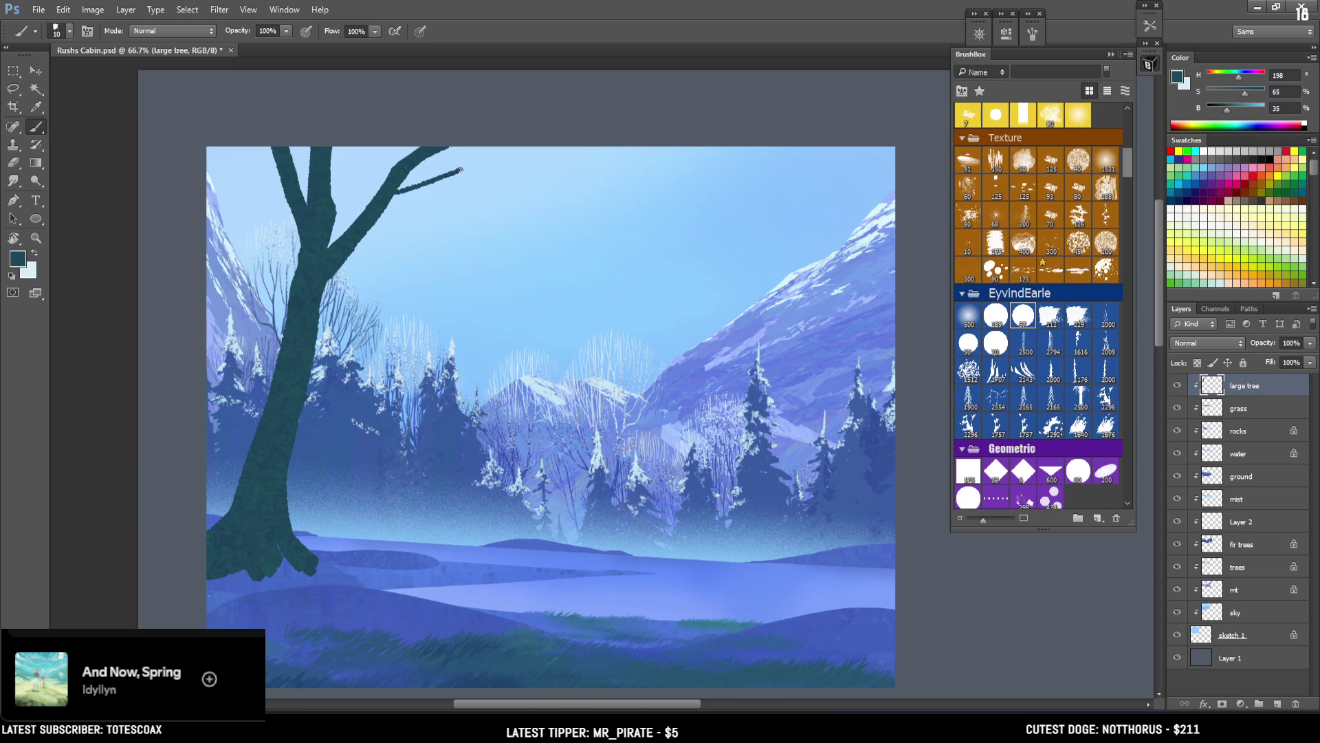
{"action": "left_click_drag", "start_coordinate": [389, 201], "coordinate": [432, 183]}
{"action": "left_click_drag", "start_coordinate": [224, 163], "coordinate": [276, 185]}
{"action": "left_click_drag", "start_coordinate": [315, 248], "coordinate": [351, 244]}
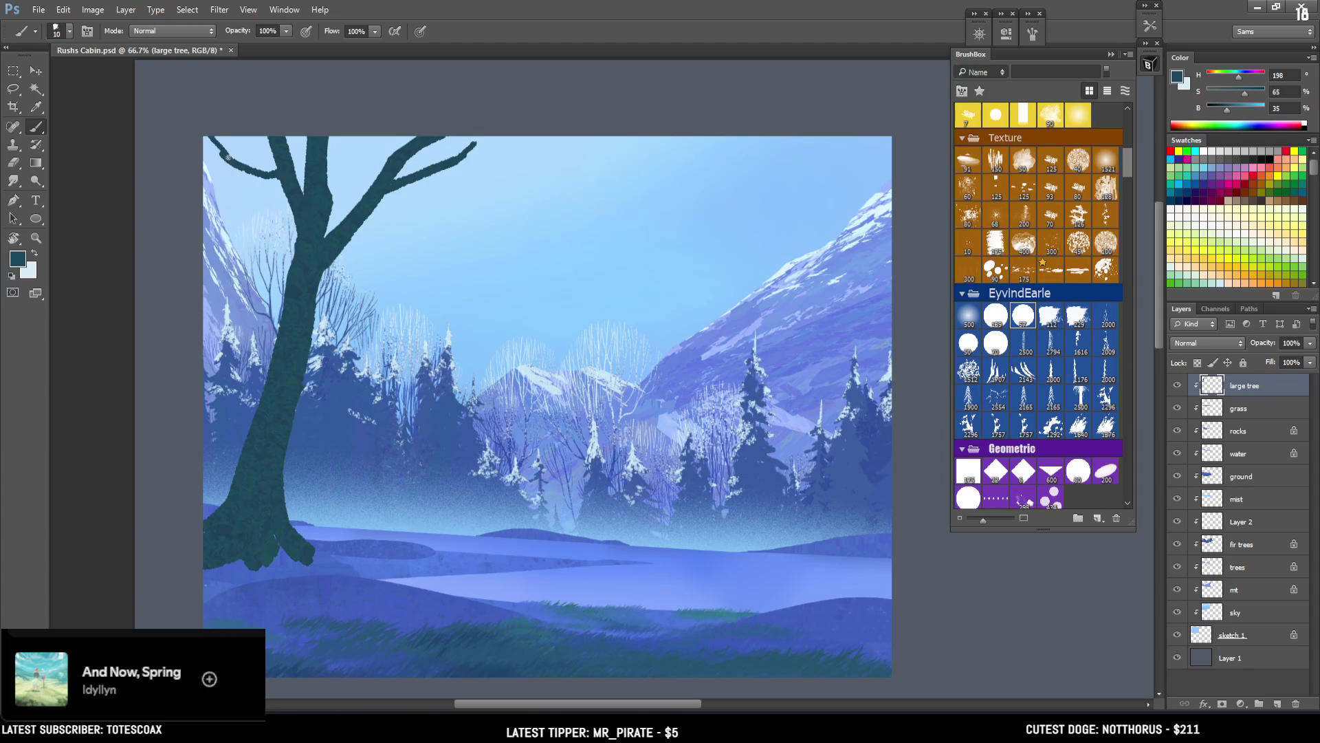
{"action": "left_click_drag", "start_coordinate": [225, 154], "coordinate": [219, 152]}
Step: Widen the trunk top and paint branches up-left and curving left of the trunk
{"action": "key", "text": "bracketleft"}
{"action": "left_click_drag", "start_coordinate": [327, 125], "coordinate": [328, 143]}
{"action": "key", "text": "bracketright"}
{"action": "left_click_drag", "start_coordinate": [278, 329], "coordinate": [229, 229]}
{"action": "left_click_drag", "start_coordinate": [213, 258], "coordinate": [269, 367]}
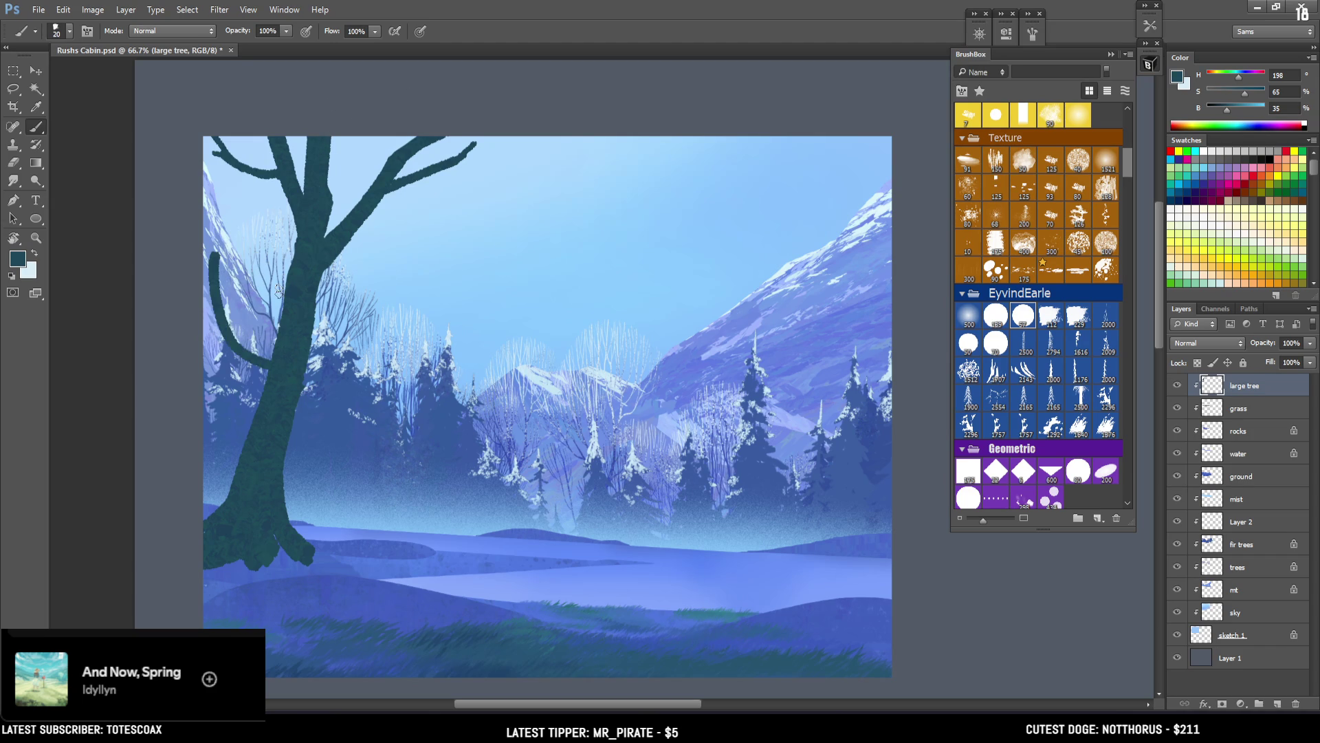
{"action": "key", "text": "ctrl+z"}
{"action": "left_click_drag", "start_coordinate": [233, 259], "coordinate": [272, 371]}
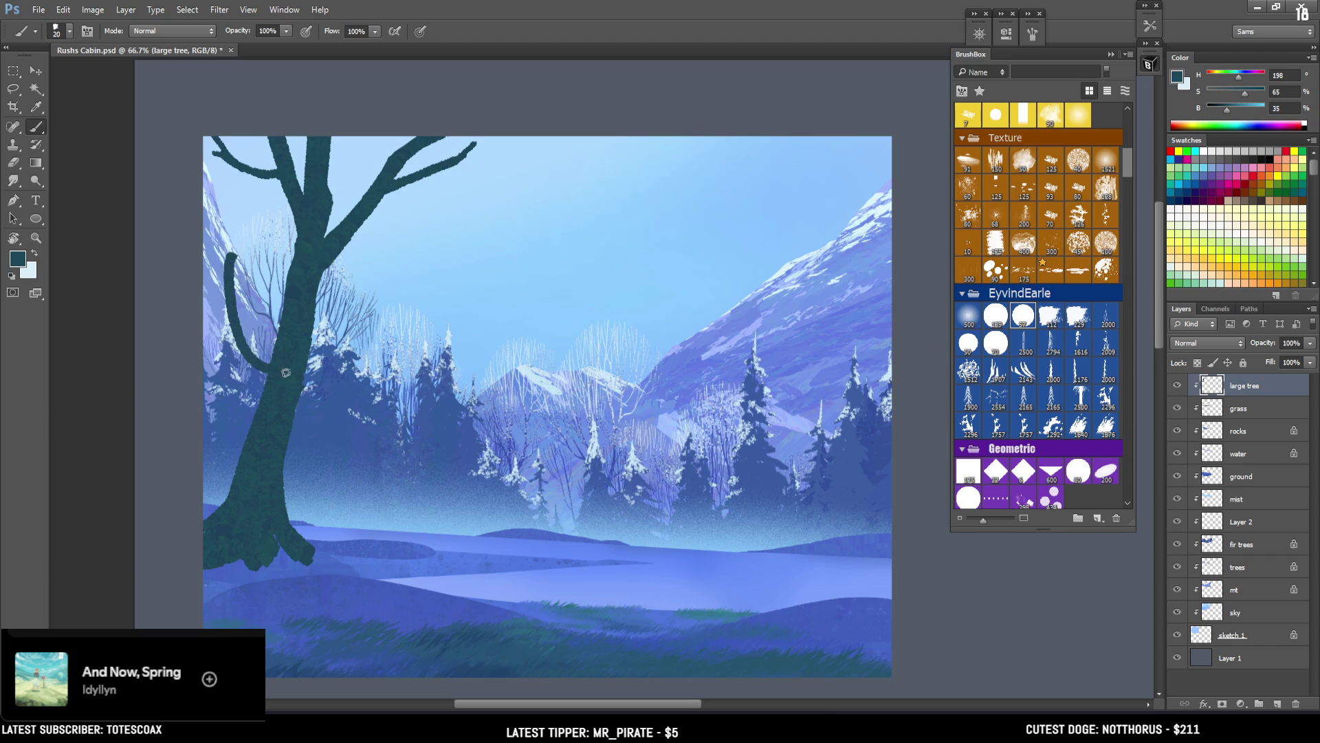
Step: Rework the left branch into a straighter limb reaching toward the left edge
{"action": "key", "text": "bracketleft"}
{"action": "key", "text": "ctrl+z"}
{"action": "mouse_move", "coordinate": [208, 260]}
{"action": "left_mouse_down"}
{"action": "mouse_move", "coordinate": [218, 303]}
{"action": "mouse_move", "coordinate": [270, 375]}
{"action": "mouse_move", "coordinate": [206, 328]}
{"action": "mouse_move", "coordinate": [205, 249]}
{"action": "mouse_move", "coordinate": [217, 262]}
{"action": "left_mouse_up"}
{"action": "key", "text": "bracketright"}
{"action": "key", "text": "bracketleft"}
{"action": "key", "text": "ctrl+z"}
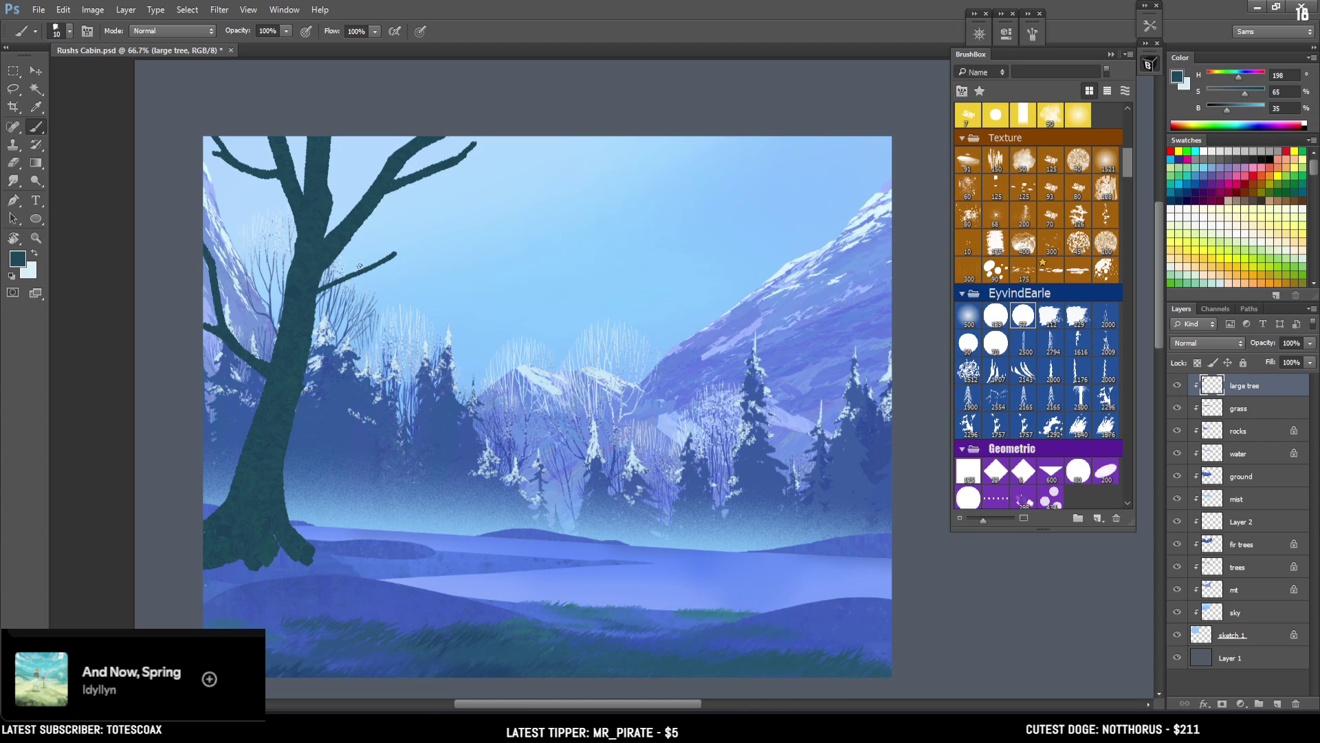
Step: Extend the long upper branch with a thin twig toward the top-right
{"action": "left_click_drag", "start_coordinate": [341, 300], "coordinate": [352, 286]}
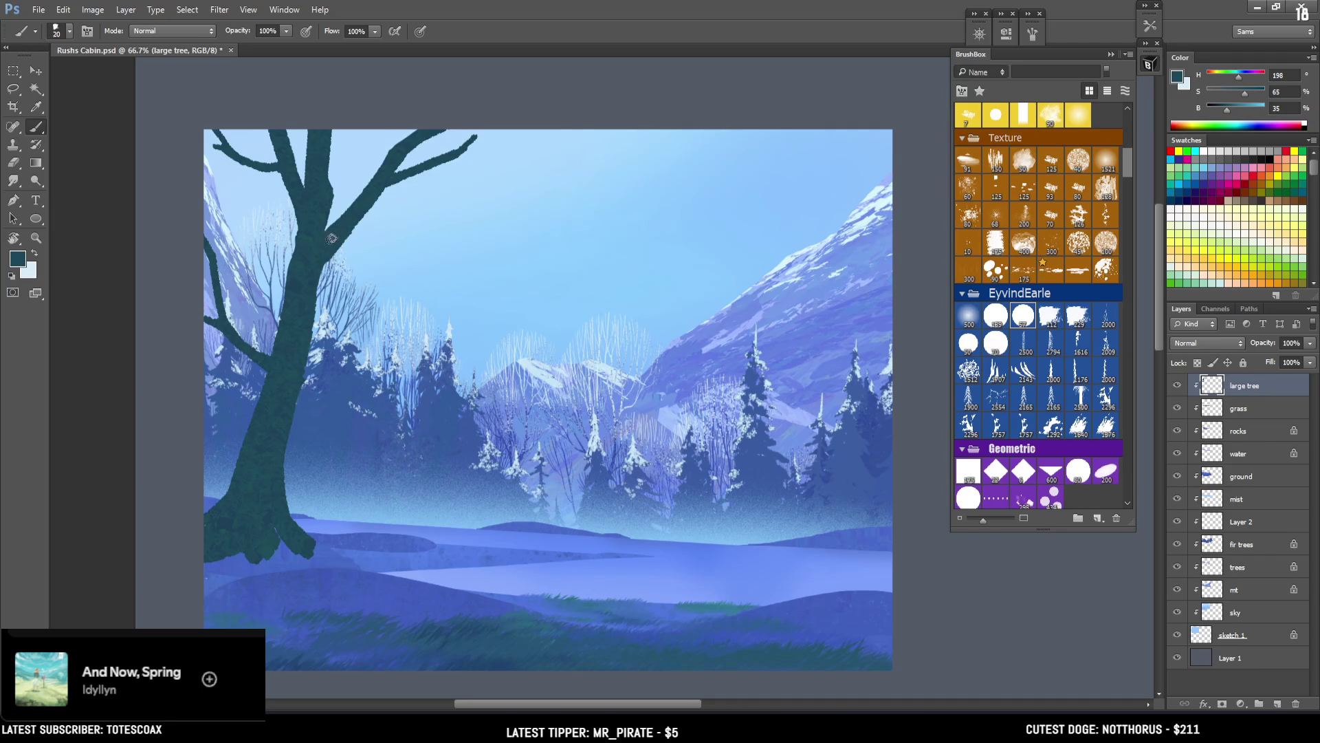
{"action": "key", "text": "bracketleft"}
{"action": "key", "text": "bracketleft"}
{"action": "left_click_drag", "start_coordinate": [474, 138], "coordinate": [517, 129]}
{"action": "mouse_move", "coordinate": [464, 209]}
{"action": "left_mouse_down"}
{"action": "mouse_move", "coordinate": [493, 212]}
{"action": "mouse_move", "coordinate": [404, 223]}
{"action": "left_mouse_up"}
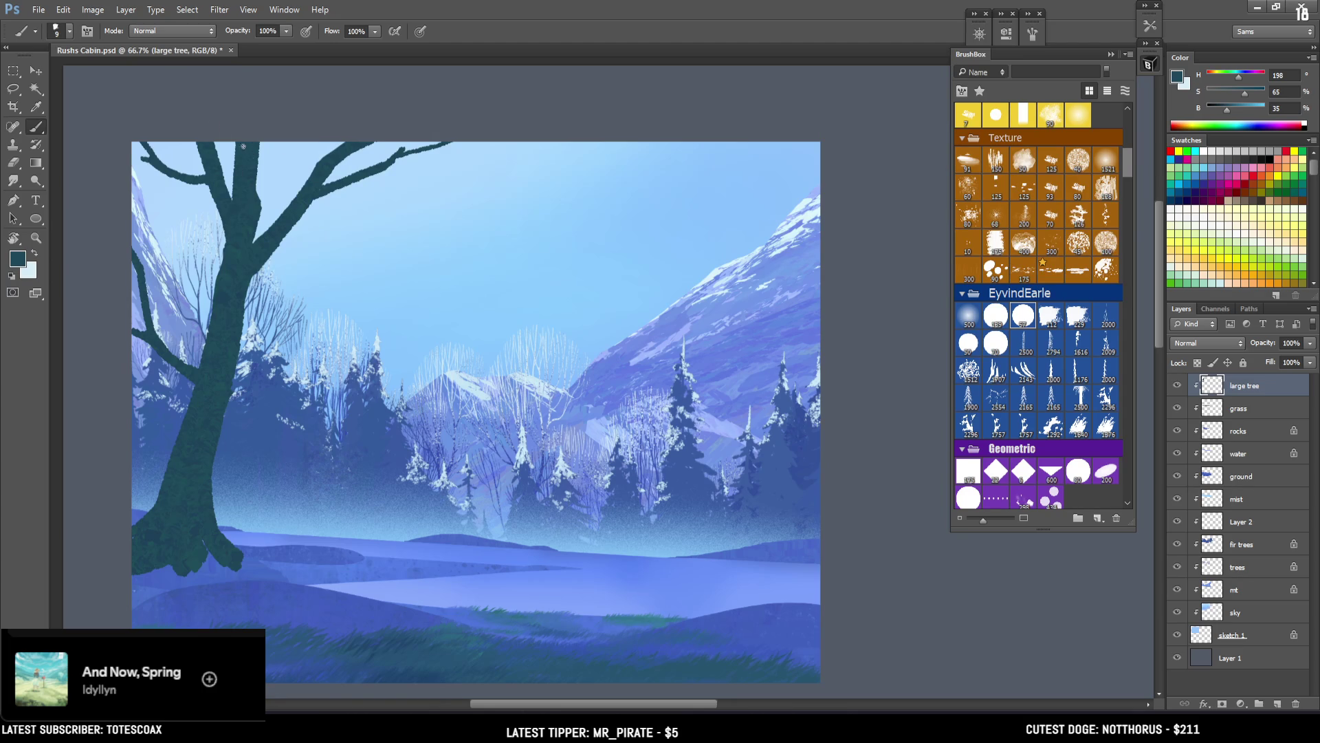
Step: Touch up edges with the eraser and lengthen the tree's root toward the right
{"action": "key", "text": "e"}
{"action": "key", "text": "bracketleft"}
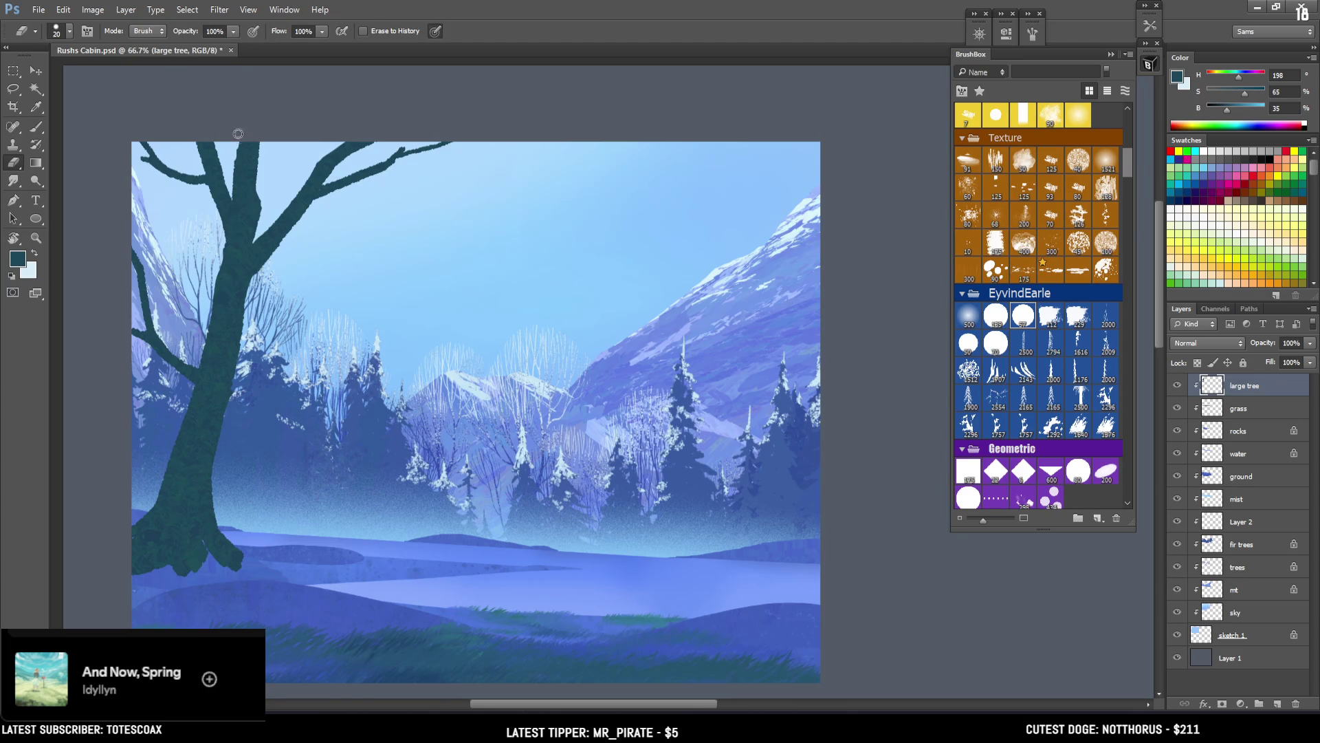
{"action": "key", "text": "b"}
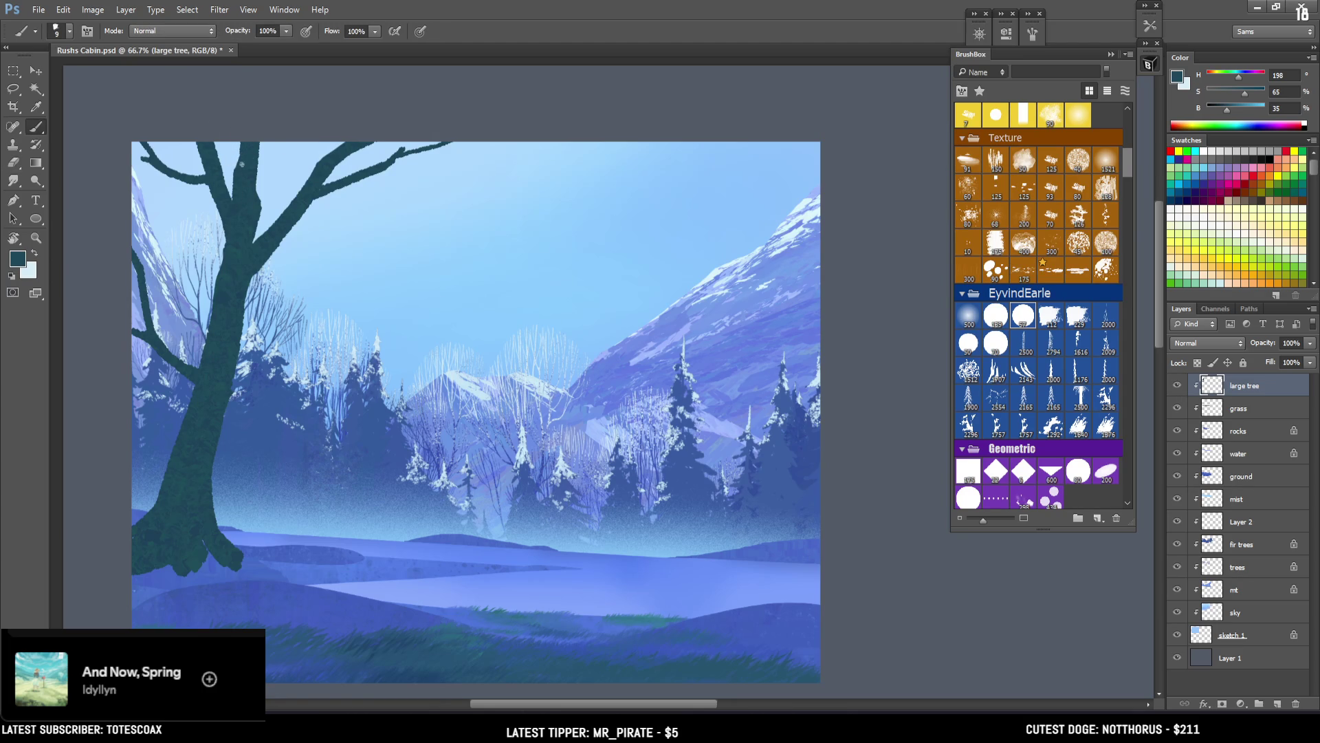
{"action": "key", "text": "bracketright"}
{"action": "key", "text": "bracketright"}
{"action": "key", "text": "bracketright"}
{"action": "key", "text": "e"}
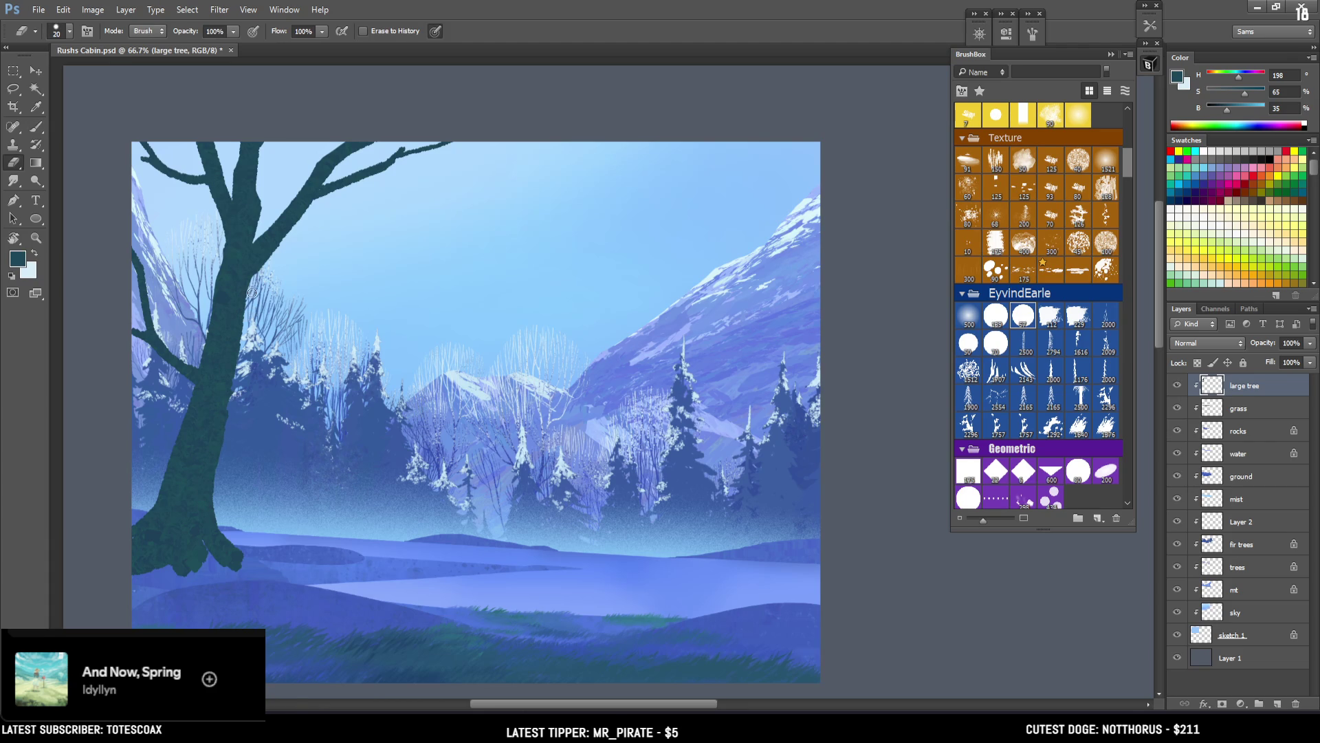
{"action": "key", "text": "b"}
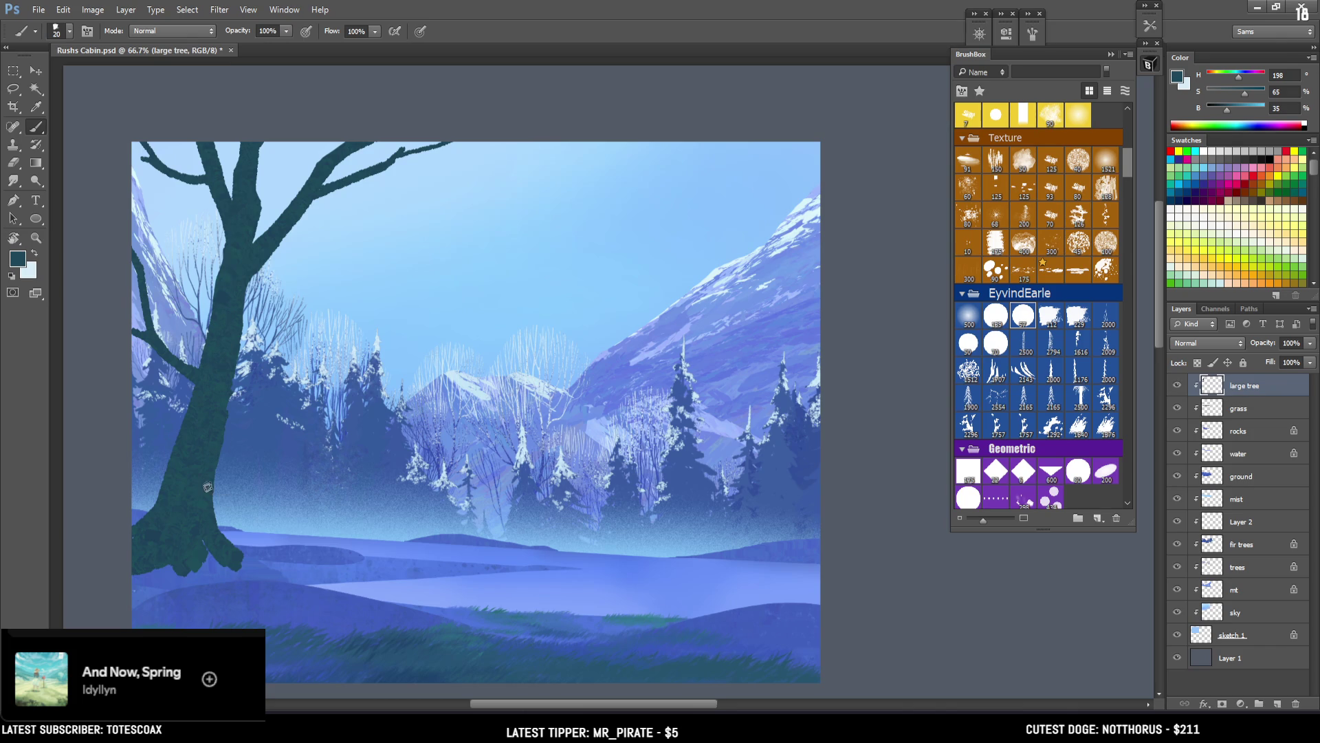
{"action": "left_click_drag", "start_coordinate": [227, 548], "coordinate": [273, 574]}
Step: Paint the dark teal trunk base down along the ground at the tree's bottom
{"action": "mouse_move", "coordinate": [208, 547]}
{"action": "left_mouse_down"}
{"action": "mouse_move", "coordinate": [226, 577]}
{"action": "mouse_move", "coordinate": [196, 560]}
{"action": "mouse_move", "coordinate": [222, 573]}
{"action": "left_mouse_up"}
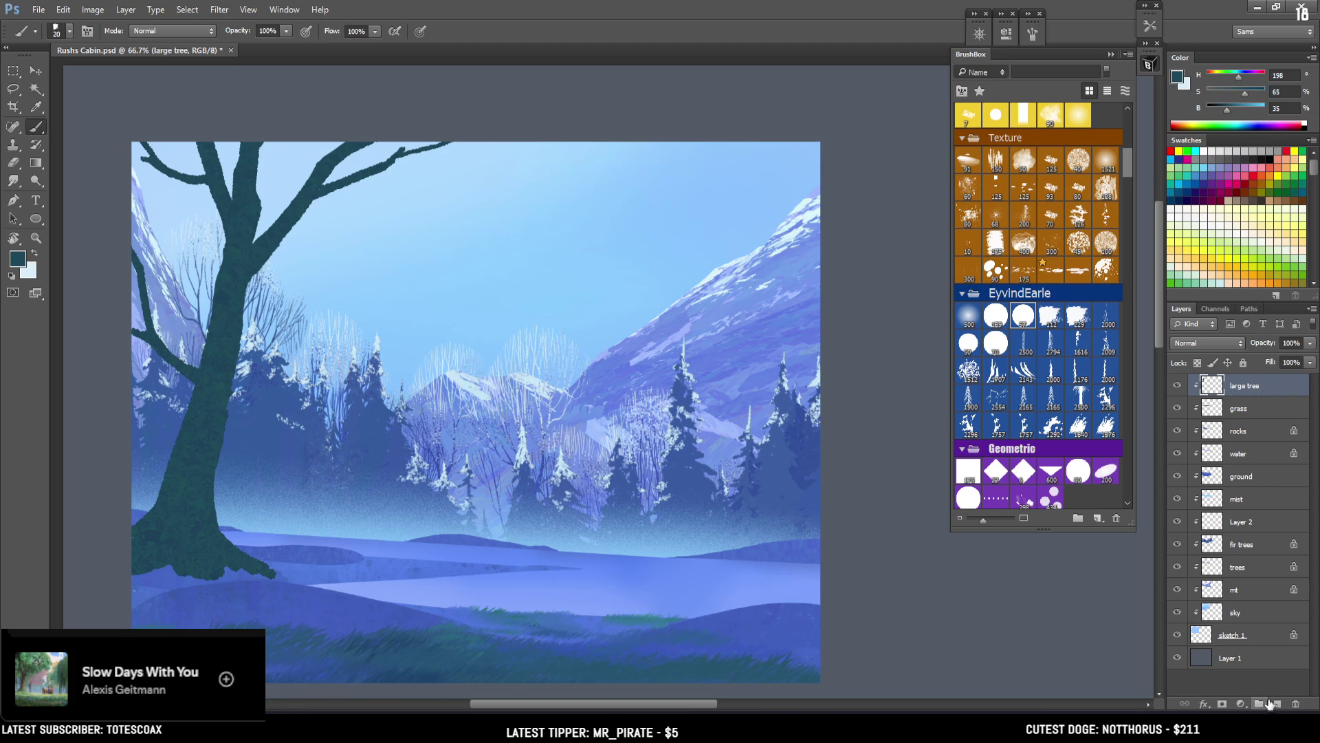
Step: Create a new layer named 'leaves' and place it below the large tree layer
{"action": "left_click", "coordinate": [1277, 704]}
{"action": "double_click", "coordinate": [1240, 389]}
{"action": "type", "text": "leaves"}
{"action": "key", "text": "Return"}
{"action": "left_click_drag", "start_coordinate": [1231, 386], "coordinate": [1234, 421]}
Step: Choose a Kloir leaf cluster brush and a slightly lighter dark teal colour
{"action": "scroll", "coordinate": [1004, 201], "scroll_direction": "down", "scroll_amount": 5}
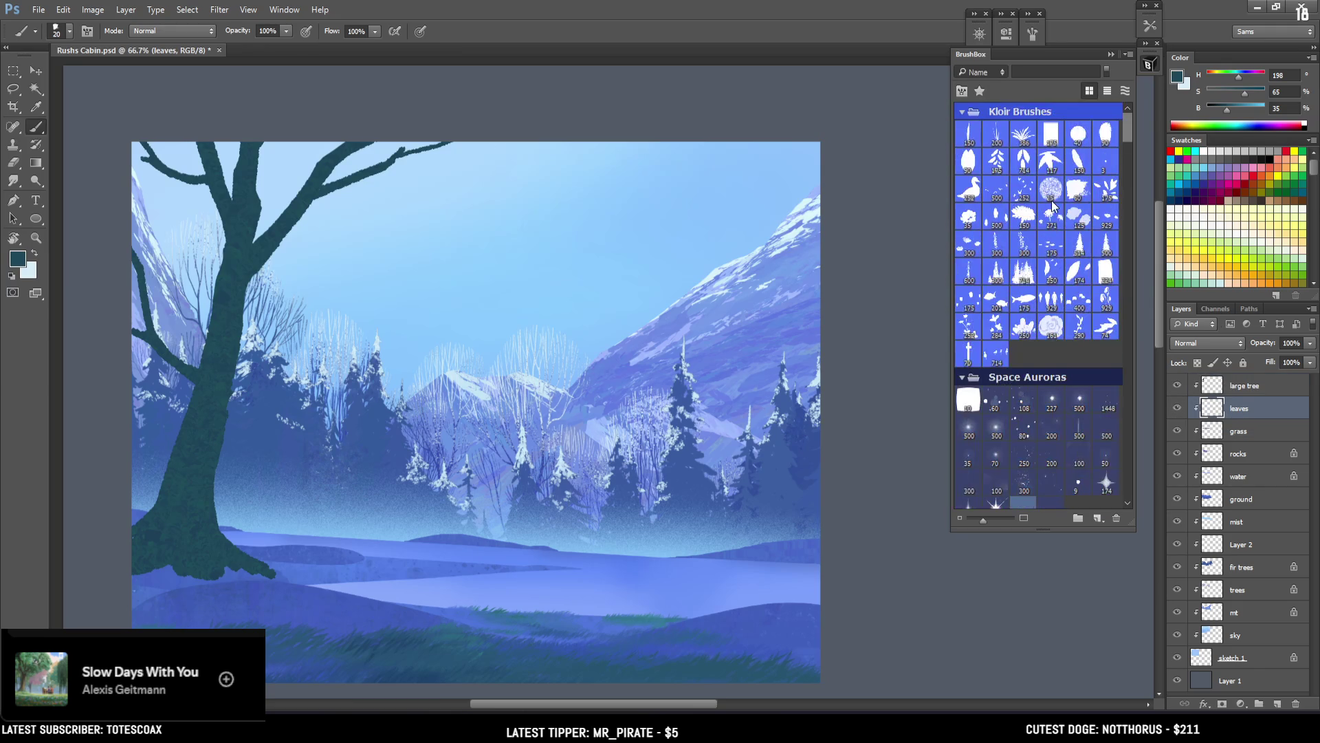
{"action": "left_click", "coordinate": [1106, 136]}
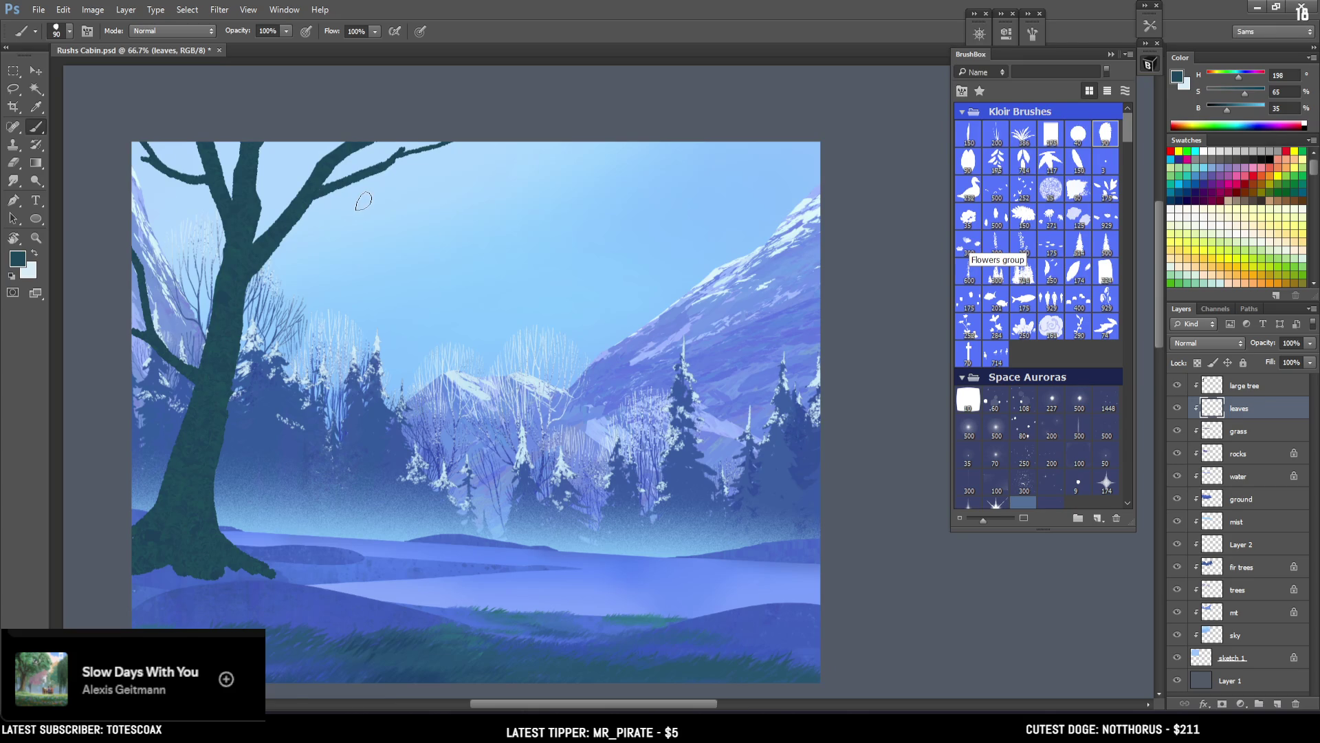
{"action": "left_click_drag", "start_coordinate": [359, 200], "coordinate": [427, 221]}
{"action": "key", "text": "ctrl+z"}
{"action": "left_click", "coordinate": [1233, 107]}
{"action": "mouse_move", "coordinate": [349, 206]}
{"action": "left_mouse_down"}
{"action": "mouse_move", "coordinate": [428, 153]}
{"action": "mouse_move", "coordinate": [455, 150]}
{"action": "mouse_move", "coordinate": [490, 198]}
{"action": "mouse_move", "coordinate": [486, 161]}
{"action": "mouse_move", "coordinate": [509, 187]}
{"action": "mouse_move", "coordinate": [516, 169]}
{"action": "mouse_move", "coordinate": [496, 141]}
{"action": "mouse_move", "coordinate": [357, 179]}
{"action": "mouse_move", "coordinate": [395, 144]}
{"action": "mouse_move", "coordinate": [290, 172]}
{"action": "mouse_move", "coordinate": [302, 153]}
{"action": "mouse_move", "coordinate": [368, 206]}
{"action": "mouse_move", "coordinate": [408, 200]}
{"action": "mouse_move", "coordinate": [382, 158]}
{"action": "mouse_move", "coordinate": [323, 136]}
{"action": "left_mouse_up"}
{"action": "key", "text": "ctrl+z"}
Step: Paint leaf clusters across the canopy top, along the left branch and toward the top-left edge
{"action": "key", "text": "bracketleft"}
{"action": "key", "text": "bracketleft"}
{"action": "key", "text": "bracketleft"}
{"action": "key", "text": "bracketright"}
{"action": "key", "text": "bracketright"}
{"action": "key", "text": "bracketright"}
{"action": "key", "text": "bracketright"}
{"action": "key", "text": "bracketleft"}
{"action": "key", "text": "bracketleft"}
{"action": "left_click_drag", "start_coordinate": [293, 188], "coordinate": [291, 182]}
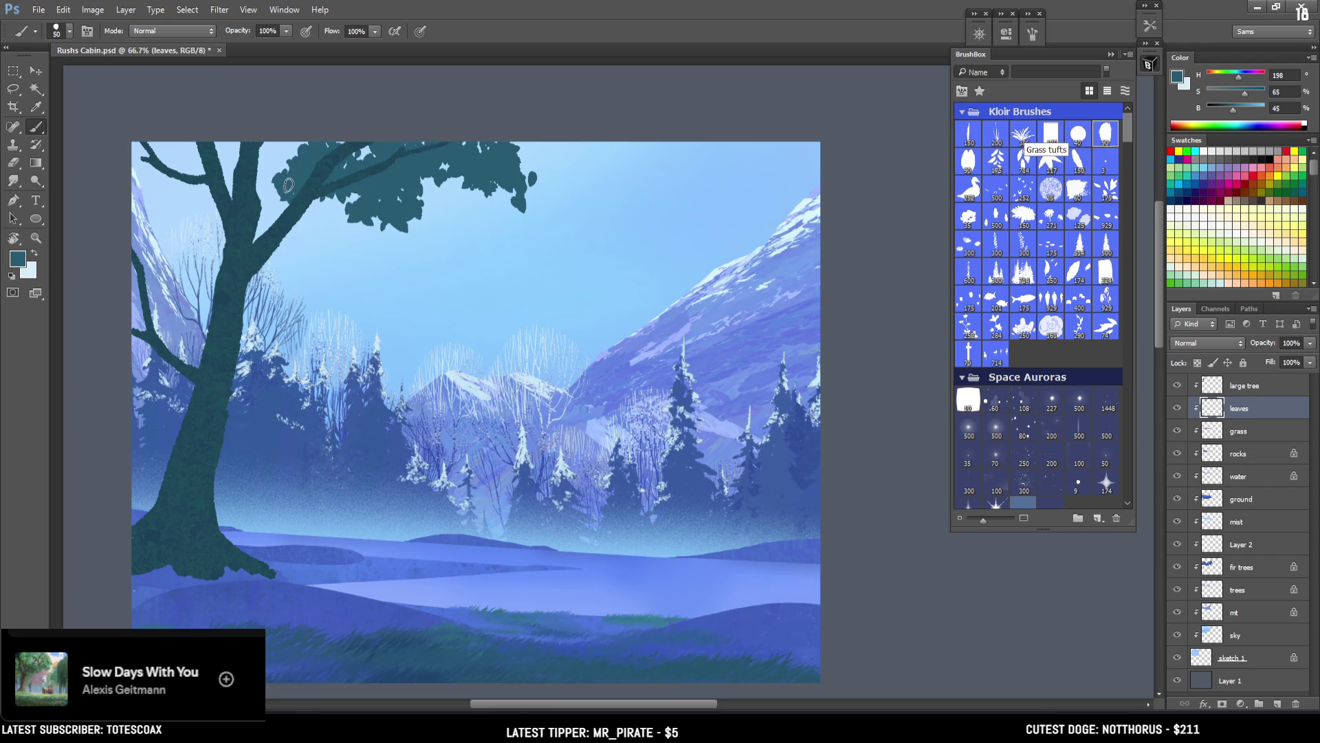
{"action": "mouse_move", "coordinate": [195, 195]}
{"action": "left_mouse_down"}
{"action": "mouse_move", "coordinate": [178, 161]}
{"action": "mouse_move", "coordinate": [129, 192]}
{"action": "mouse_move", "coordinate": [163, 163]}
{"action": "mouse_move", "coordinate": [147, 193]}
{"action": "mouse_move", "coordinate": [182, 206]}
{"action": "mouse_move", "coordinate": [230, 179]}
{"action": "mouse_move", "coordinate": [265, 199]}
{"action": "mouse_move", "coordinate": [272, 155]}
{"action": "mouse_move", "coordinate": [272, 196]}
{"action": "mouse_move", "coordinate": [289, 180]}
{"action": "left_mouse_up"}
{"action": "key", "text": "bracketright"}
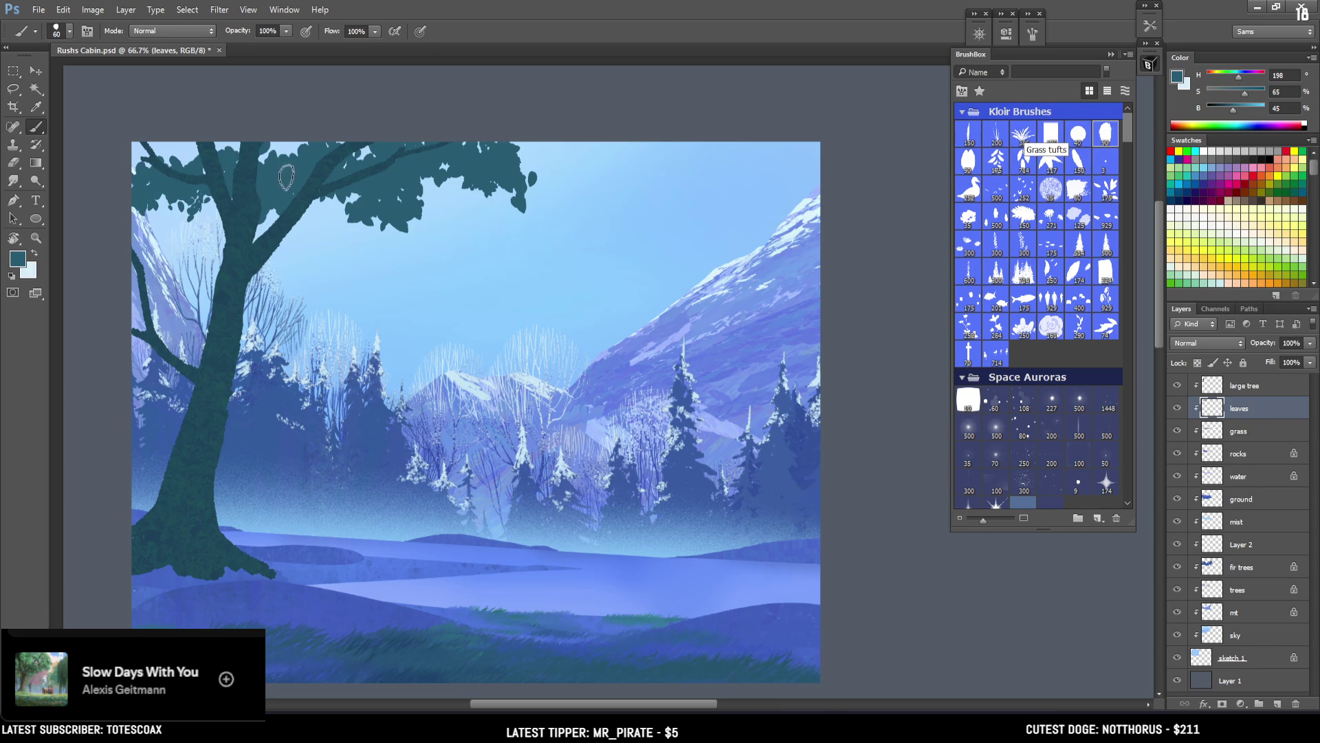
{"action": "left_click_drag", "start_coordinate": [151, 134], "coordinate": [184, 138]}
Step: Add smaller leaf clusters to the right and left of the trunk
{"action": "key", "text": "bracketleft"}
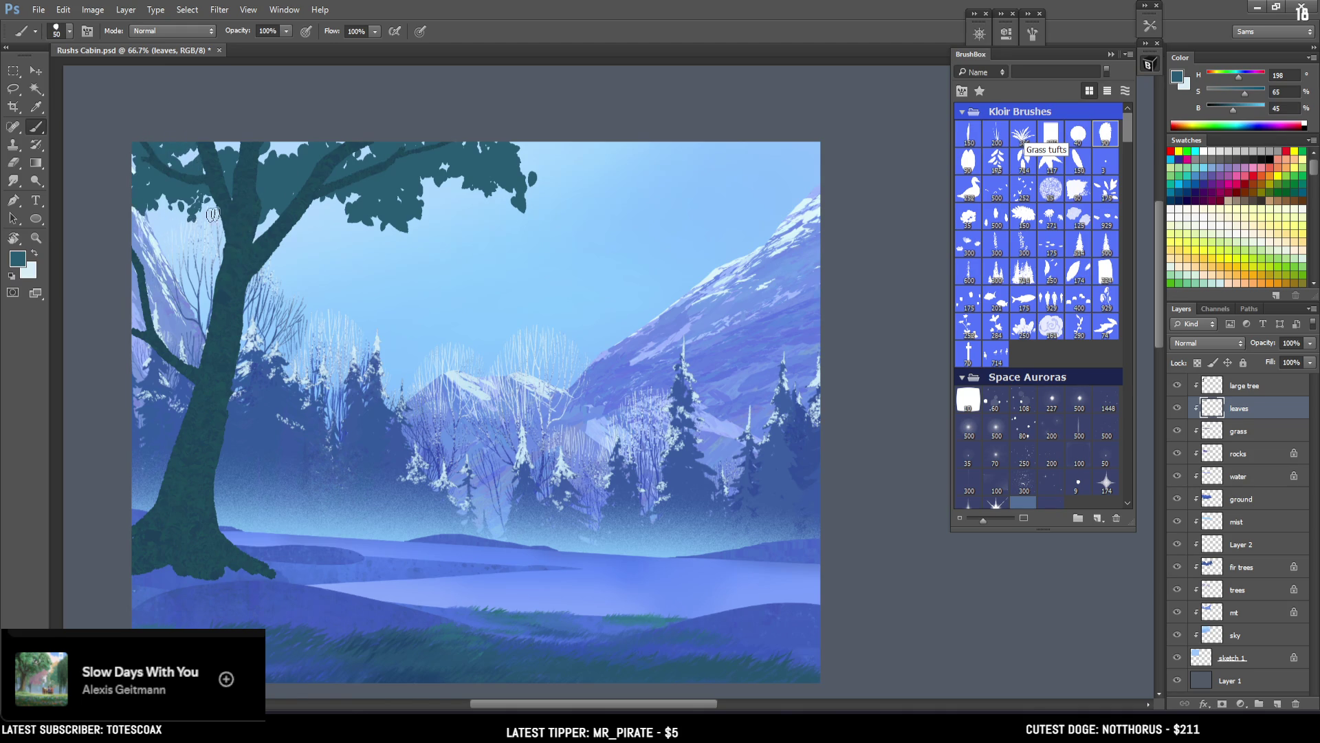
{"action": "left_click", "coordinate": [297, 225]}
{"action": "mouse_move", "coordinate": [311, 234]}
{"action": "left_mouse_down"}
{"action": "mouse_move", "coordinate": [333, 232]}
{"action": "mouse_move", "coordinate": [329, 222]}
{"action": "mouse_move", "coordinate": [303, 262]}
{"action": "mouse_move", "coordinate": [310, 278]}
{"action": "mouse_move", "coordinate": [320, 258]}
{"action": "mouse_move", "coordinate": [347, 263]}
{"action": "mouse_move", "coordinate": [345, 294]}
{"action": "left_mouse_up"}
{"action": "key", "text": "e"}
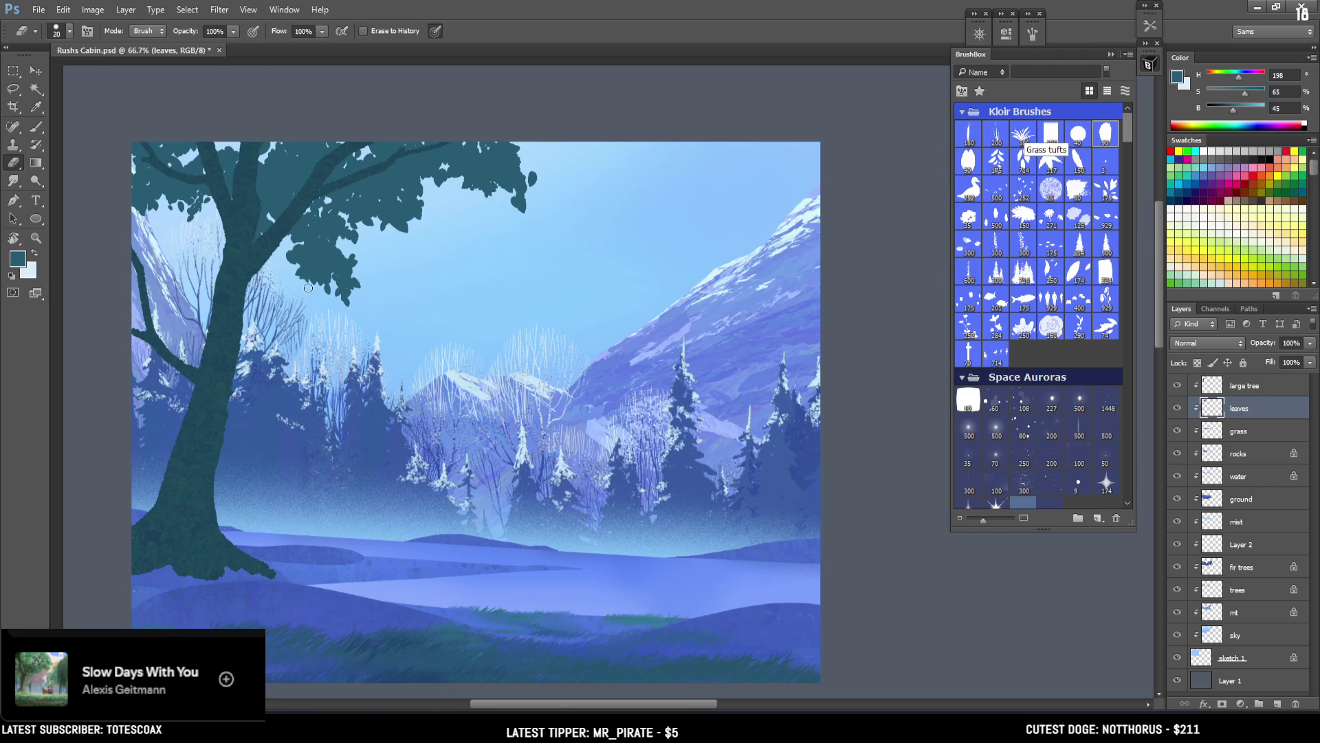
{"action": "key", "text": "b"}
{"action": "mouse_move", "coordinate": [219, 246]}
{"action": "left_mouse_down"}
{"action": "mouse_move", "coordinate": [207, 238]}
{"action": "mouse_move", "coordinate": [191, 256]}
{"action": "left_mouse_up"}
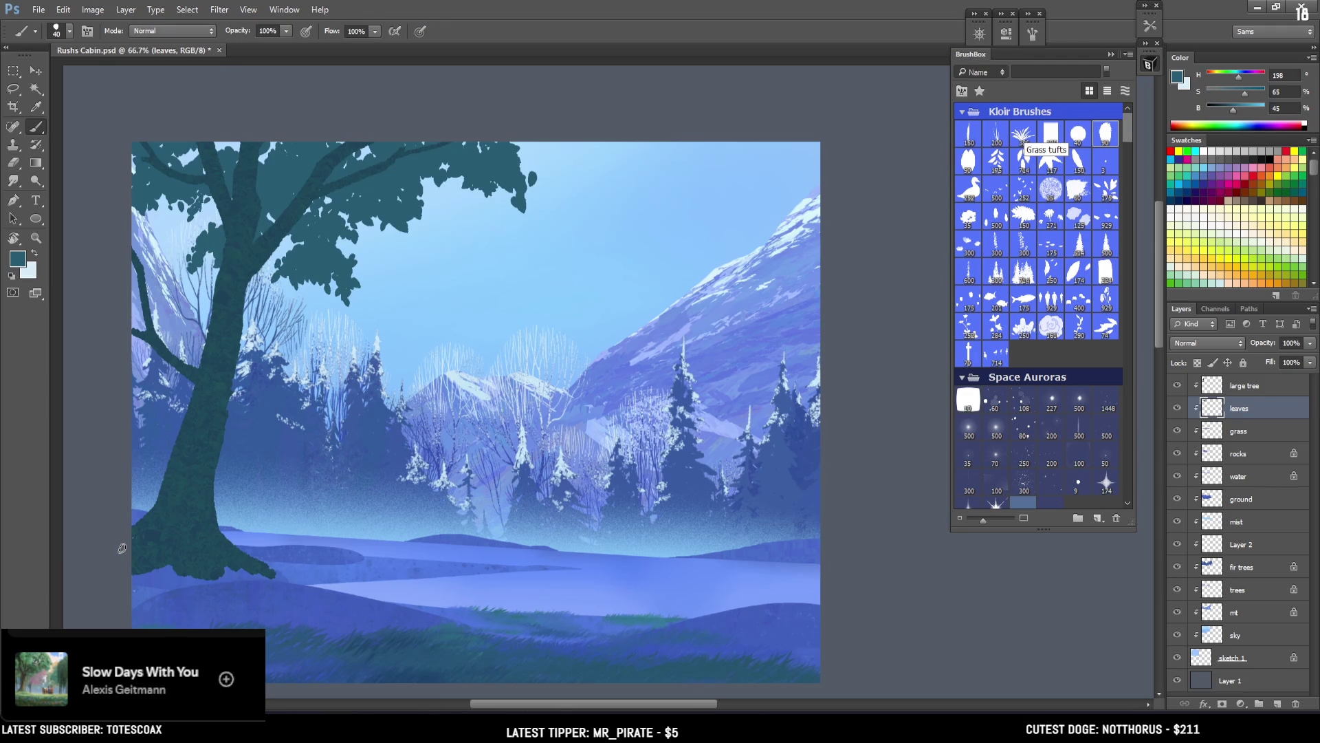